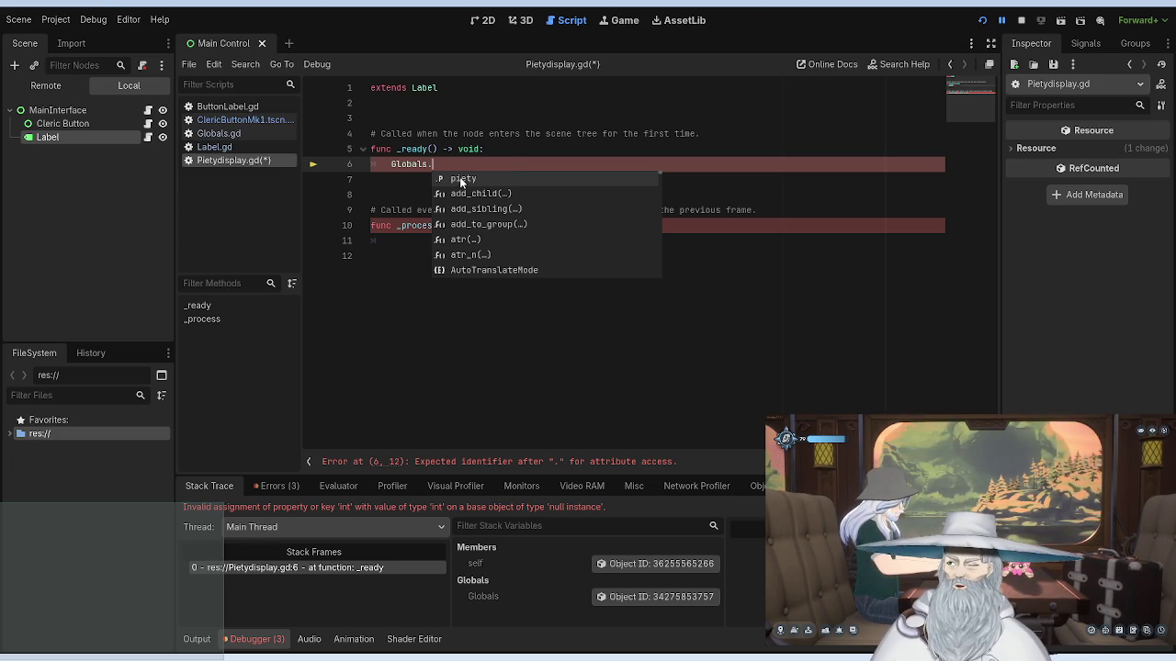
Step: Complete line 6 as Globals.piety and add a Globals.Piety line inside _process on line 11
left_click(460, 180)
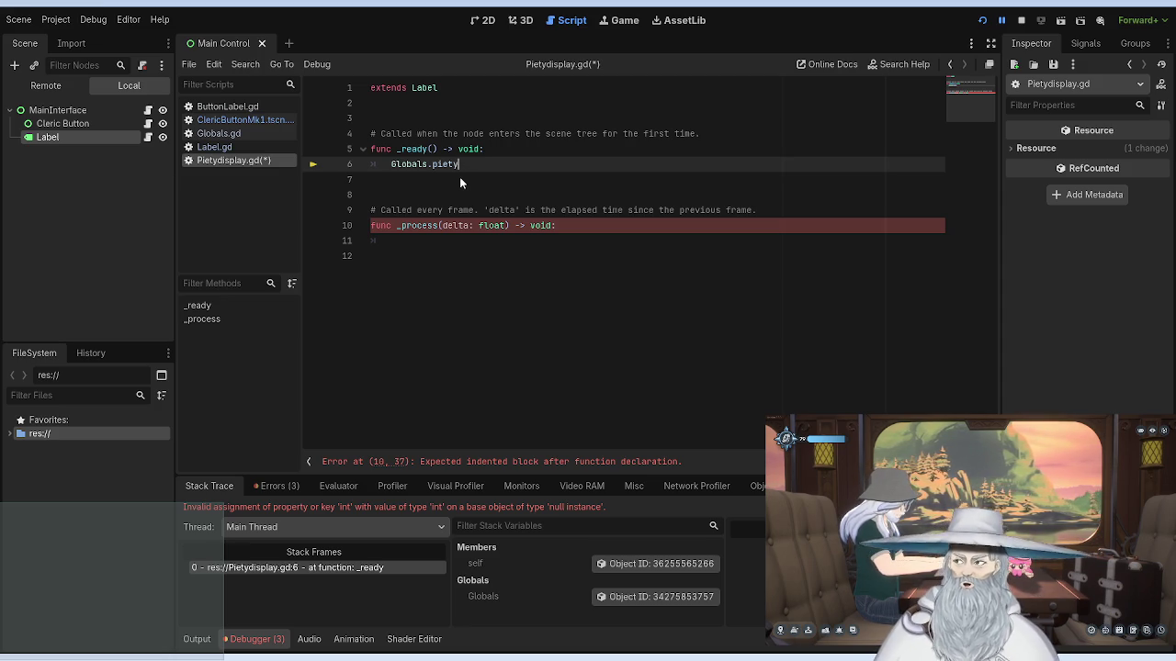
left_click(579, 227)
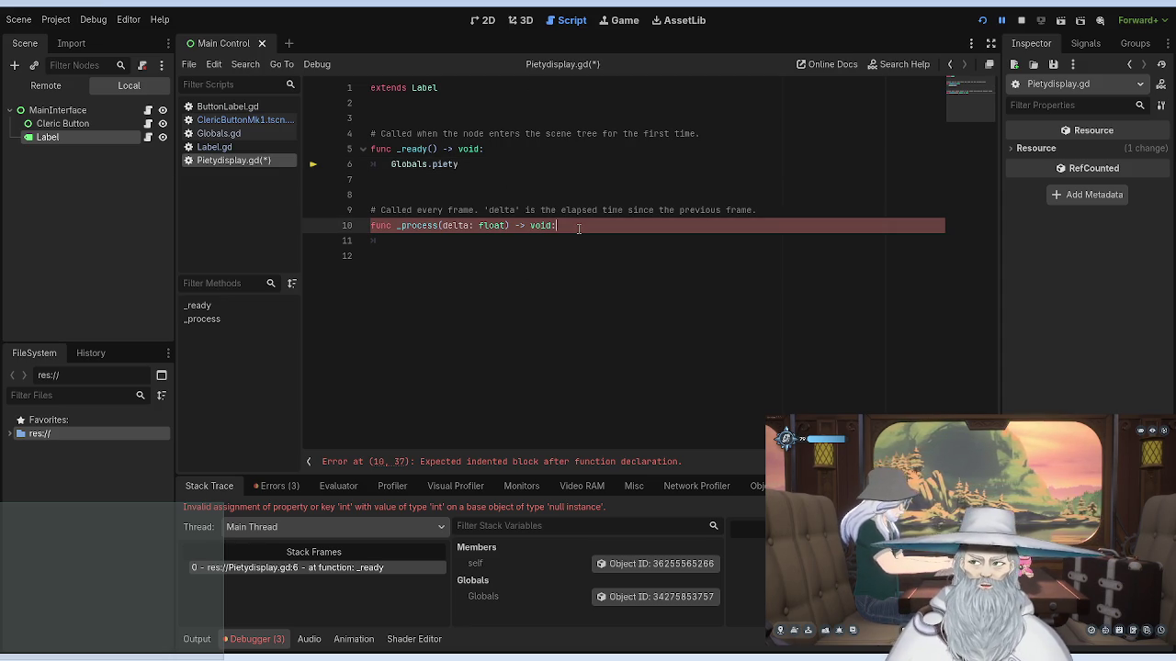
key("Down")
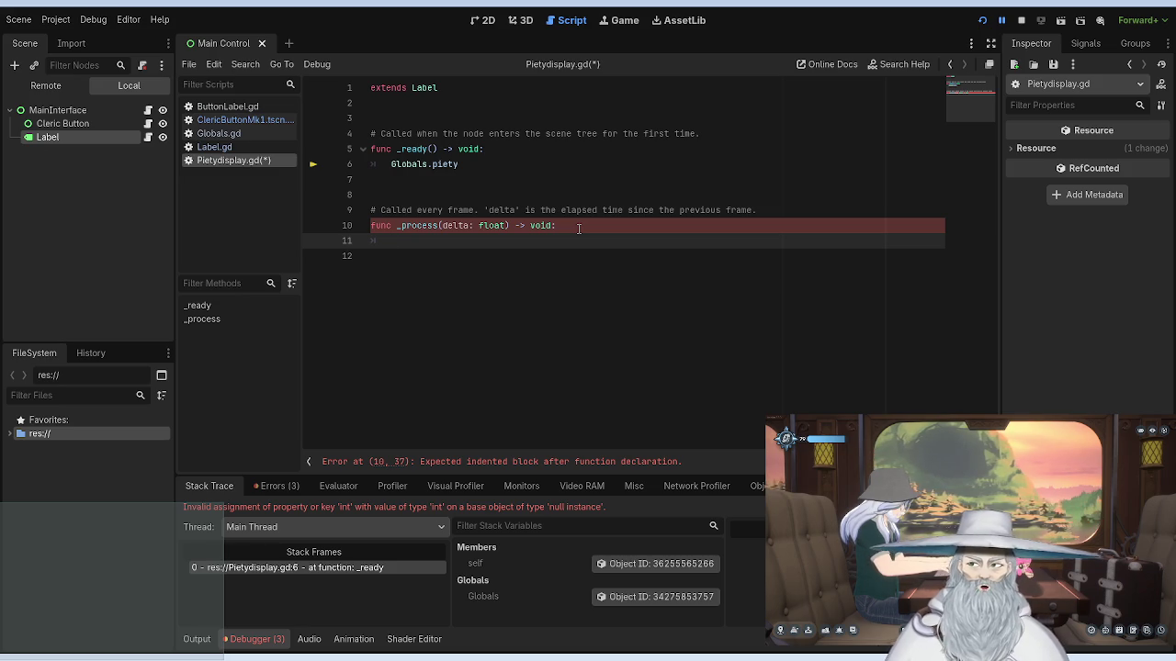
type("Glo")
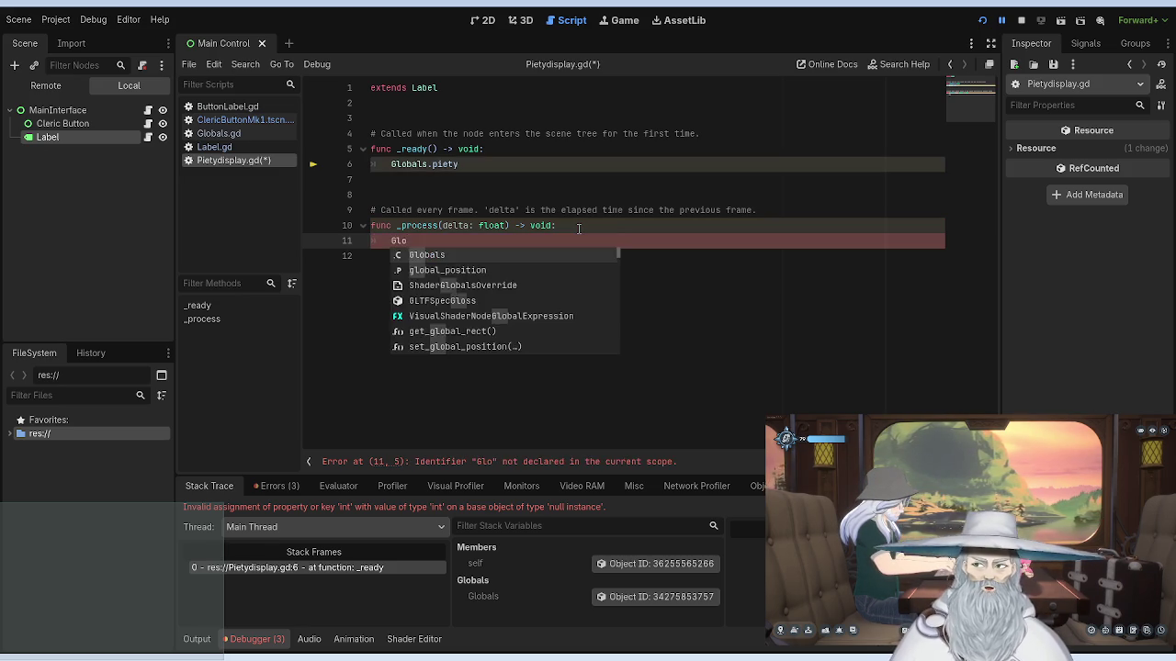
key("Return")
type(".Pie")
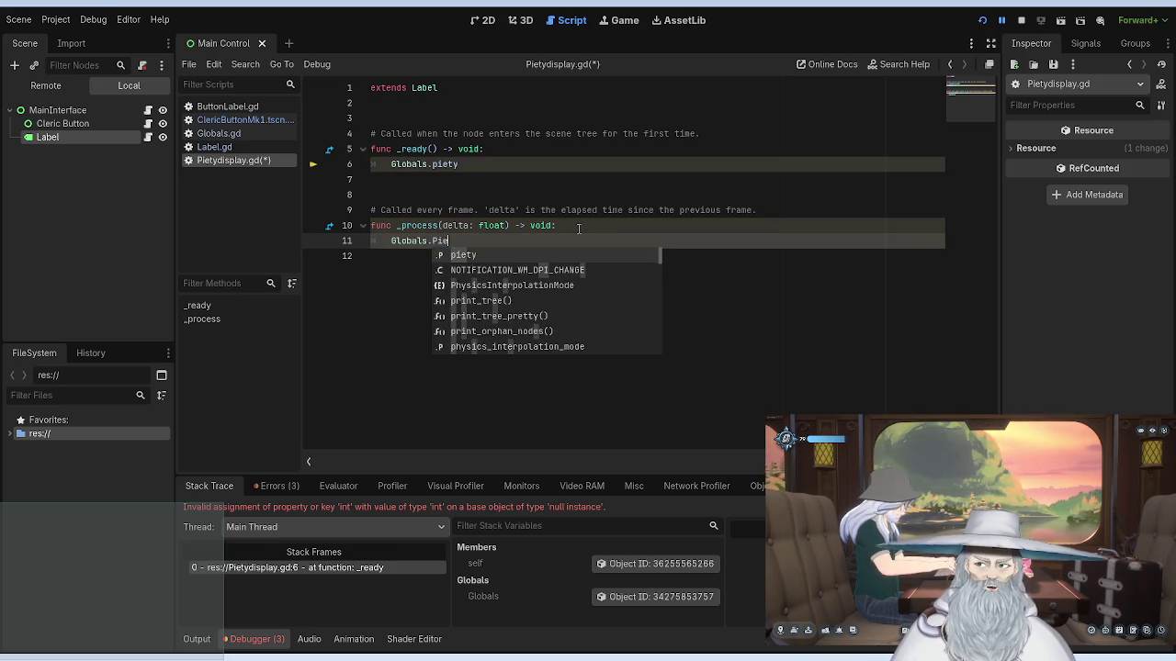
type("ty")
left_click(561, 196)
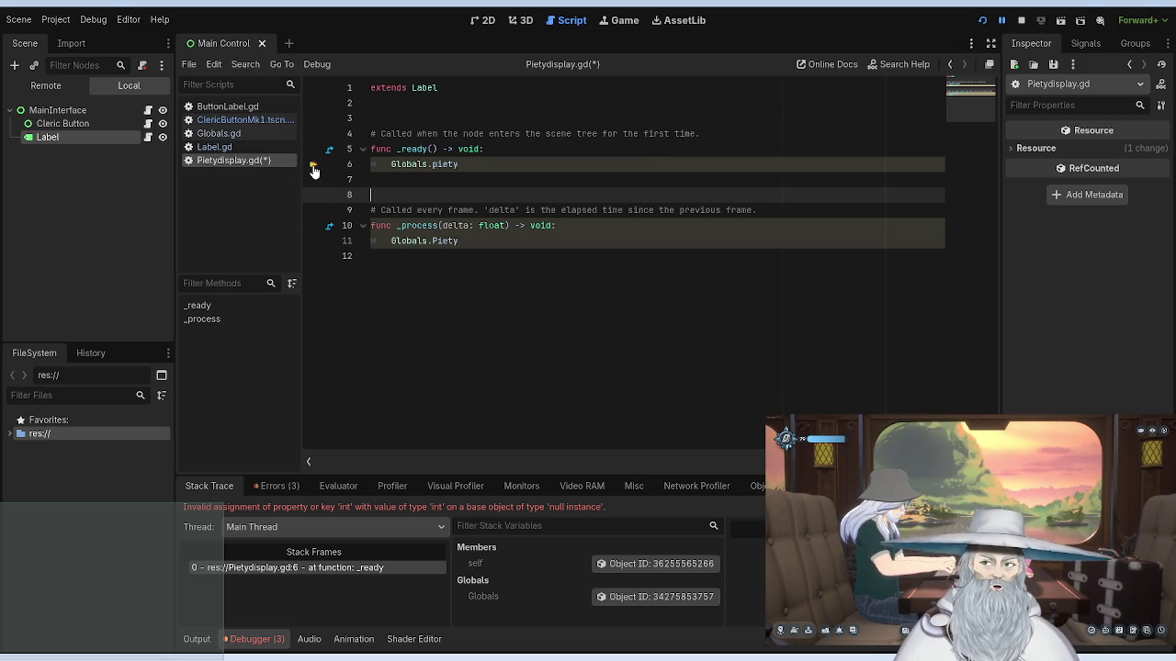
left_click(571, 89)
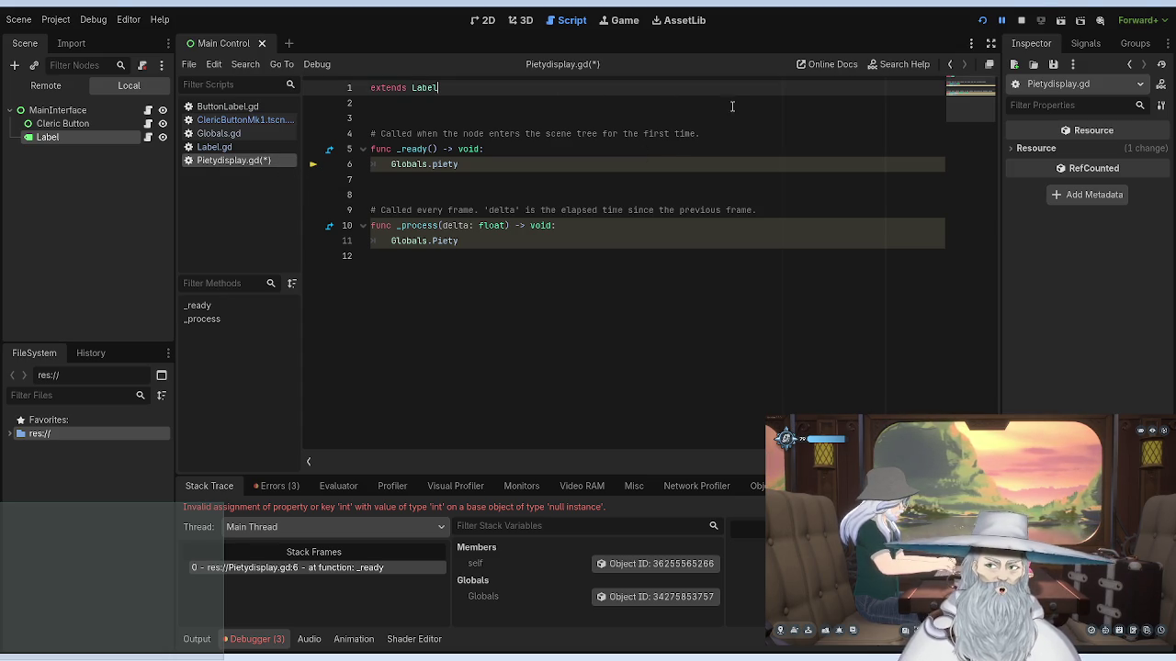
Step: Stop and relaunch the game, which halts on invalid access to 'Piety' at line 11
left_click(1021, 20)
left_click(981, 20)
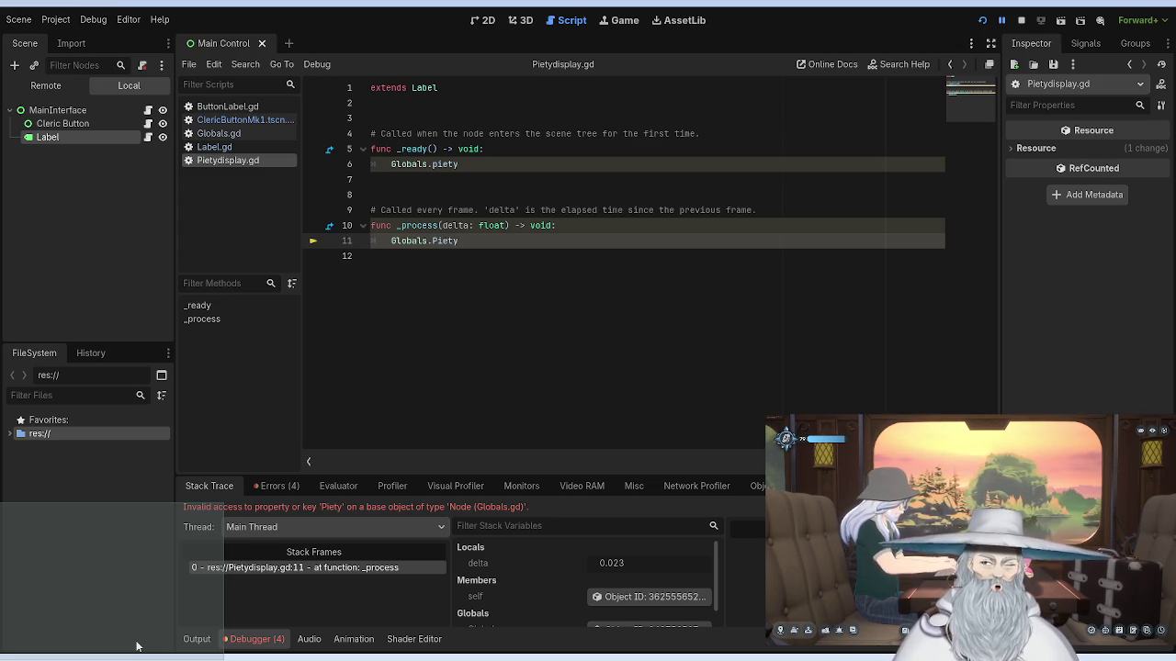
left_click(391, 241)
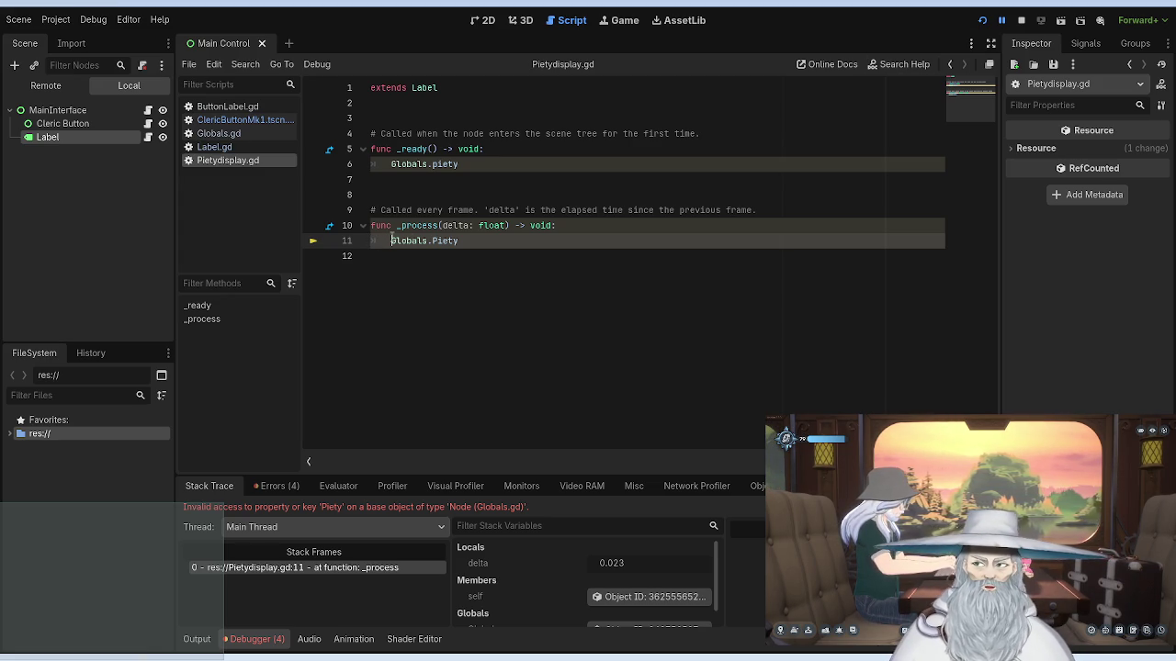
Step: Rewrite line 11 as $label.text = str(Globals.Piety) and paste it over line 6
type("label.")
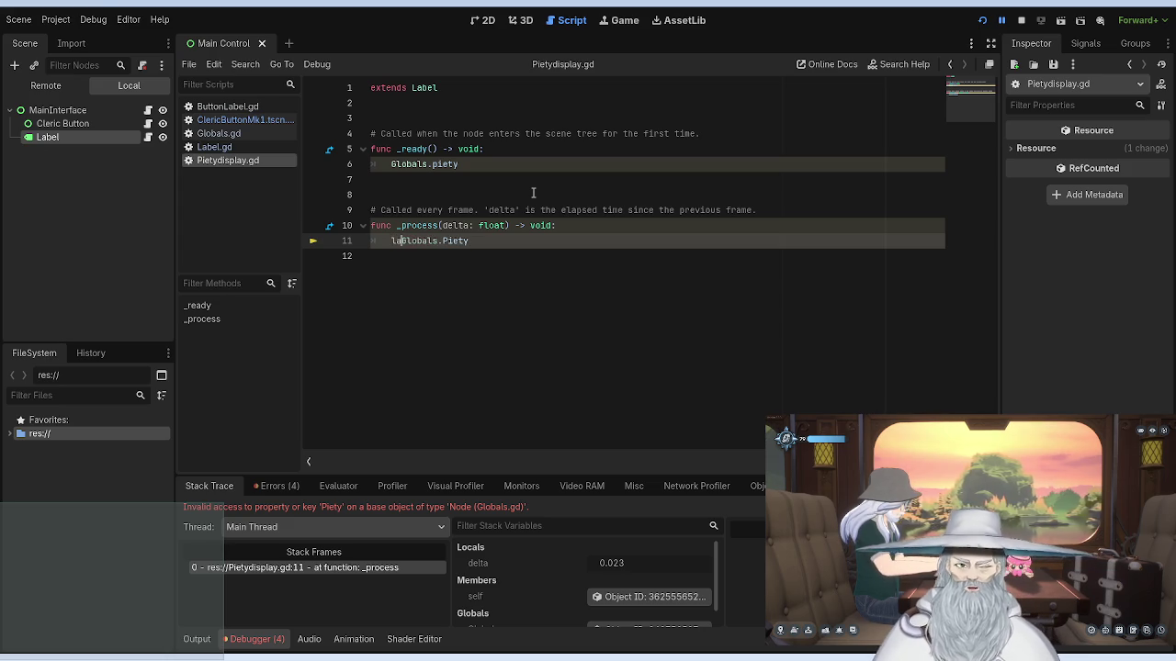
type("text")
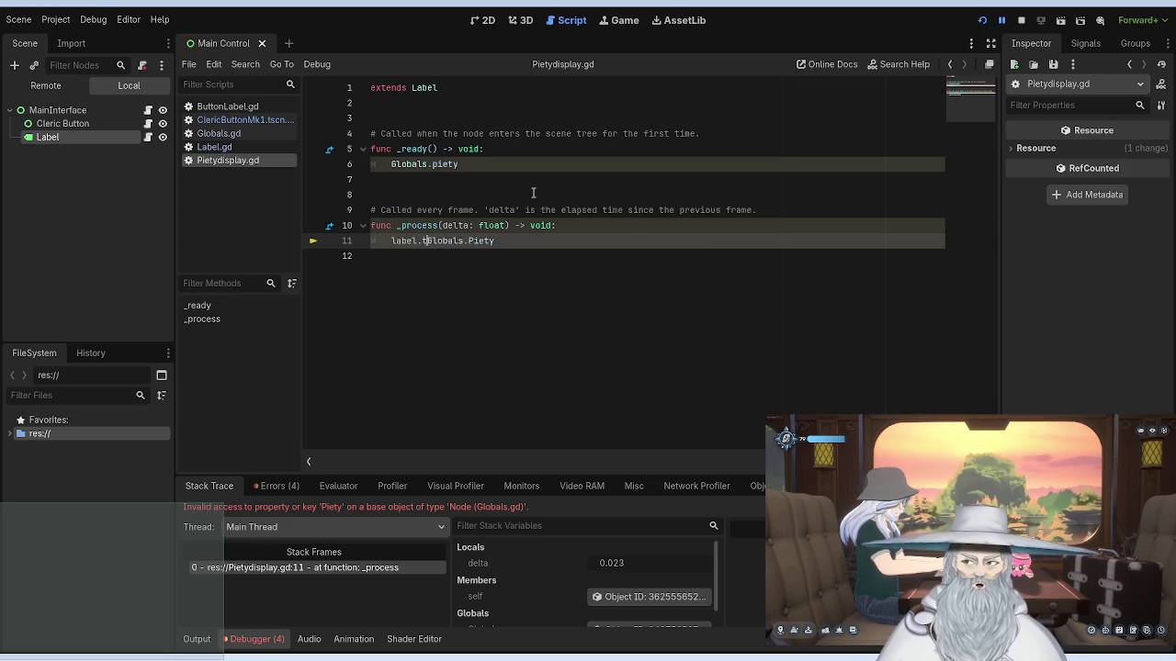
type(" = str")
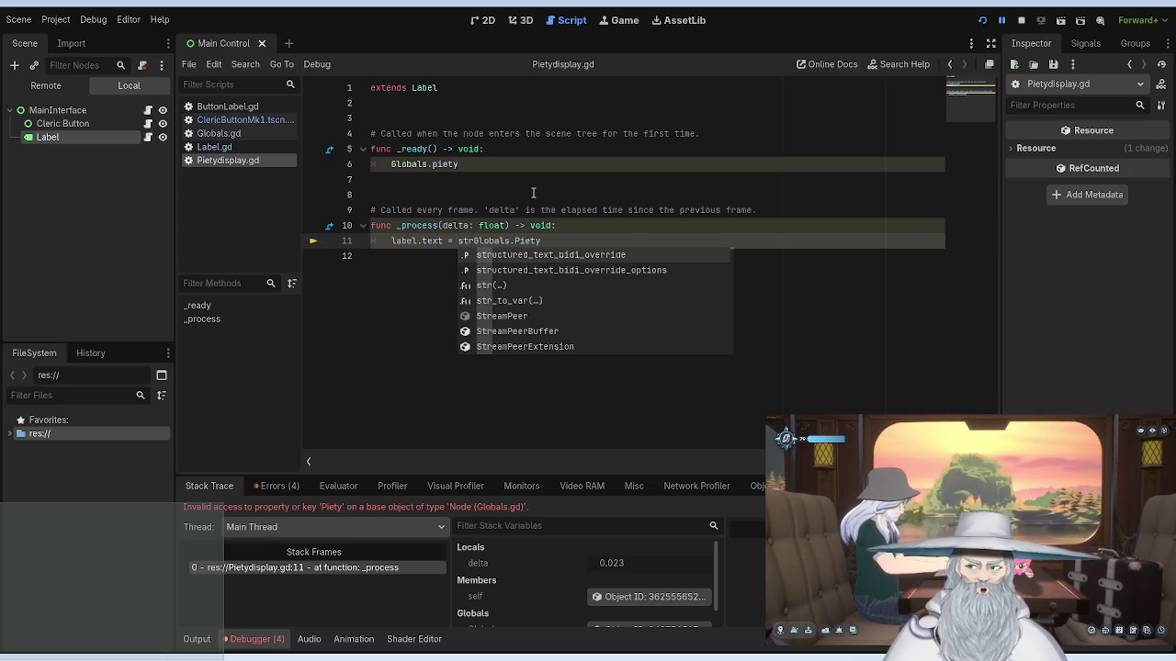
type("(")
key("End")
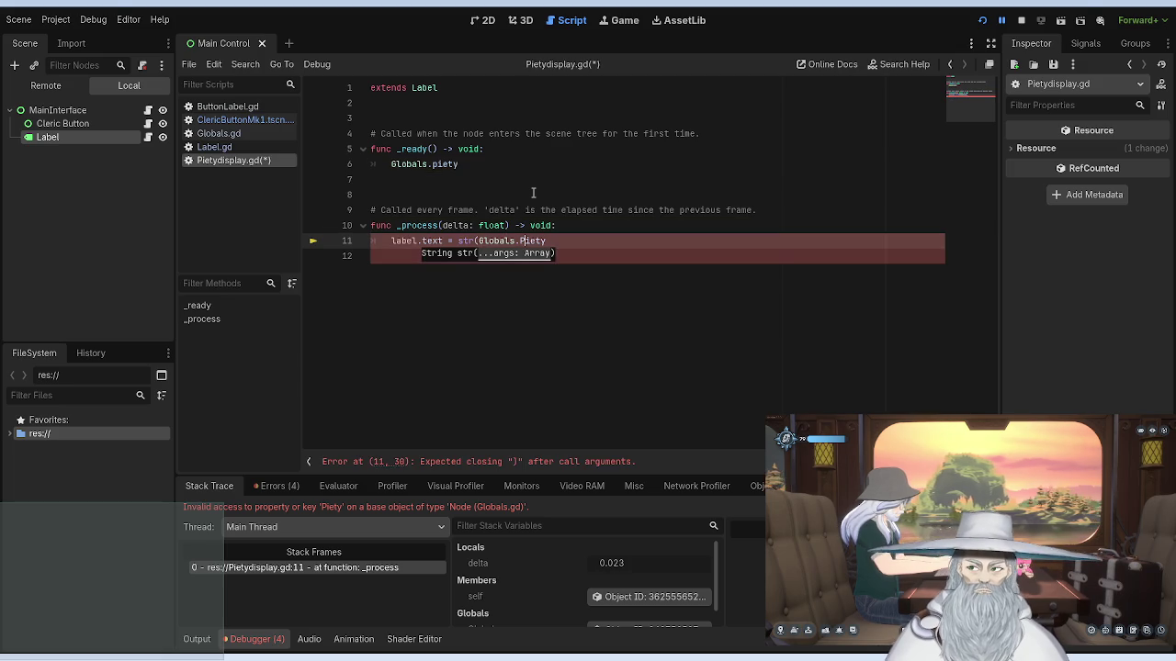
type(")")
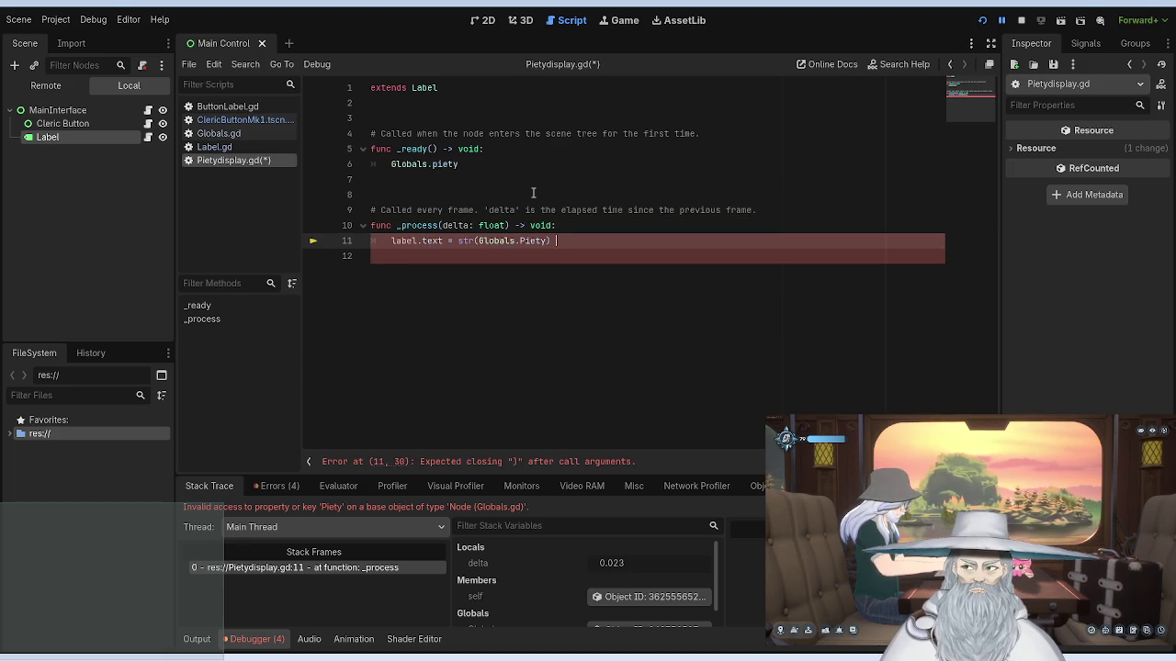
left_click_drag(559, 240, 392, 241)
left_click(547, 241)
type("$")
left_click_drag(559, 240, 393, 241)
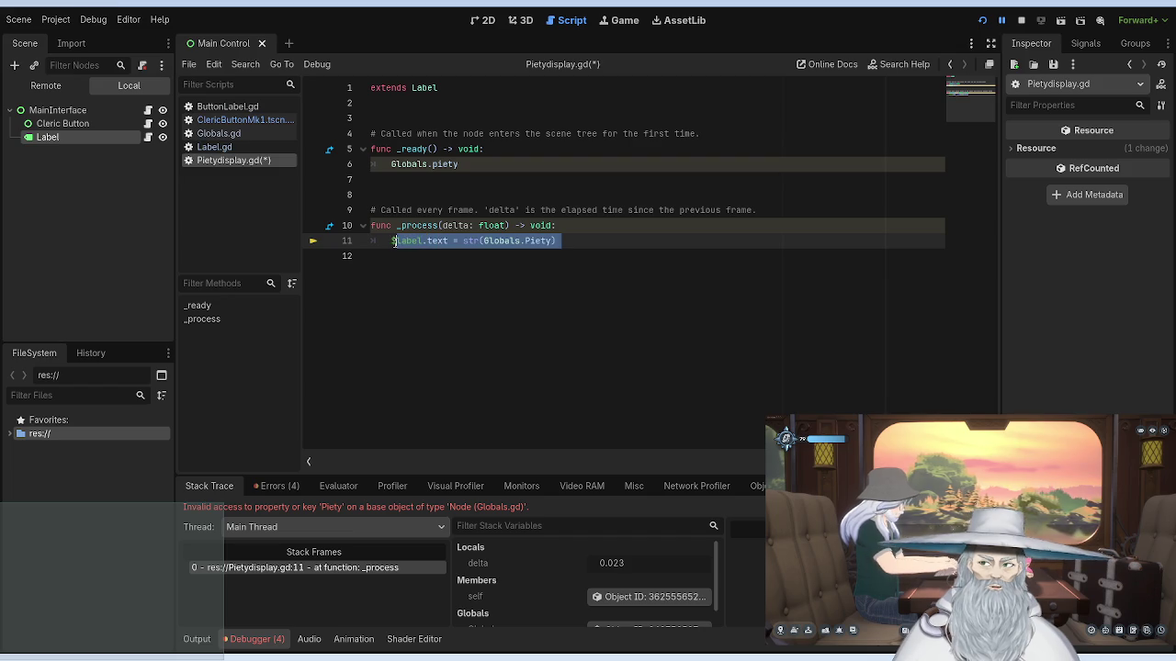
left_click_drag(459, 165, 387, 168)
type("$label.text = str(Globals.Piety)")
left_click(569, 118)
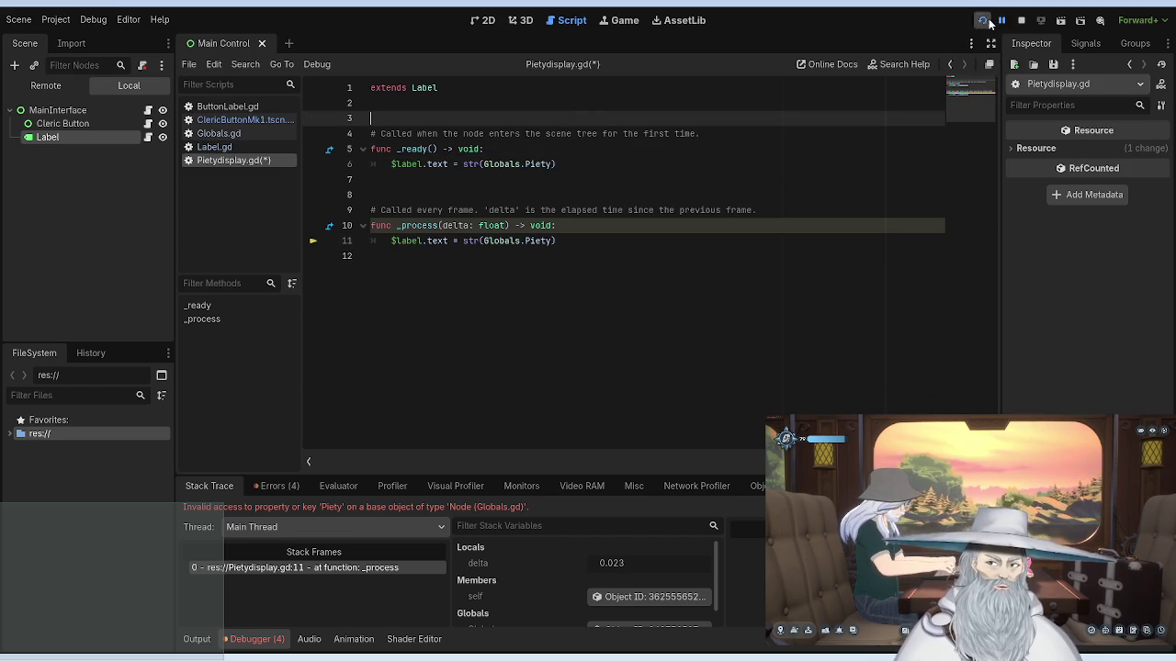
Step: Rerun the game, then change Piety to lowercase piety on lines 6 and 11
left_click(984, 22)
left_click(981, 22)
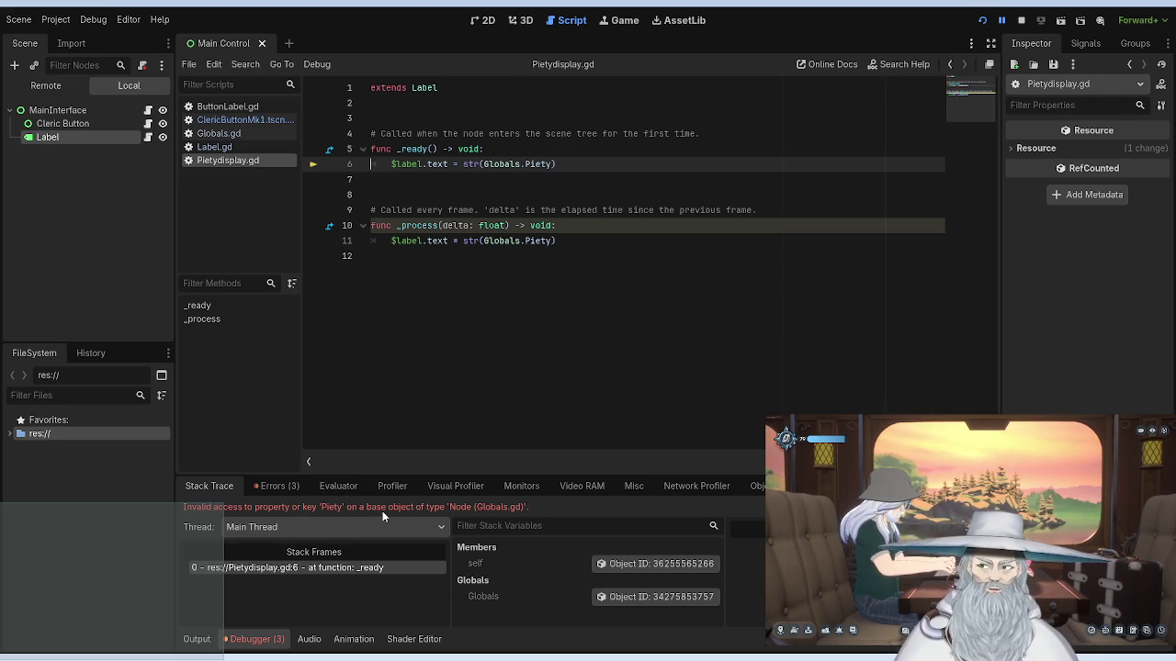
key("BackSpace")
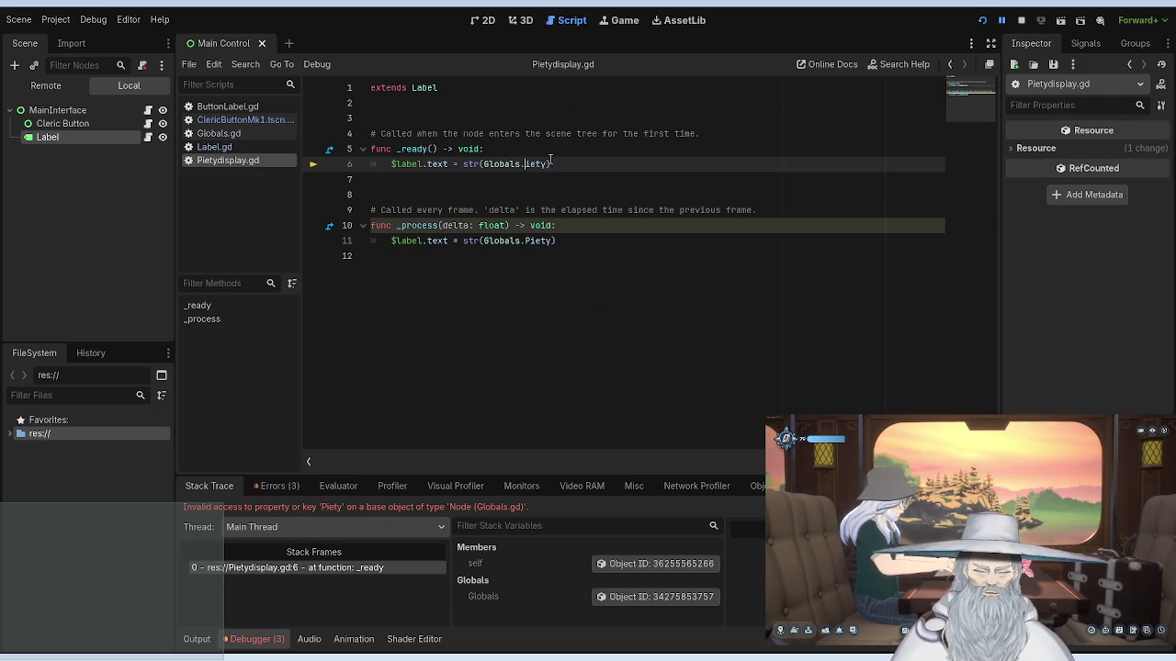
type("p")
left_click(530, 259)
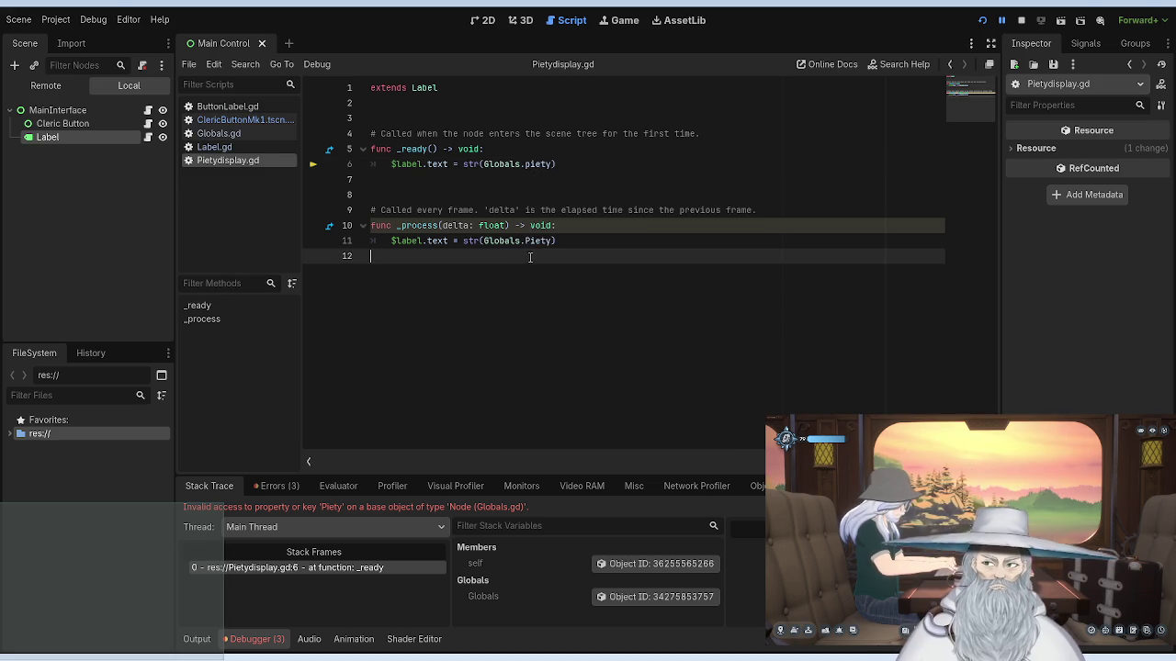
left_click(531, 240)
key("BackSpace")
type("p")
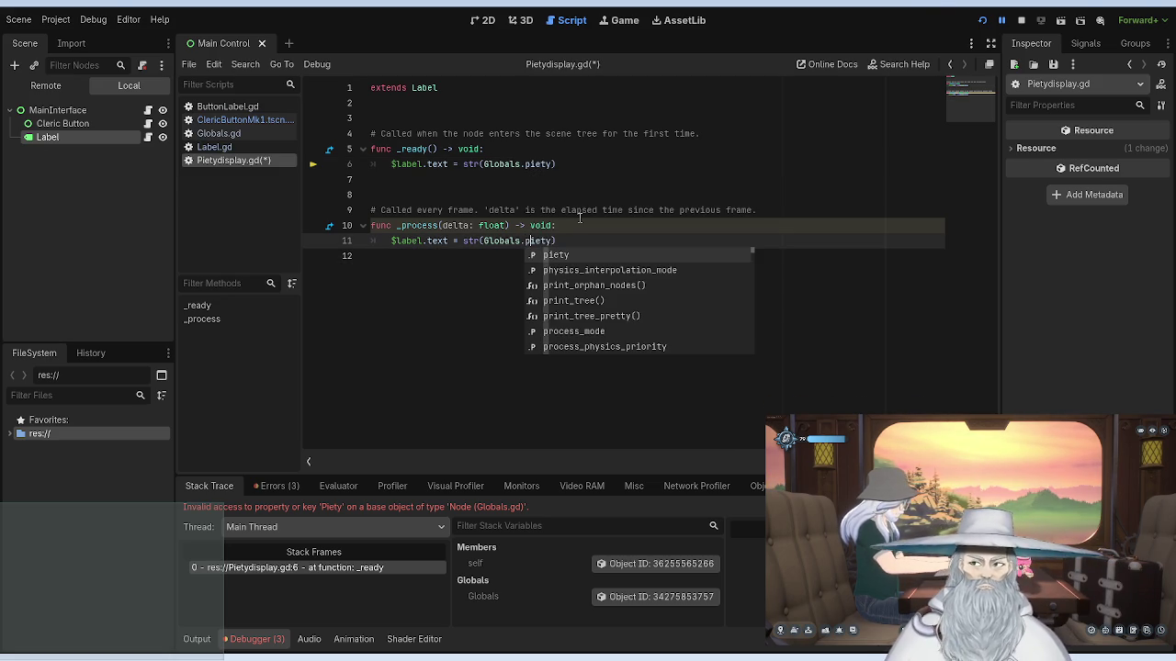
left_click(1021, 19)
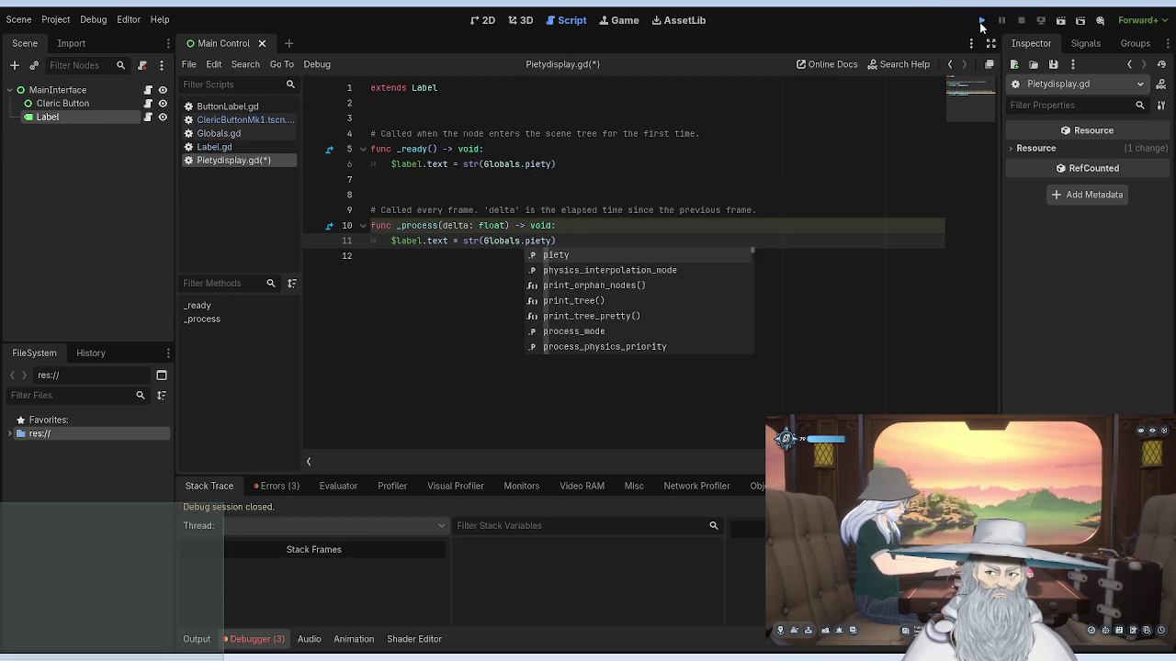
Step: Save and run the game, which now fails assigning text on a null instance in _ready
left_click(981, 19)
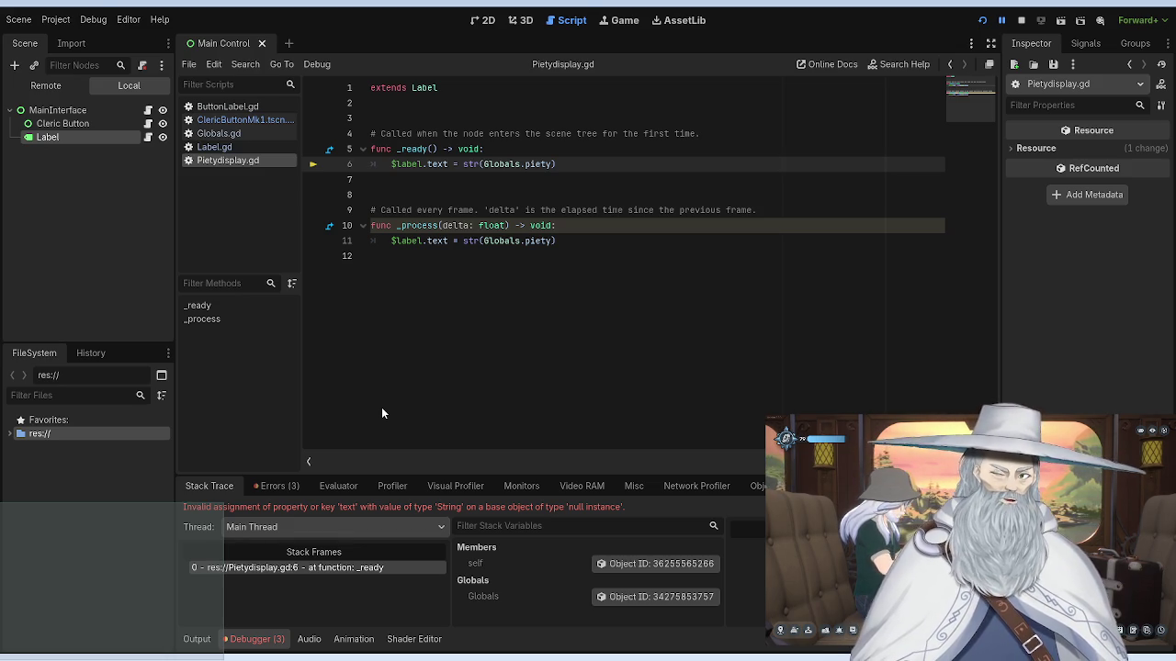
Step: Rename $label to rich_label in the line 11 statement
left_click(402, 241)
key("BackSpace")
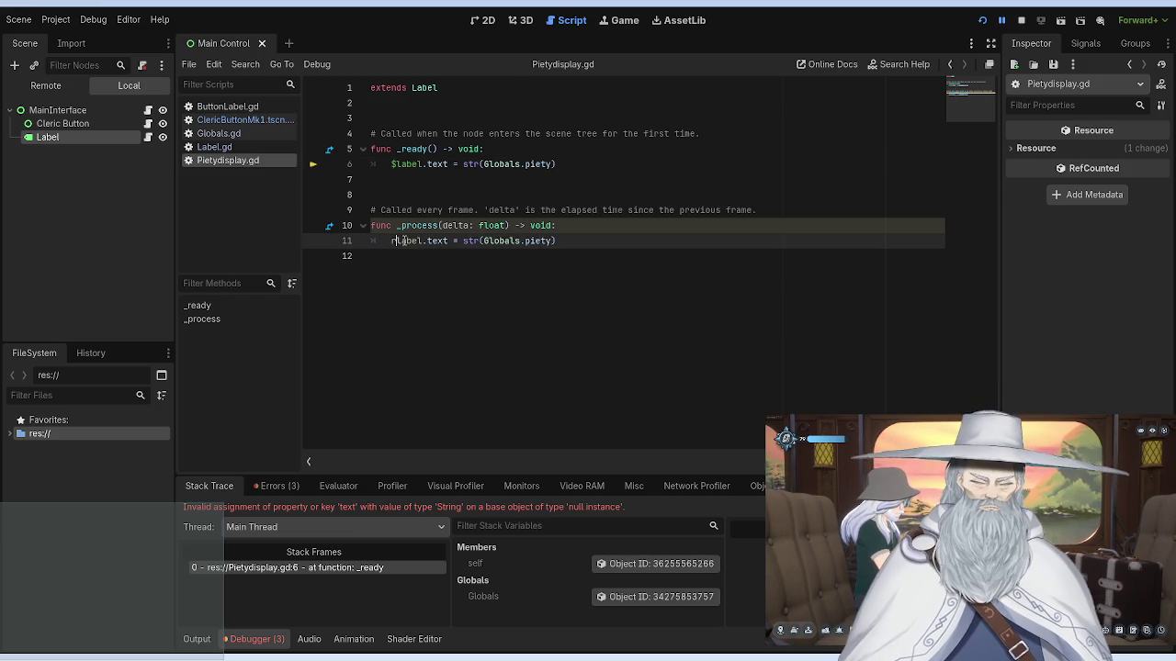
type("rich.")
key("Escape")
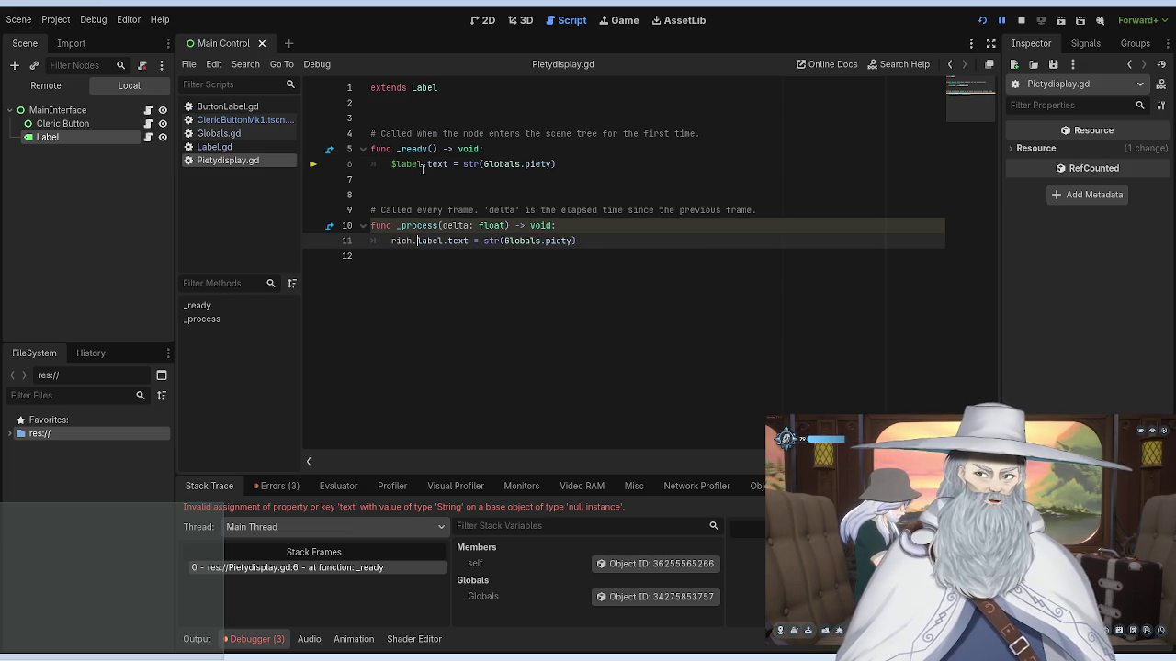
left_click(417, 241)
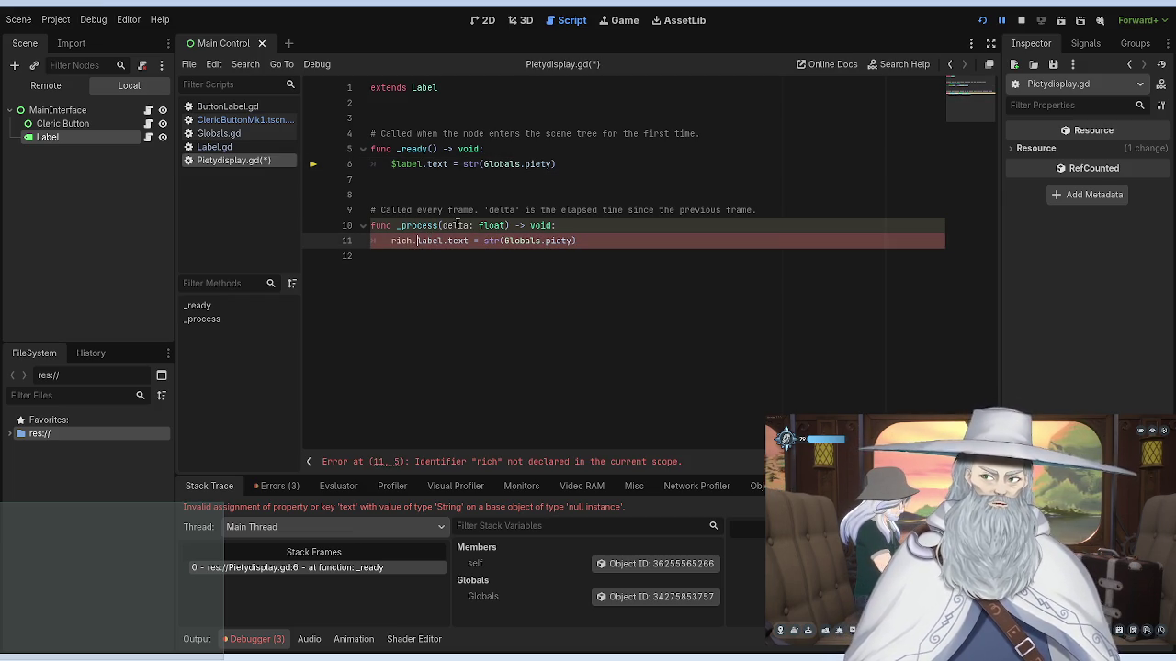
key("BackSpace")
left_click(440, 188)
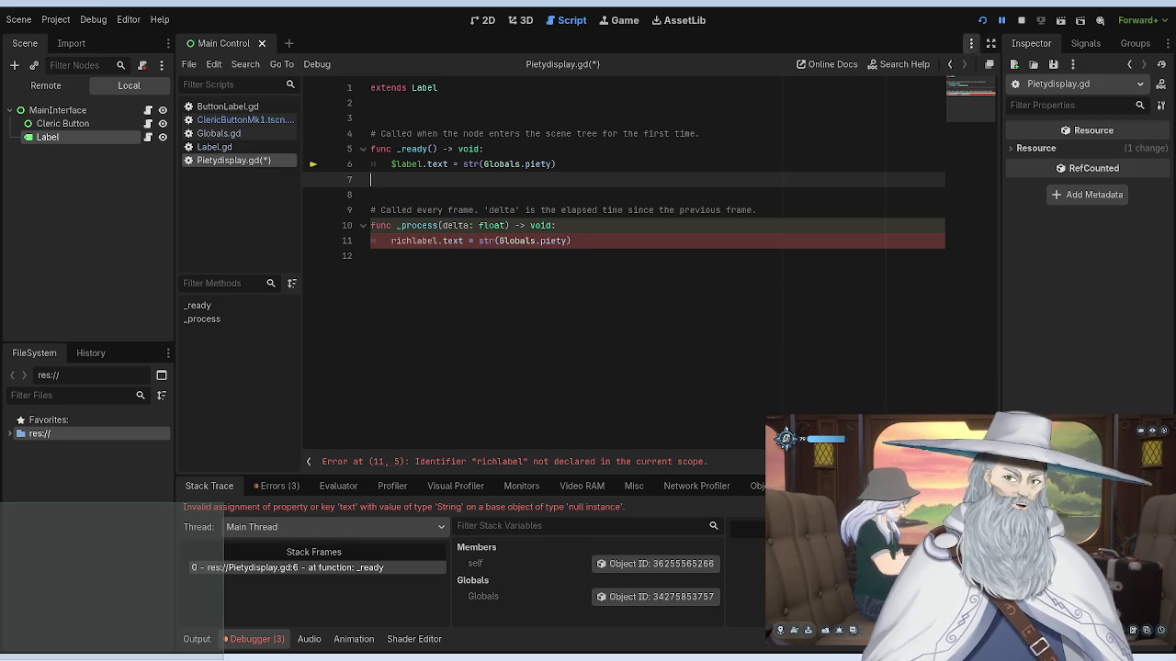
left_click(412, 240)
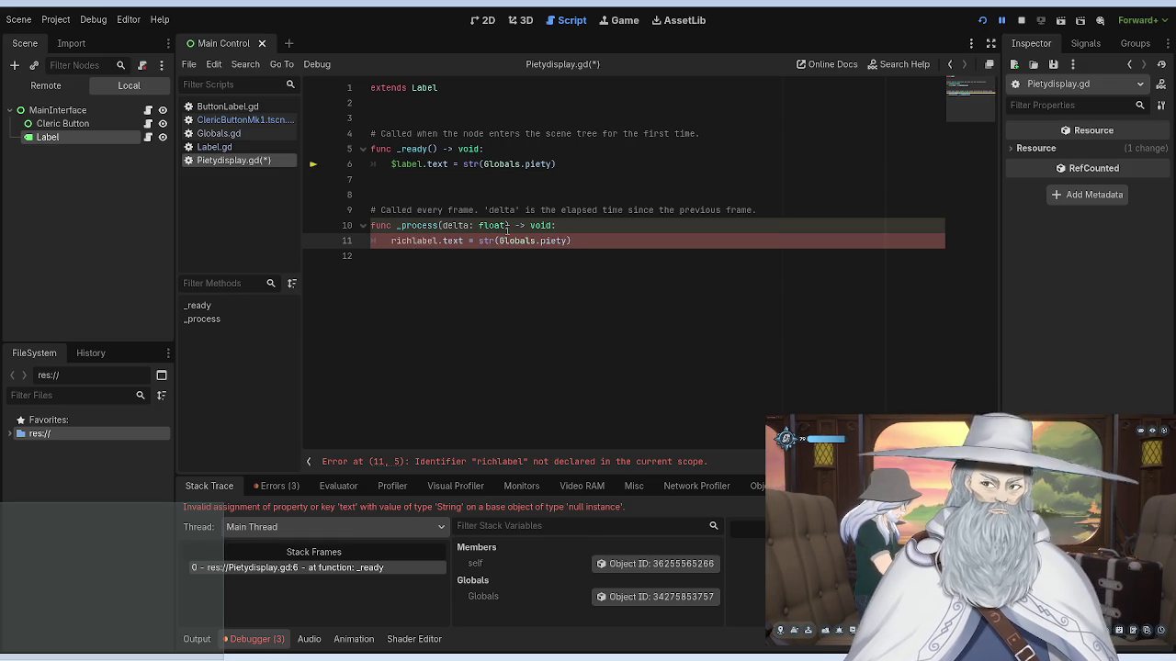
type("_")
left_click(503, 195)
Step: Copy the rich_label.text statement over line 6 and stop the running game
left_click_drag(578, 241, 392, 241)
key("ctrl+c")
left_click_drag(577, 164, 391, 164)
key("ctrl+v")
left_click(608, 136)
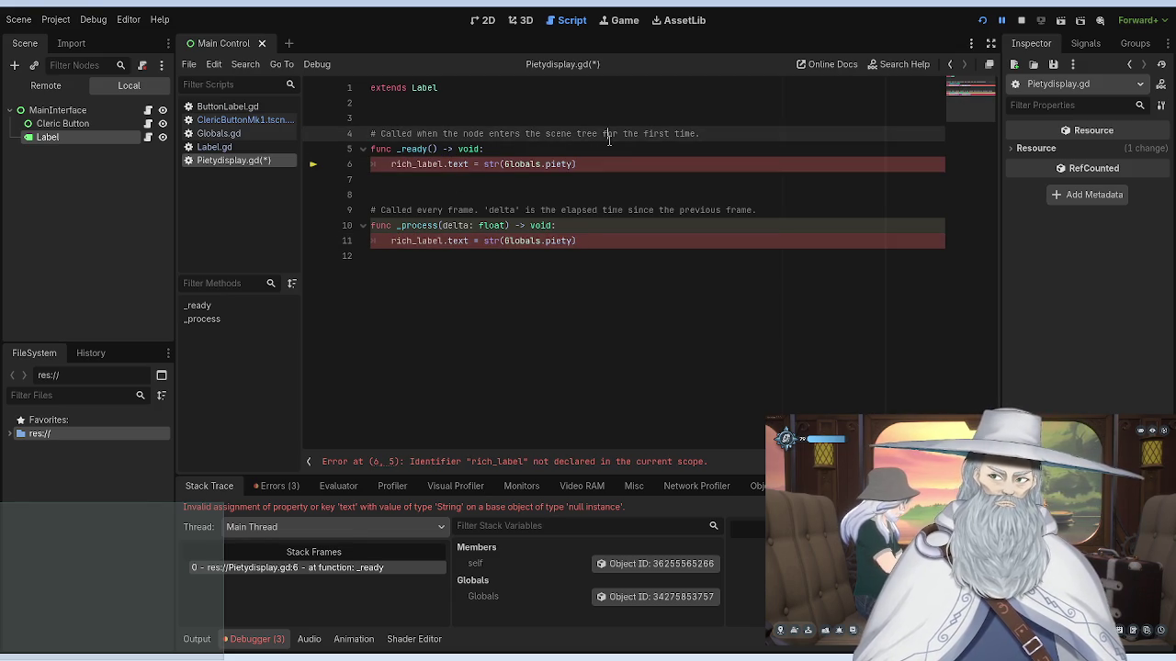
left_click(1020, 20)
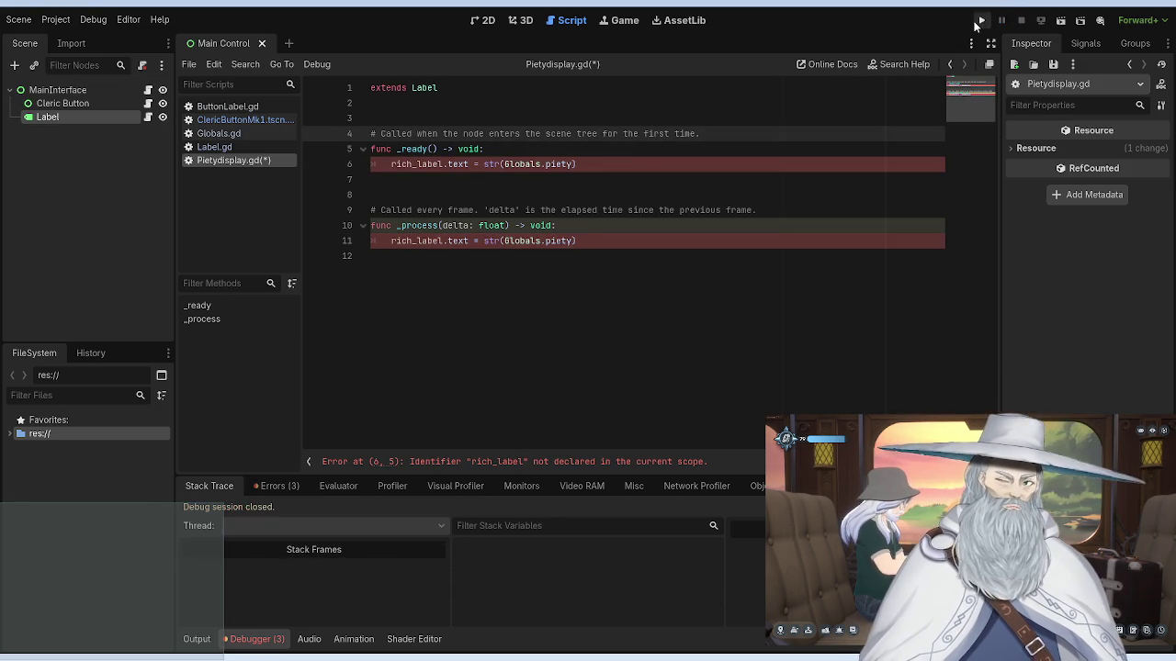
Step: Delete the statements on lines 6 and 11, leaving an indented empty line in _ready
mouse_move(652, 244)
left_mouse_down()
mouse_move(420, 226)
mouse_move(373, 240)
left_mouse_up()
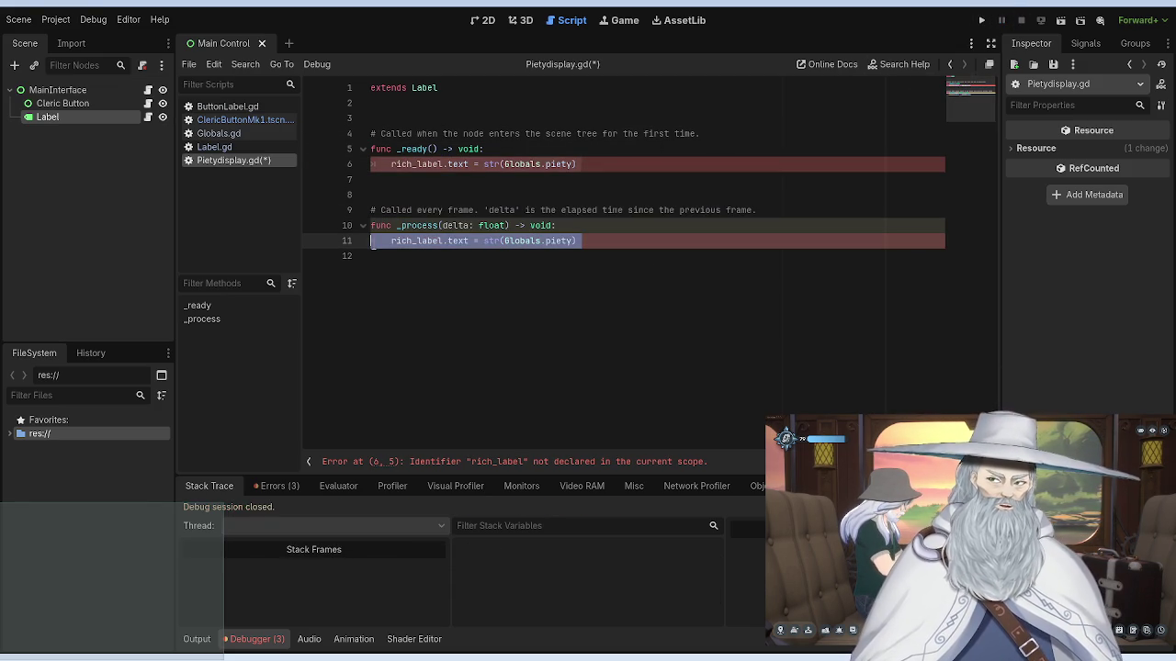
key("BackSpace")
left_click(582, 164)
key("shift+Home")
key("shift+Home")
key("BackSpace")
key("Tab")
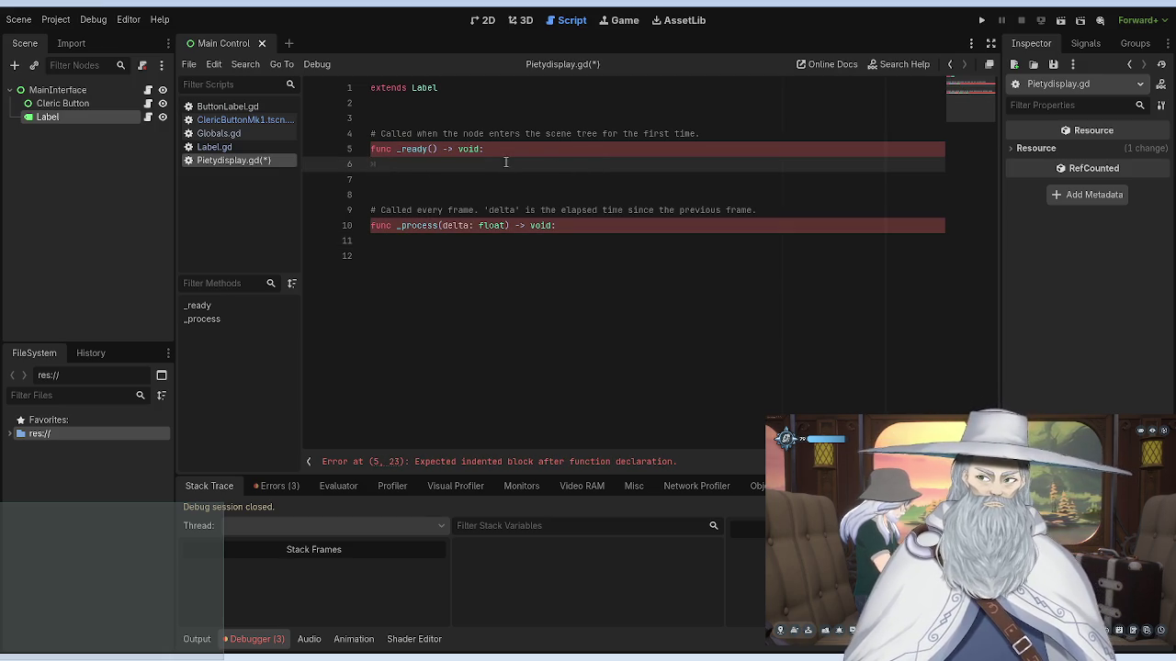
Step: Undo the label-text edits until the lines return to printing Globals.piety
key("ctrl+z")
key("ctrl+z")
key("ctrl+z")
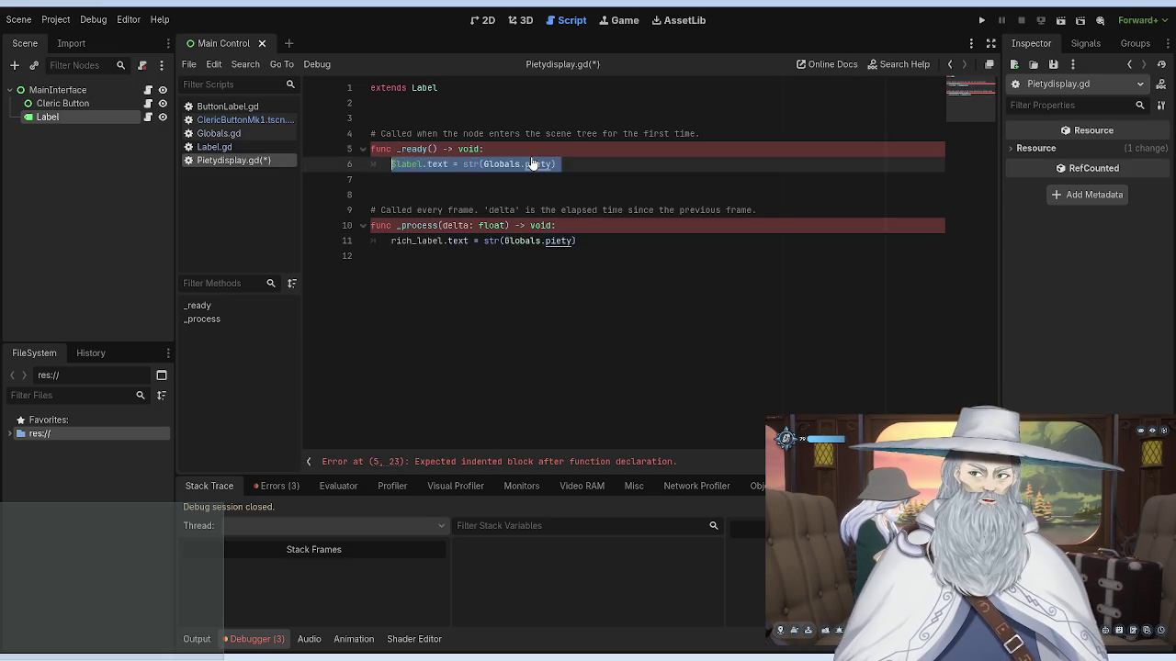
key("ctrl+z")
key("ctrl+z")
key("ctrl+z")
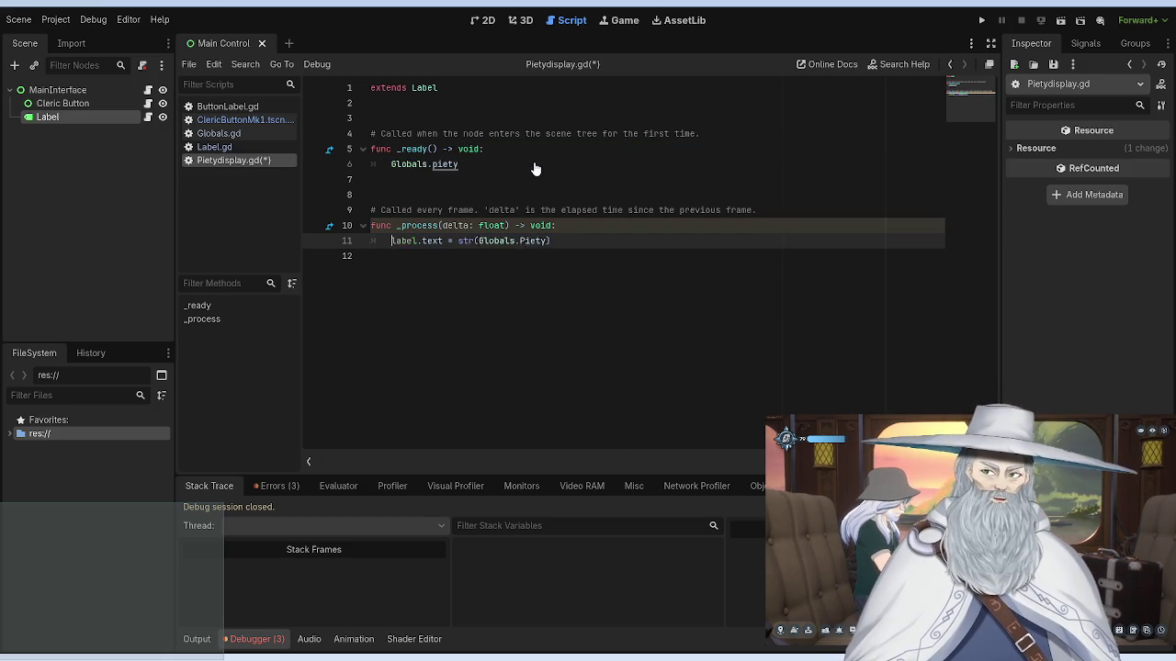
key("ctrl+shift+z")
key("ctrl+shift+z")
key("ctrl+shift+z")
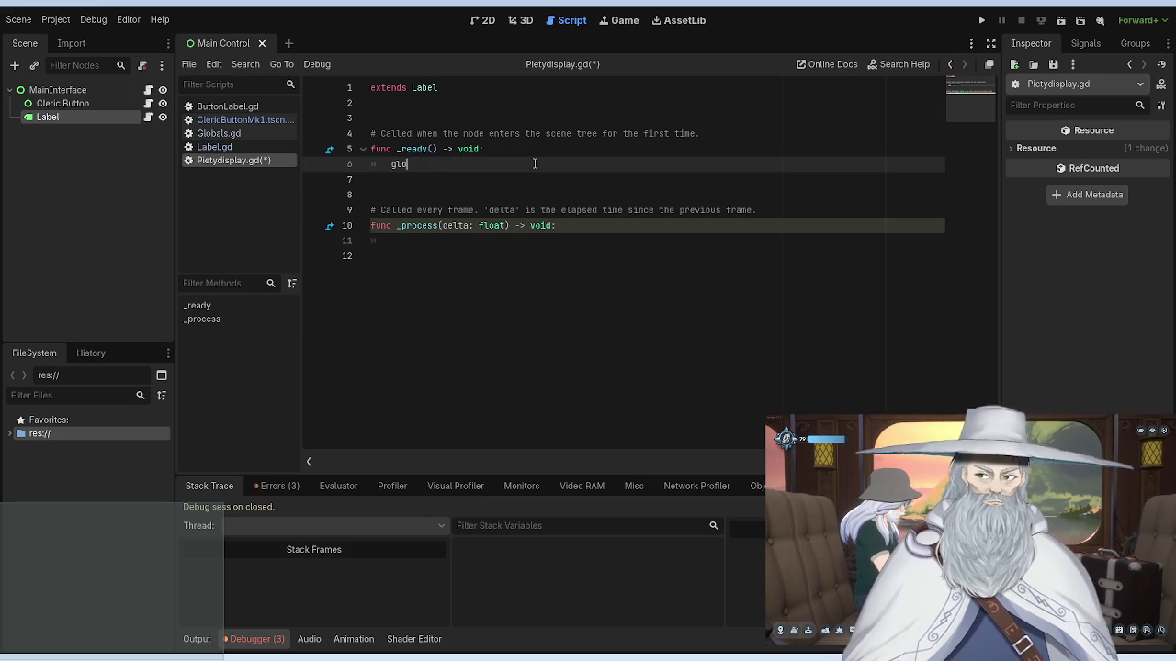
key("ctrl+z")
key("ctrl+z")
key("ctrl+z")
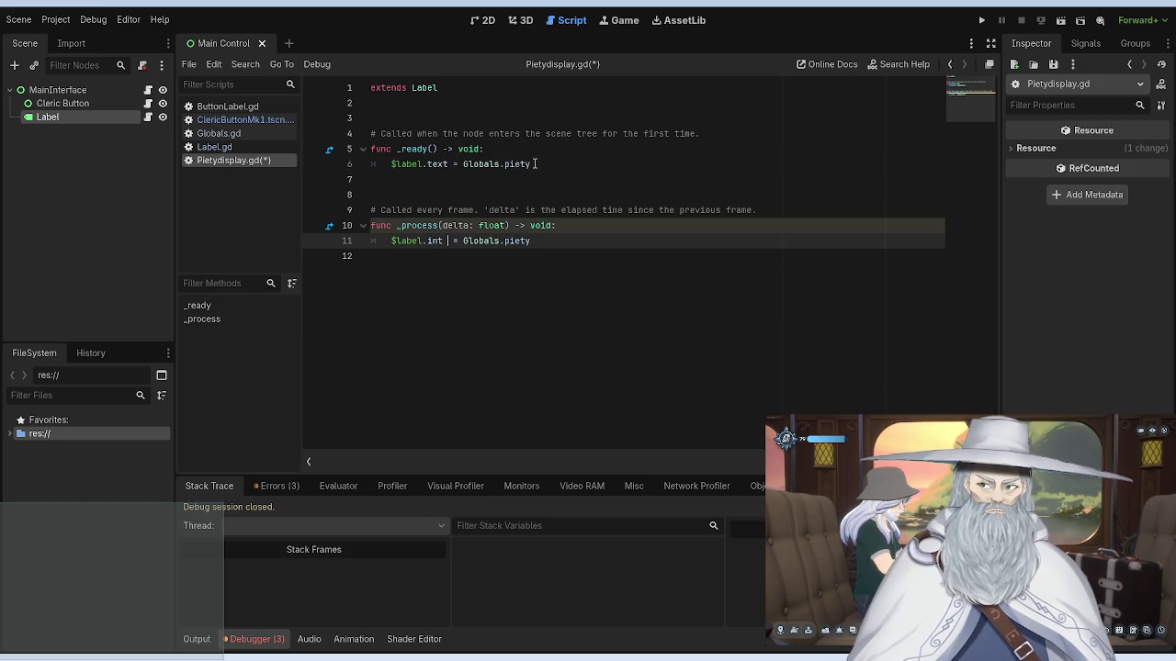
type(".text")
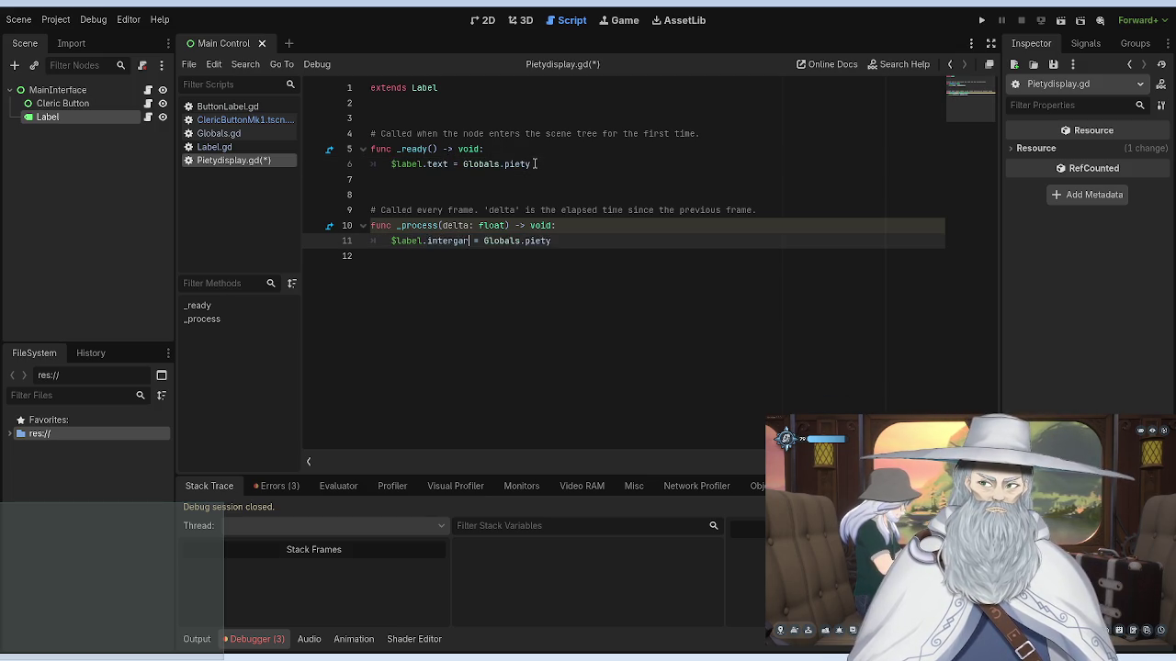
left_click(535, 163)
key("ctrl+z")
key("ctrl+z")
key("ctrl+z")
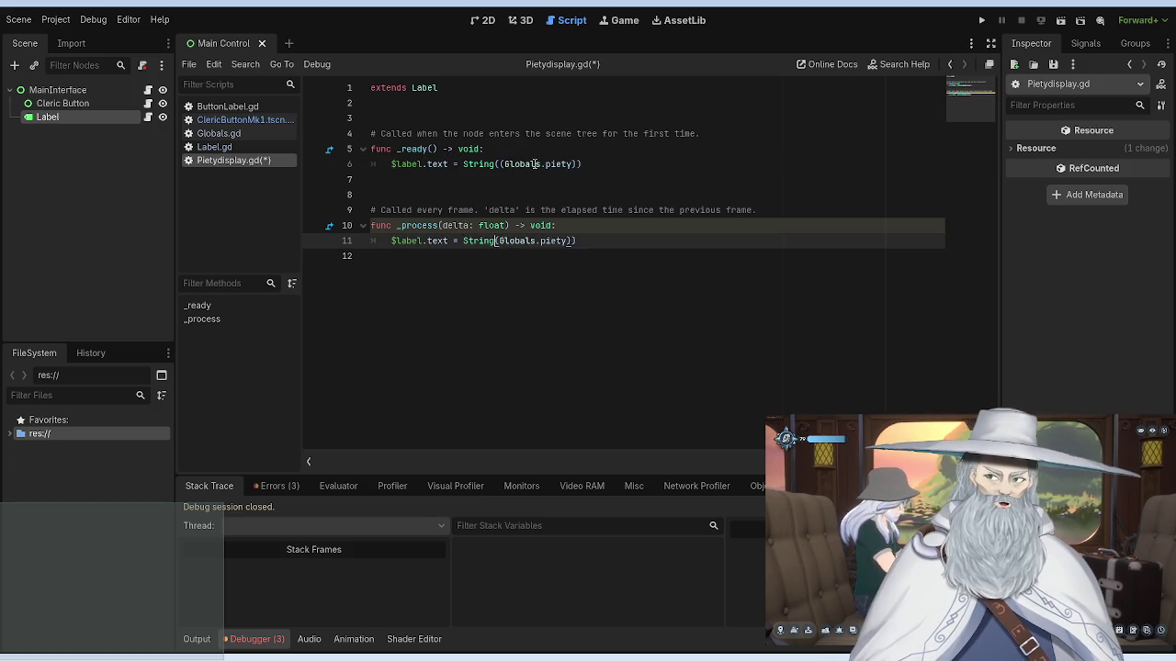
key("ctrl+z")
key("ctrl+z")
key("ctrl+z")
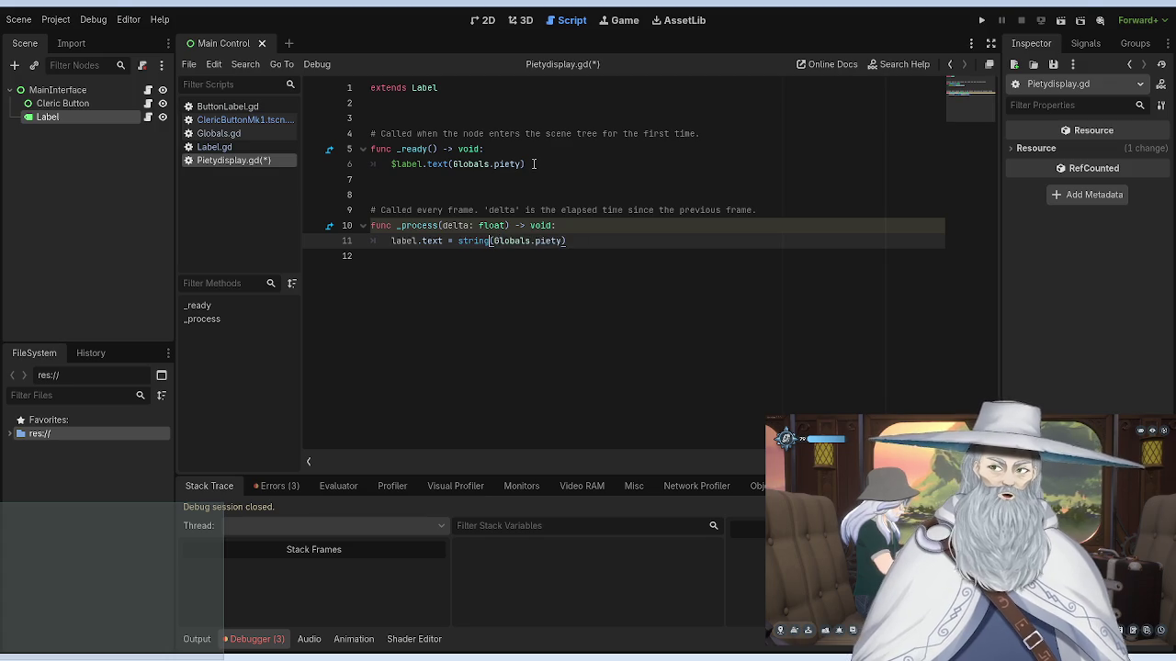
key("ctrl+z")
key("ctrl+z")
key("ctrl+z")
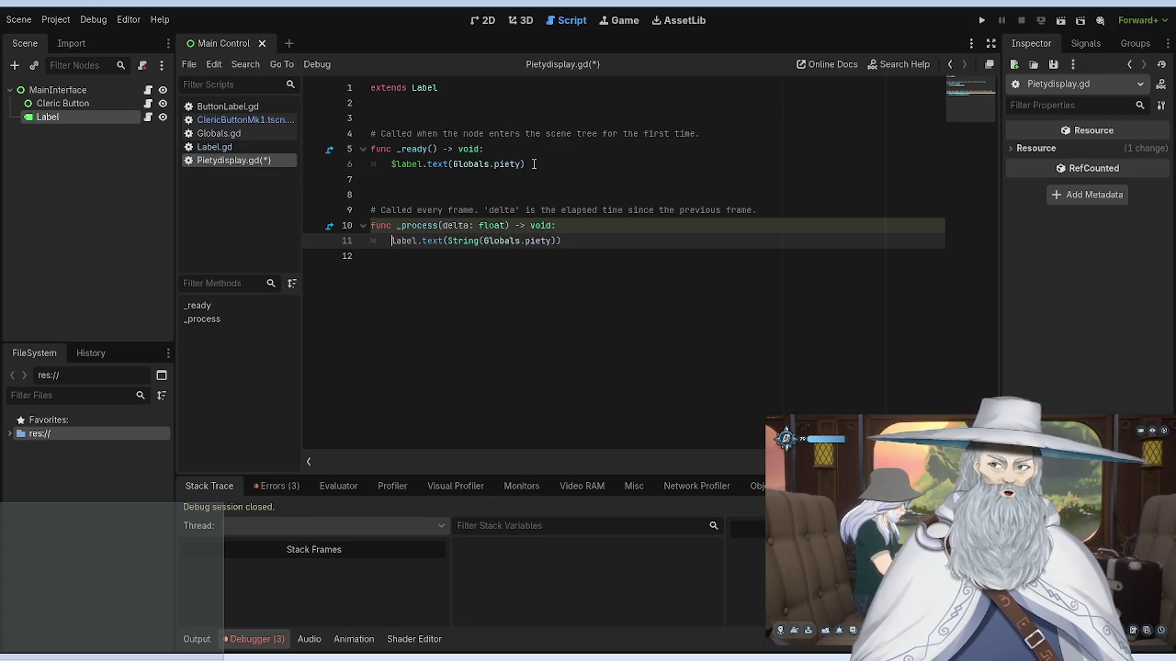
key("ctrl+z")
key("ctrl+z")
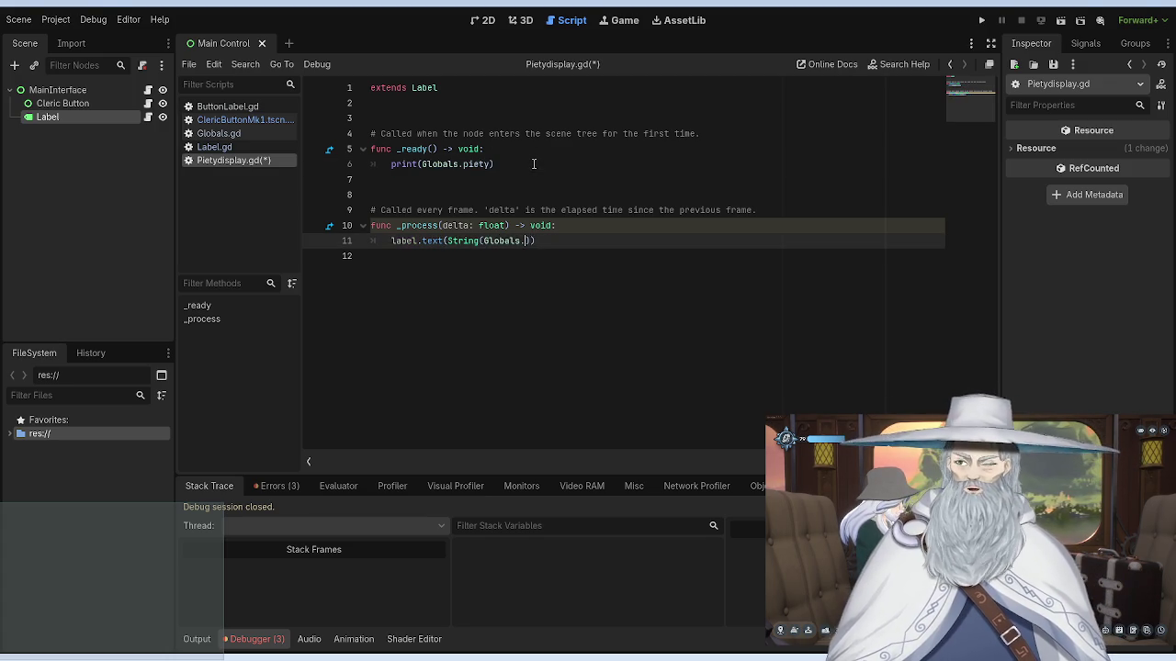
key("ctrl+z")
key("ctrl+z")
key("ctrl+z")
key("ctrl+z")
key("ctrl+z")
Step: Add the closing parenthesis to print(Globals.piety) on line 11 and save the script
left_click(519, 150)
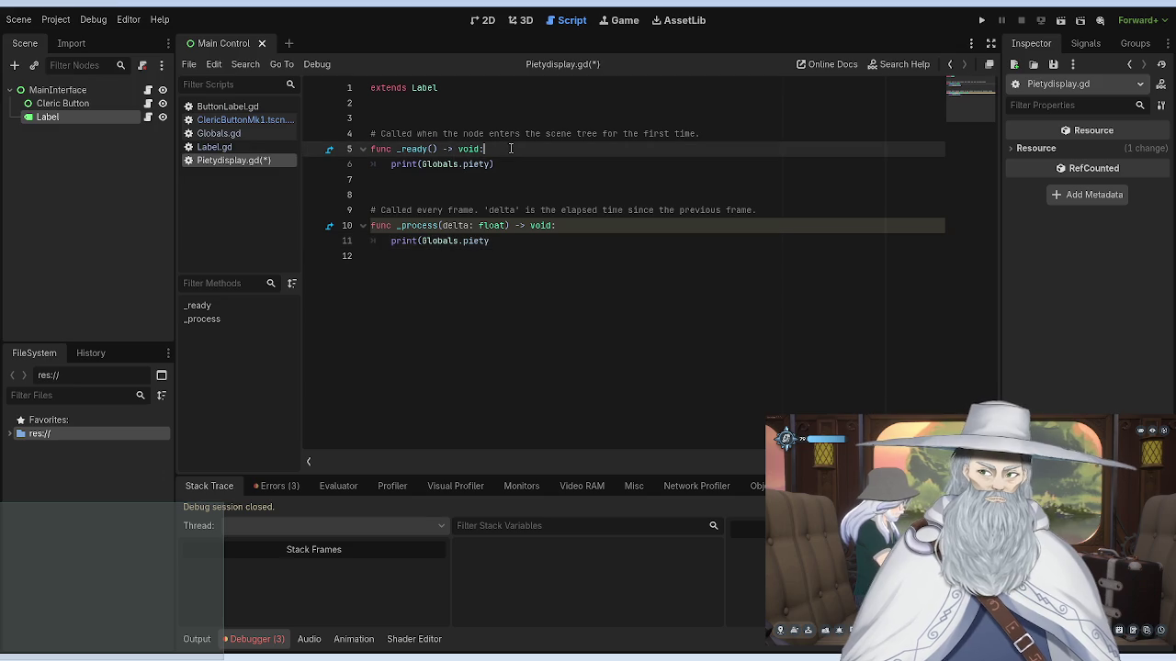
left_click(501, 241)
type(")")
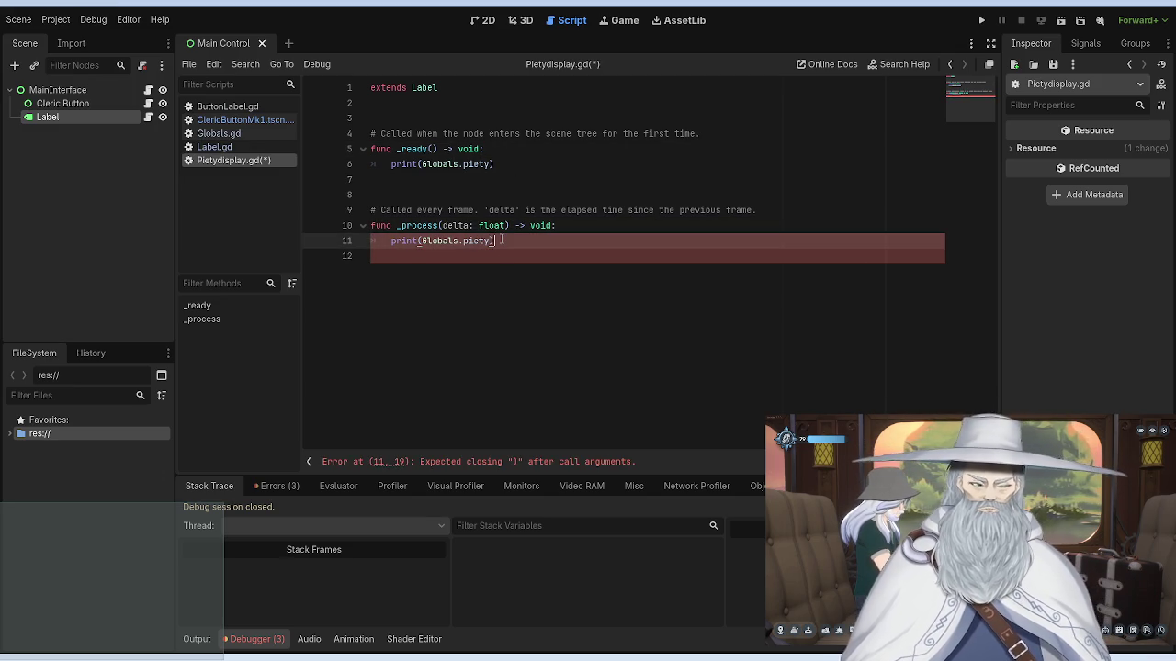
left_click(540, 148)
key("ctrl+s")
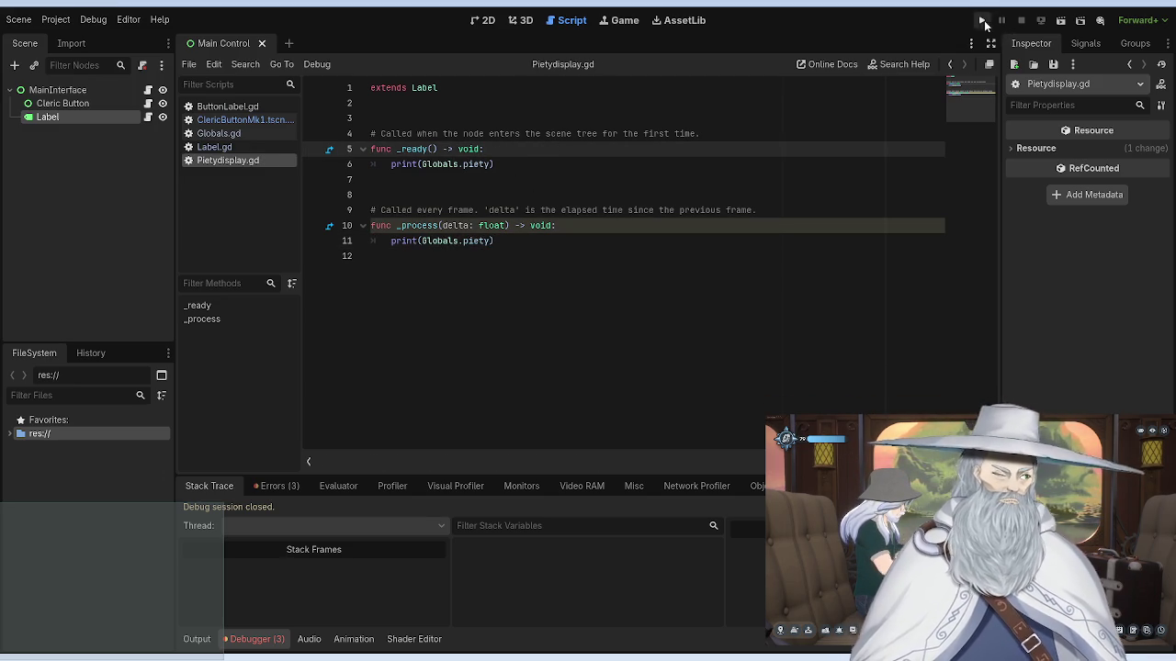
Step: Run the project to print piety as 4, stop it with F8, and view Debugger Errors
left_click(981, 19)
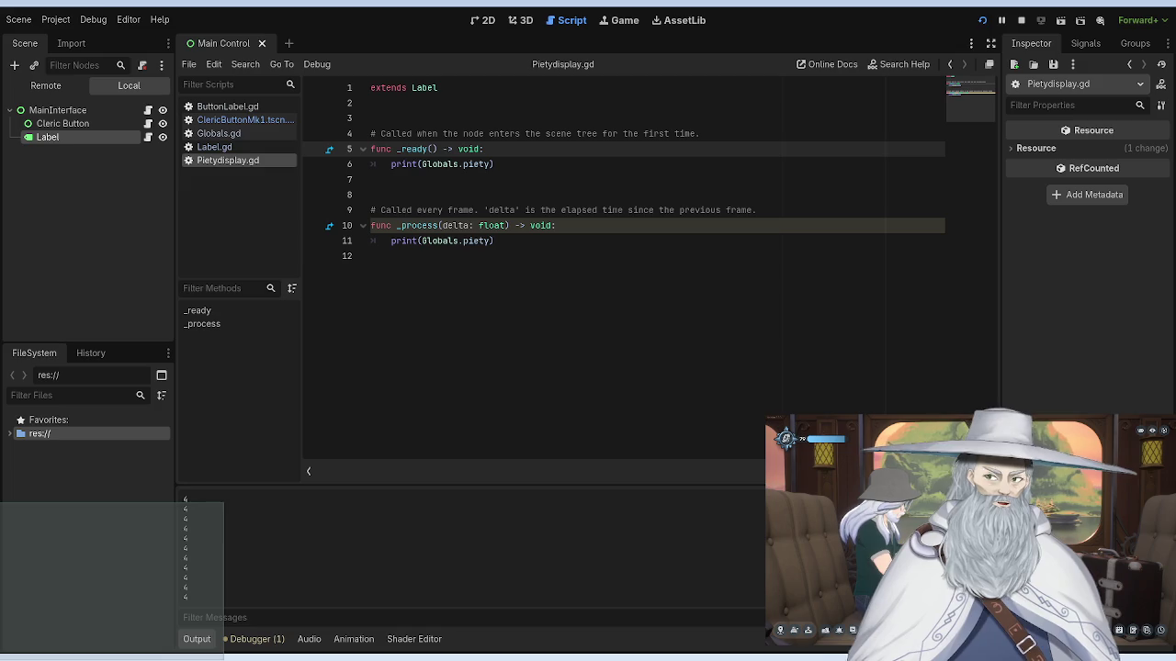
key("F8")
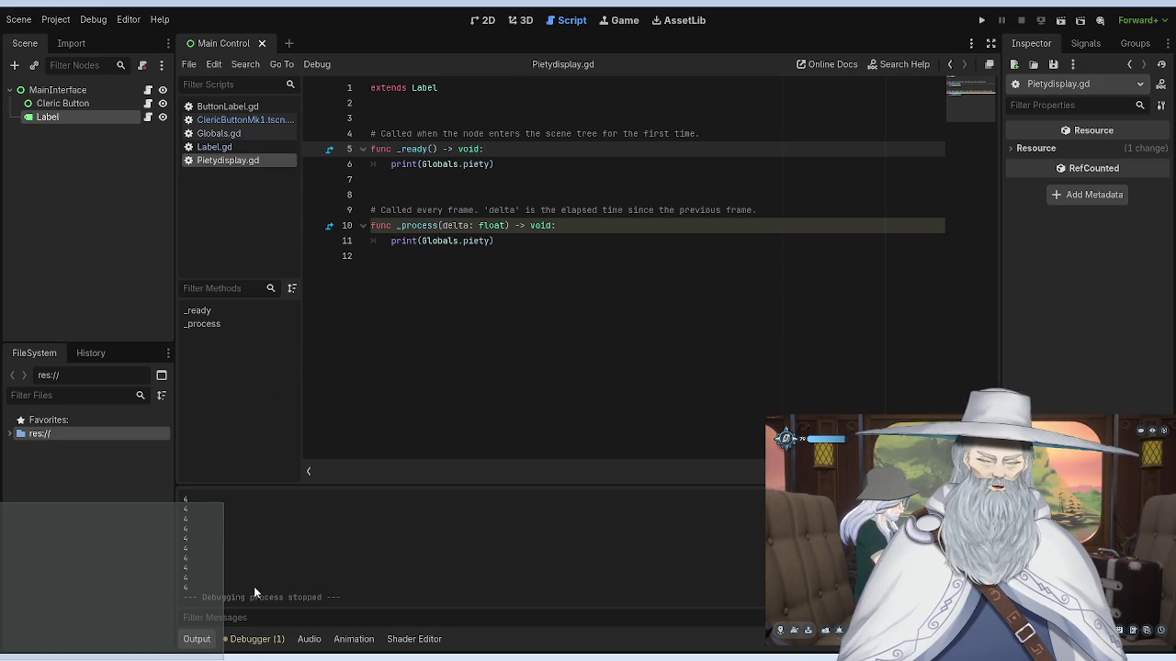
left_click(251, 641)
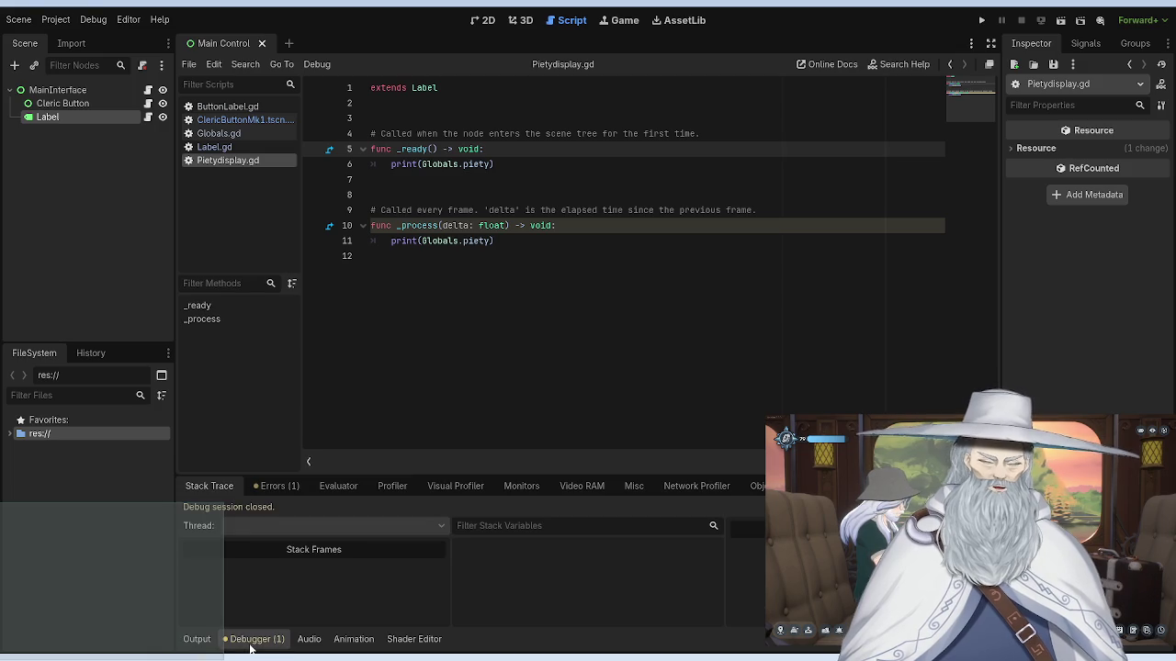
left_click(276, 486)
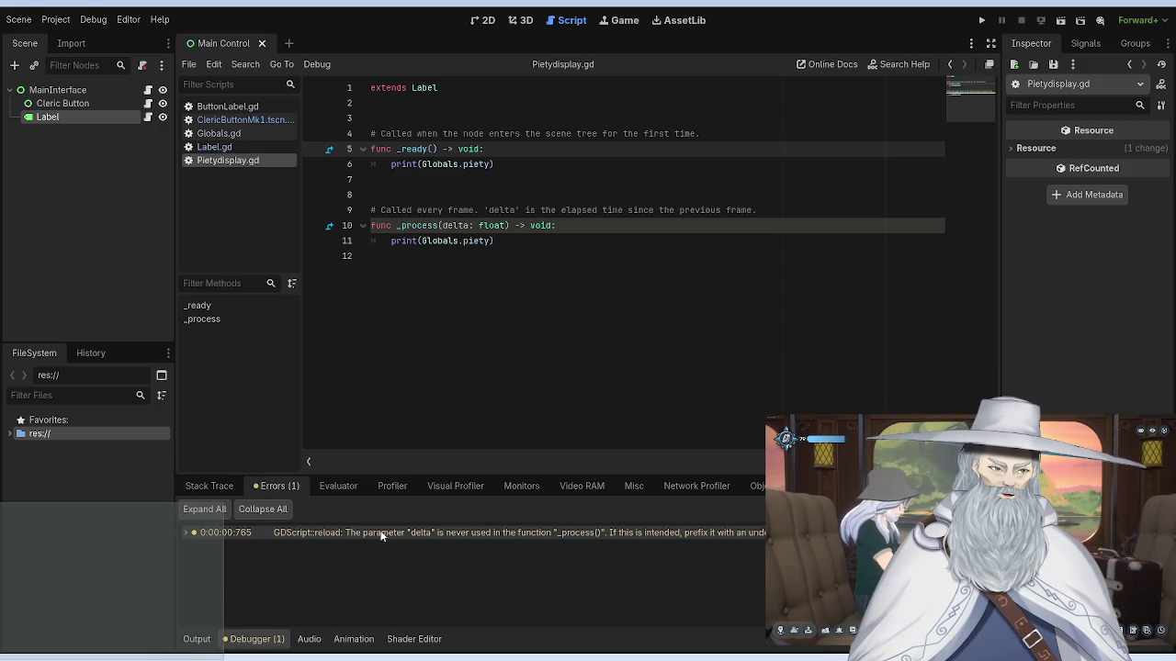
Step: Show the Output with the printed piety values, then add an empty indented line after line 11
left_click(196, 639)
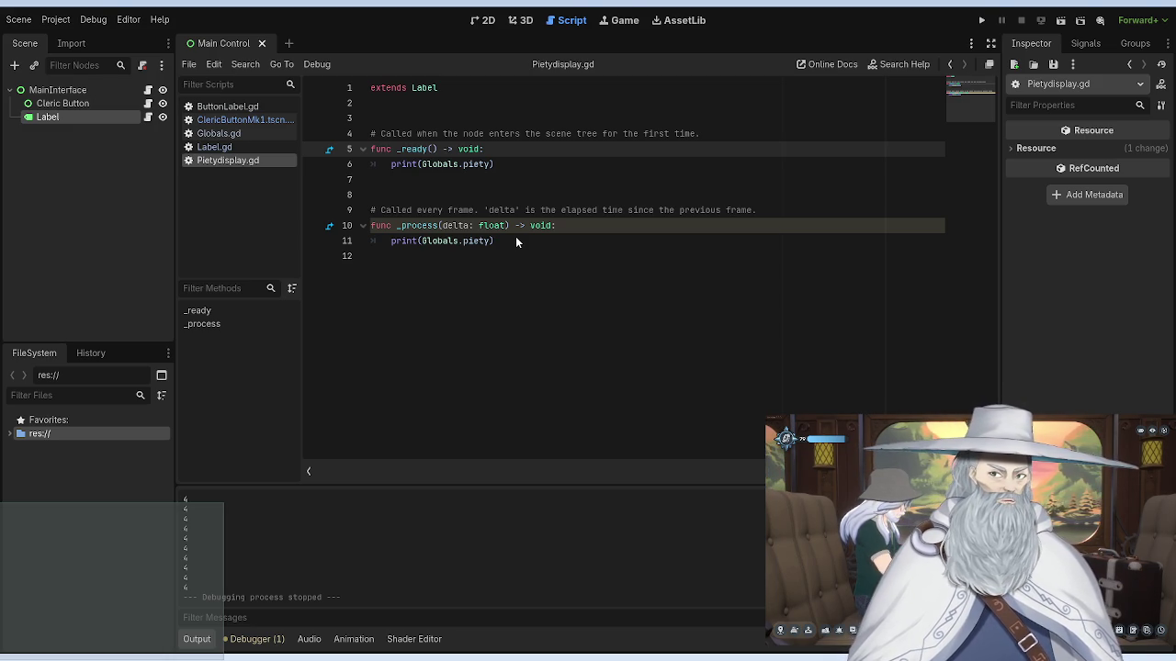
left_click(538, 242)
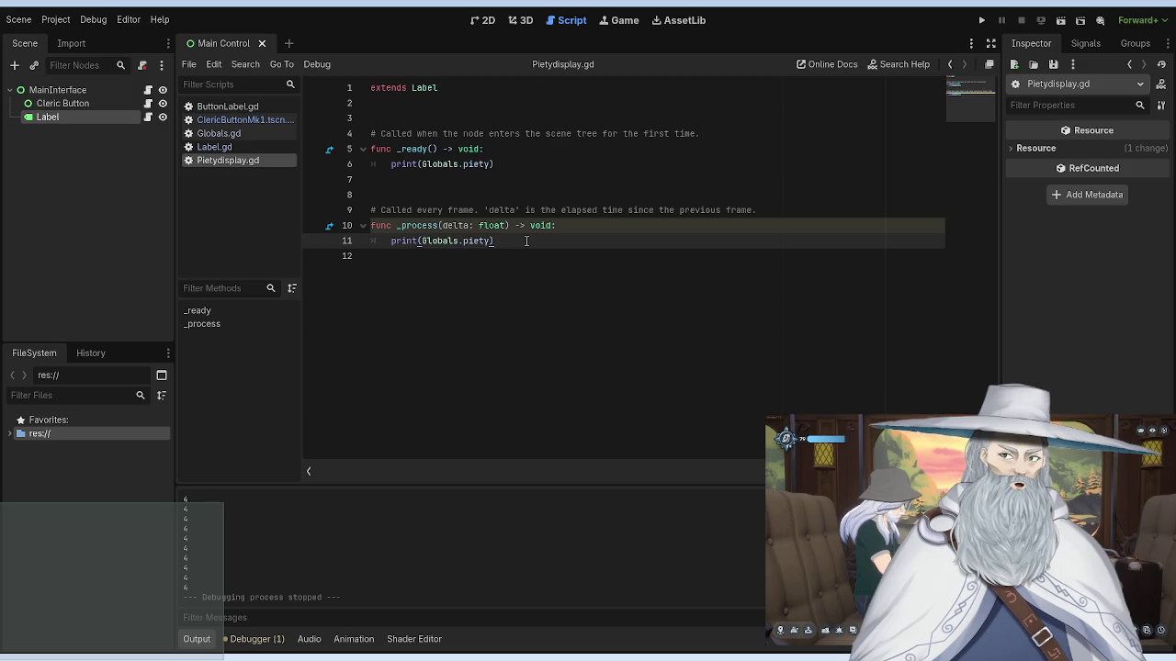
key("Return")
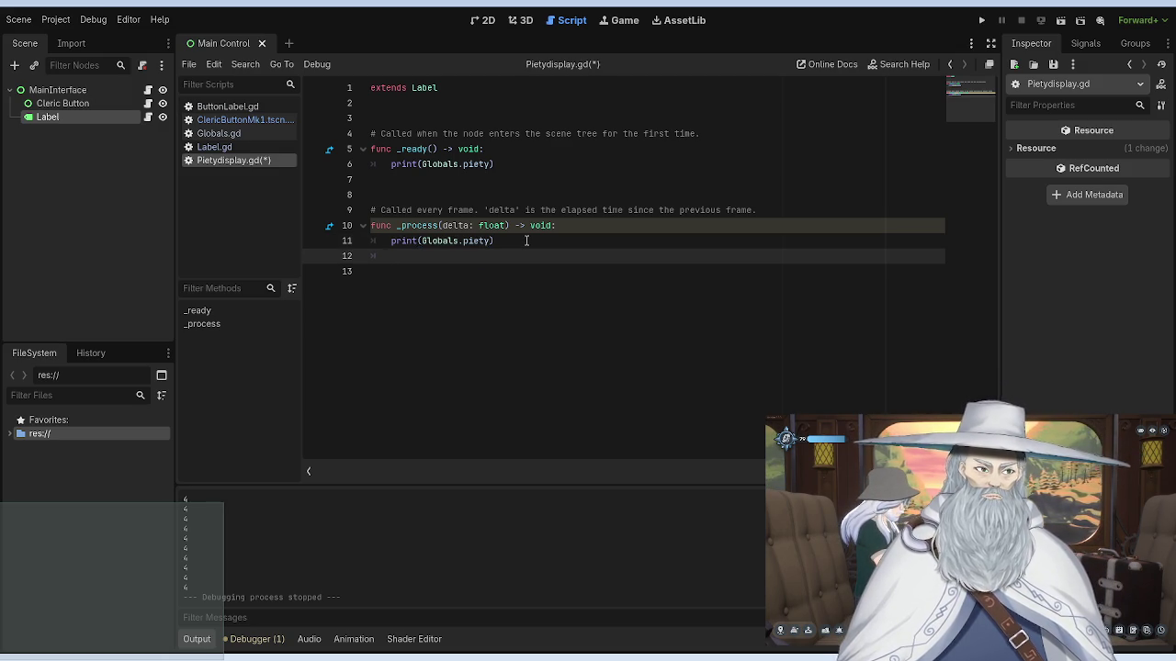
Step: Add line 12 Label.text = "test" in _process and run the project
type("print")
key("BackSpace")
key("BackSpace")
key("BackSpace")
type("label")
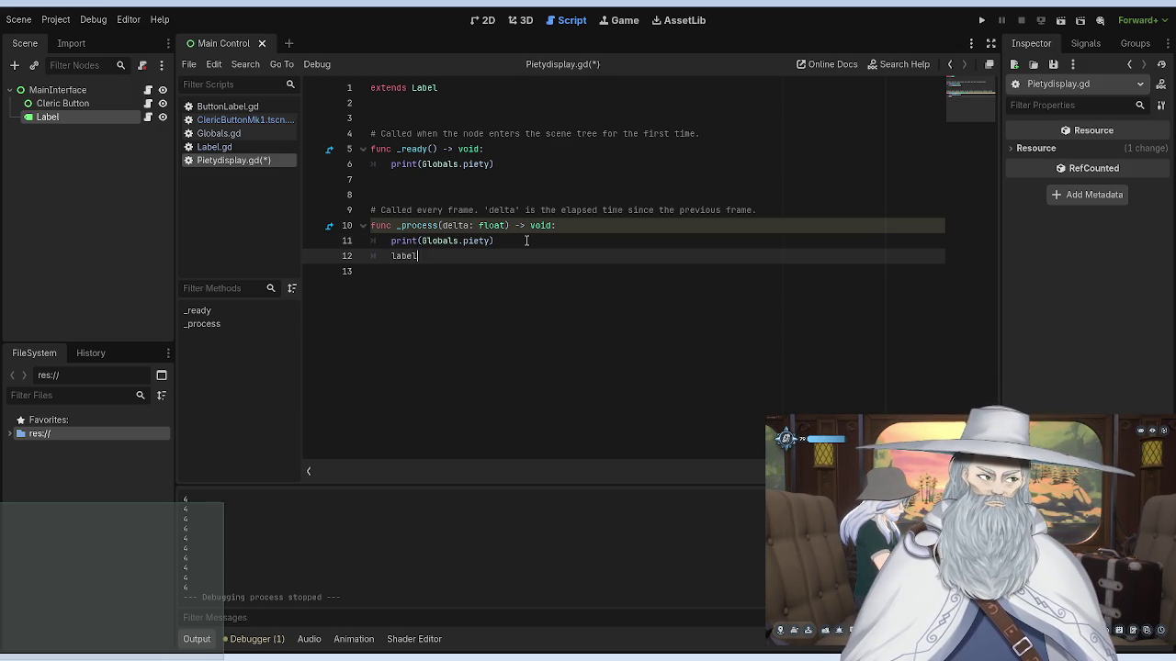
key("Down")
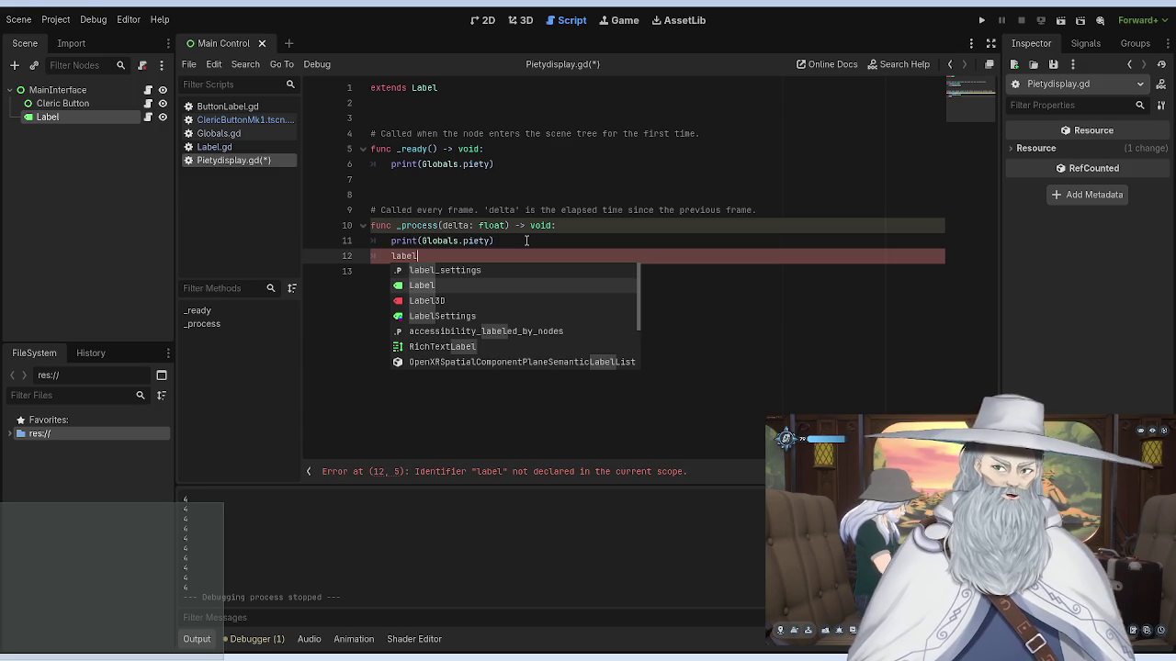
key("Return")
type(".")
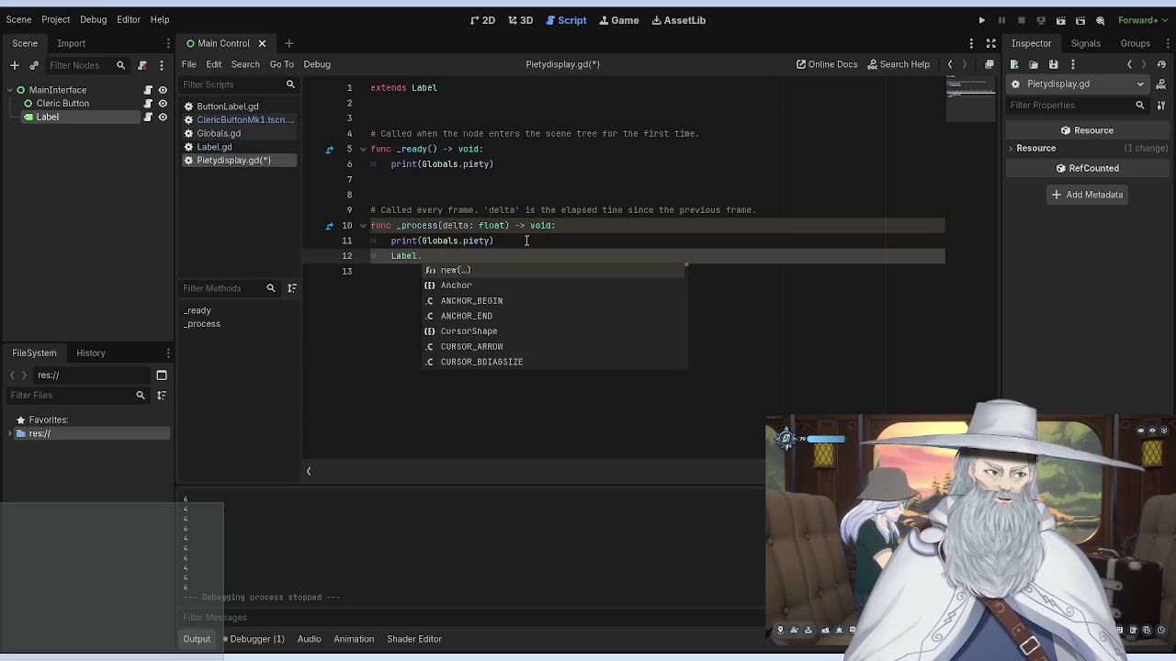
type("text = ")
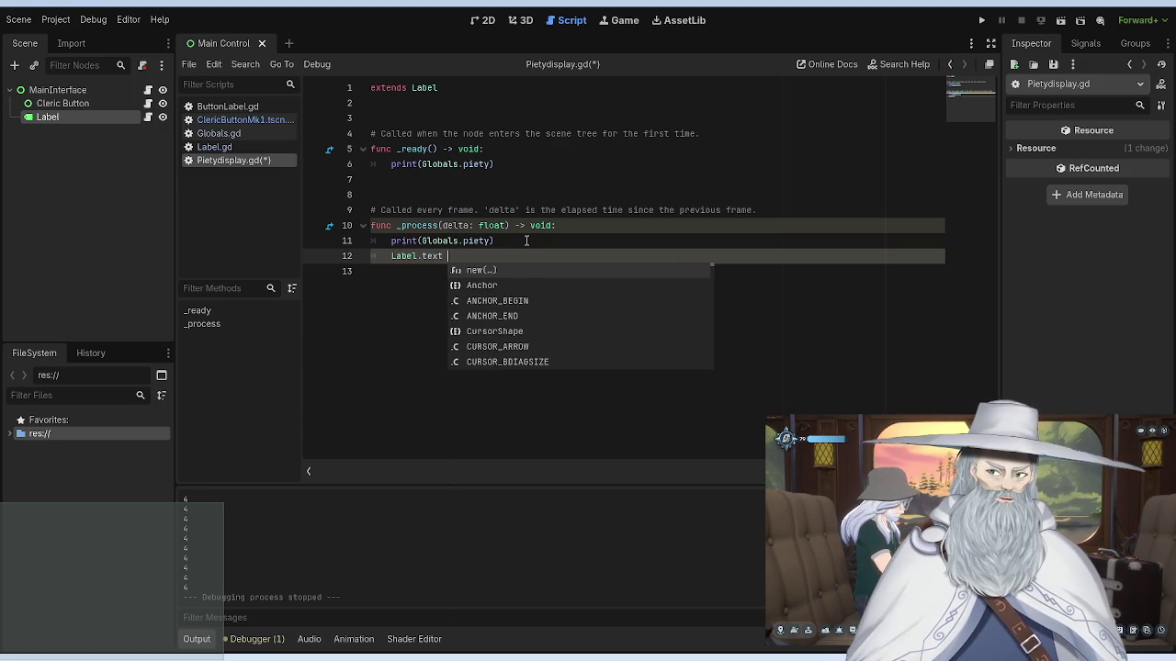
type("\"test\"")
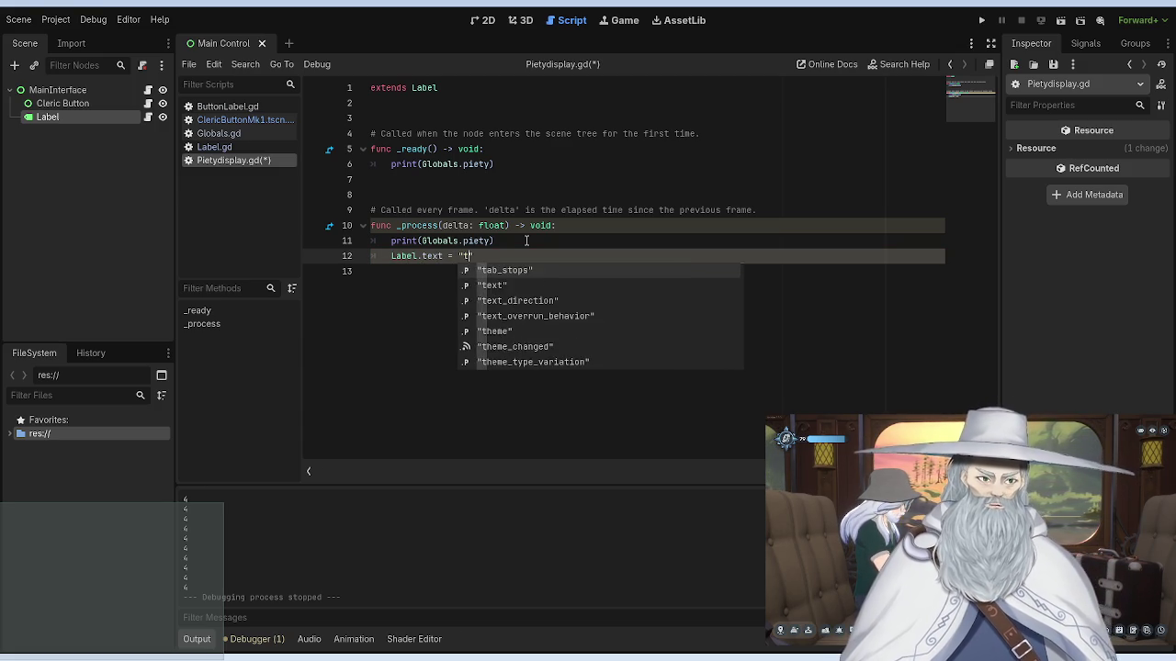
left_click(555, 197)
left_click(981, 19)
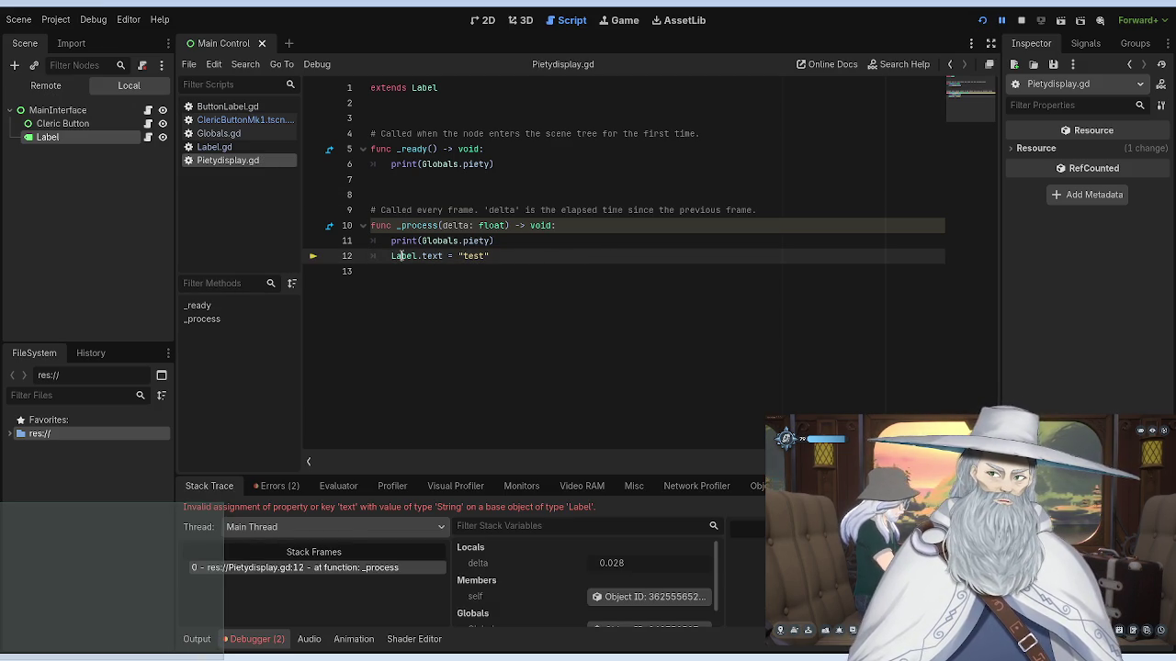
Step: Change Label to lowercase label and rerun, hitting an undeclared-identifier parser error for "label"
key("BackSpace")
type("l")
left_click(519, 198)
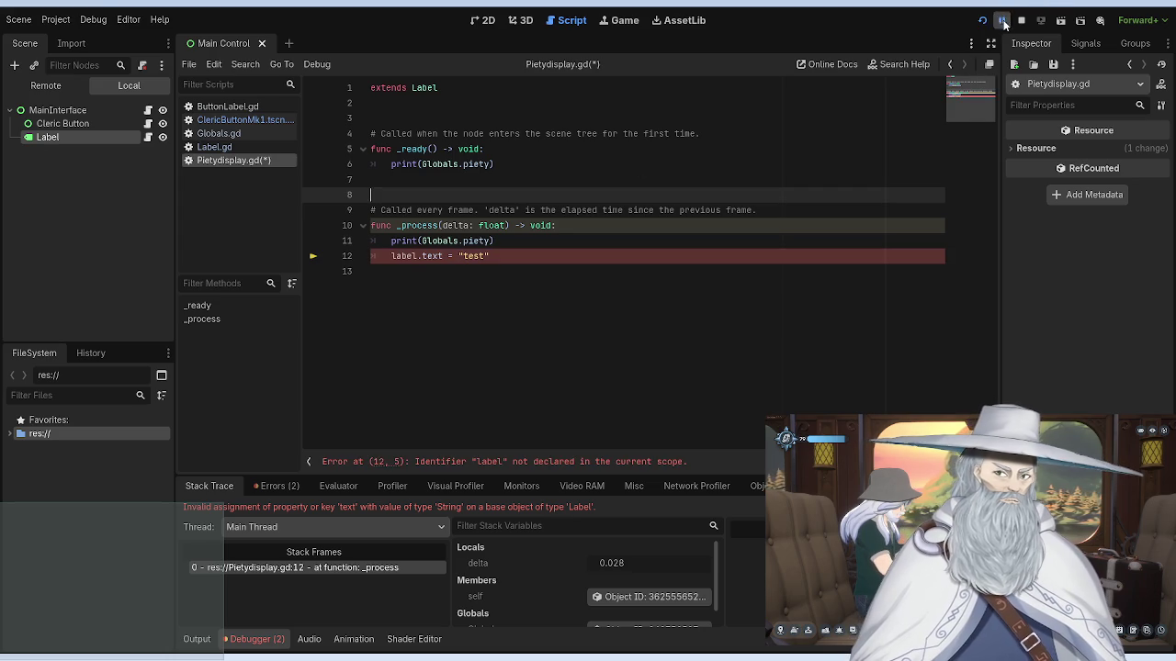
left_click(1020, 20)
left_click(981, 20)
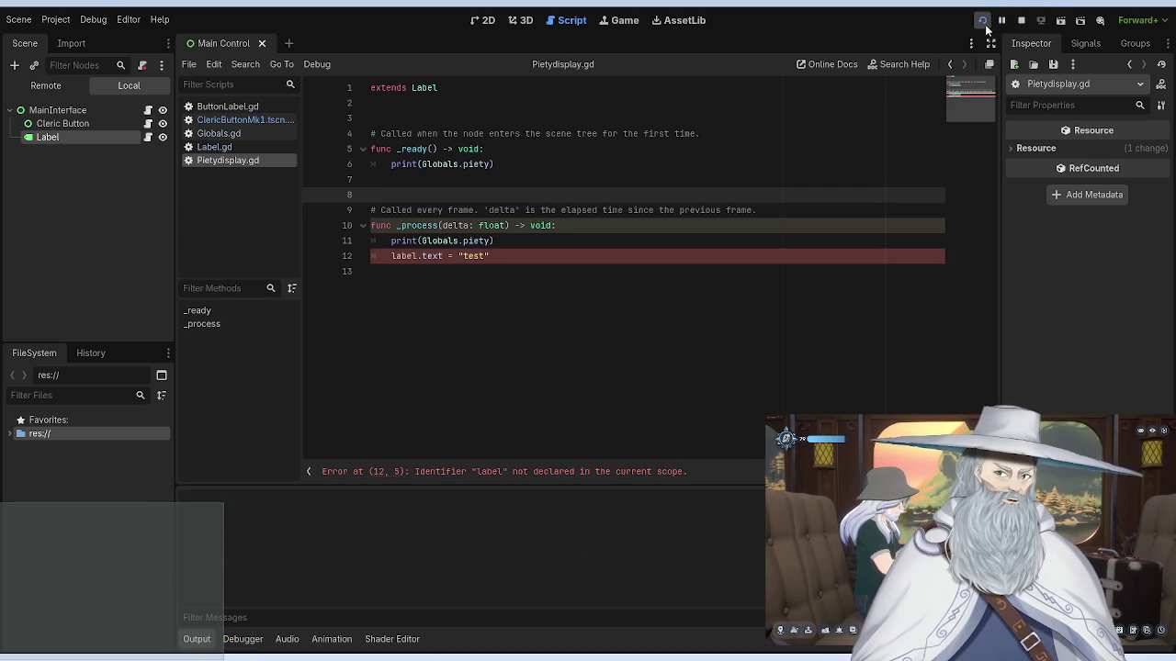
left_click_drag(527, 261, 367, 250)
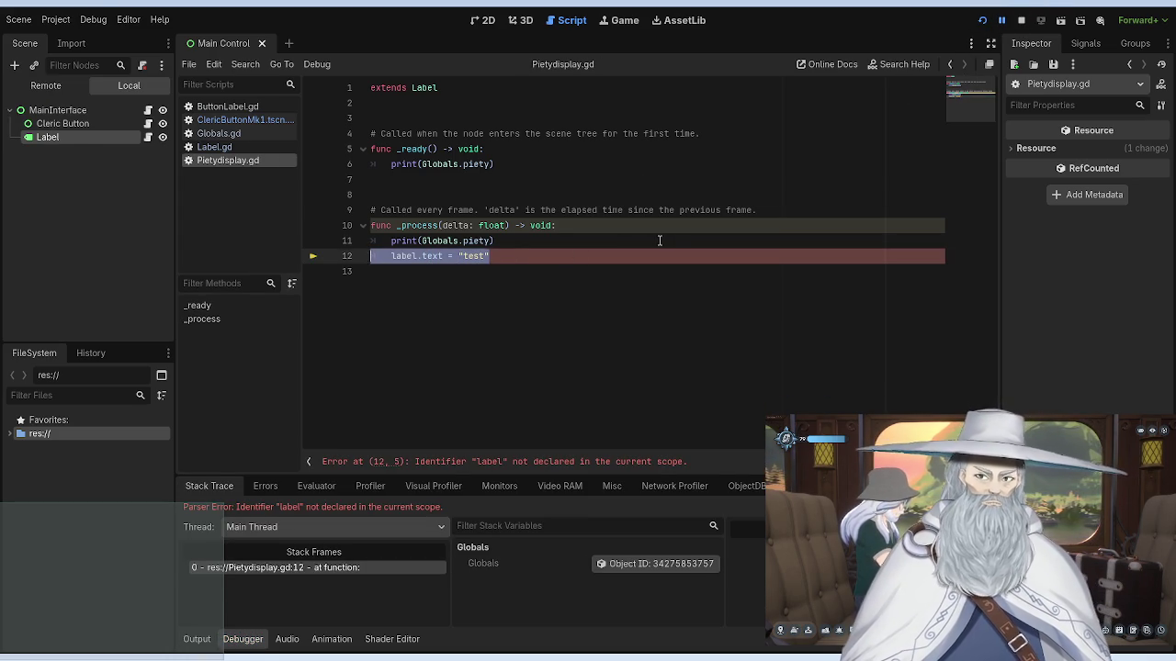
Step: Delete the label.text and print lines from the _process body
key("BackSpace")
key("BackSpace")
key("BackSpace")
key("BackSpace")
key("BackSpace")
key("BackSpace")
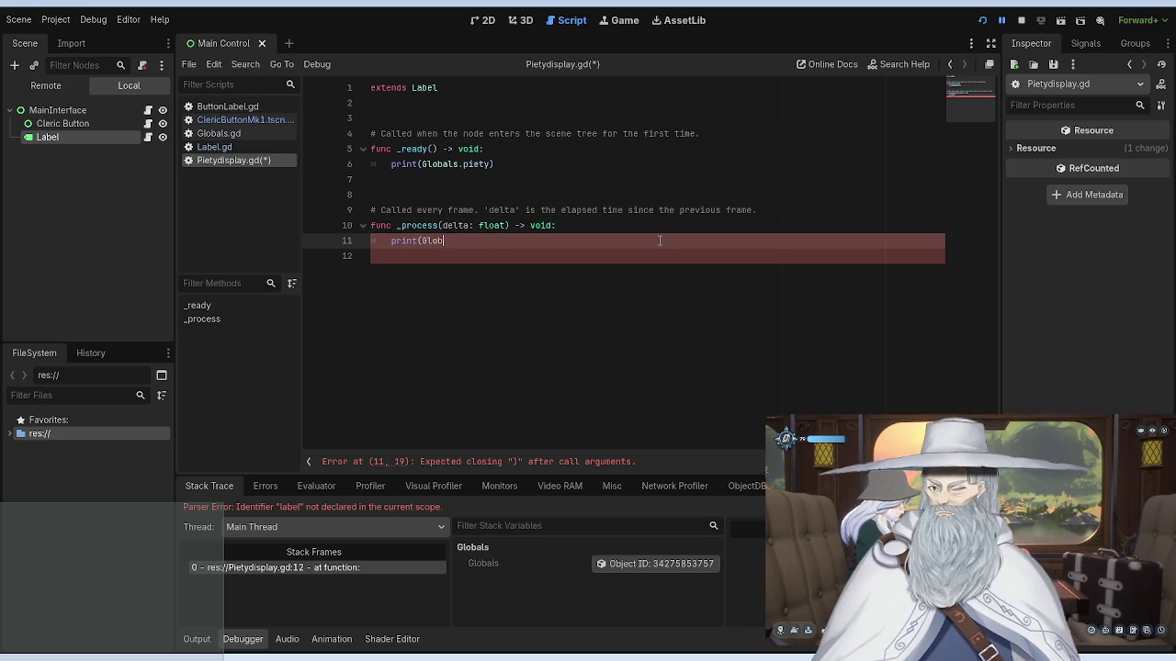
key("BackSpace")
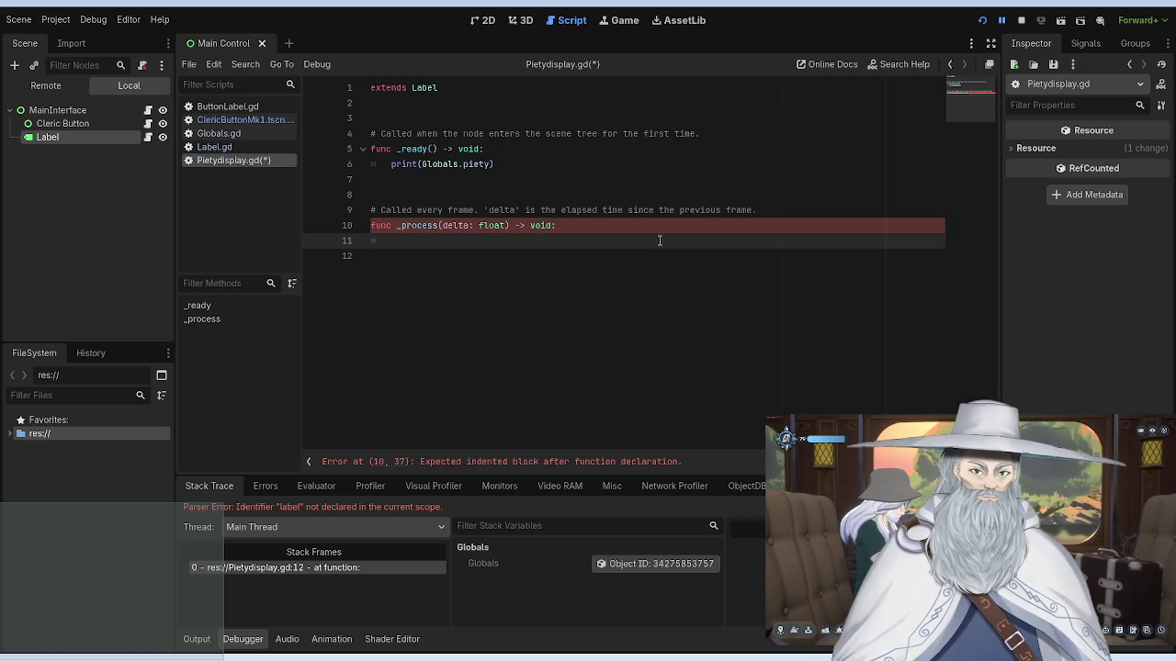
key("ctrl+s")
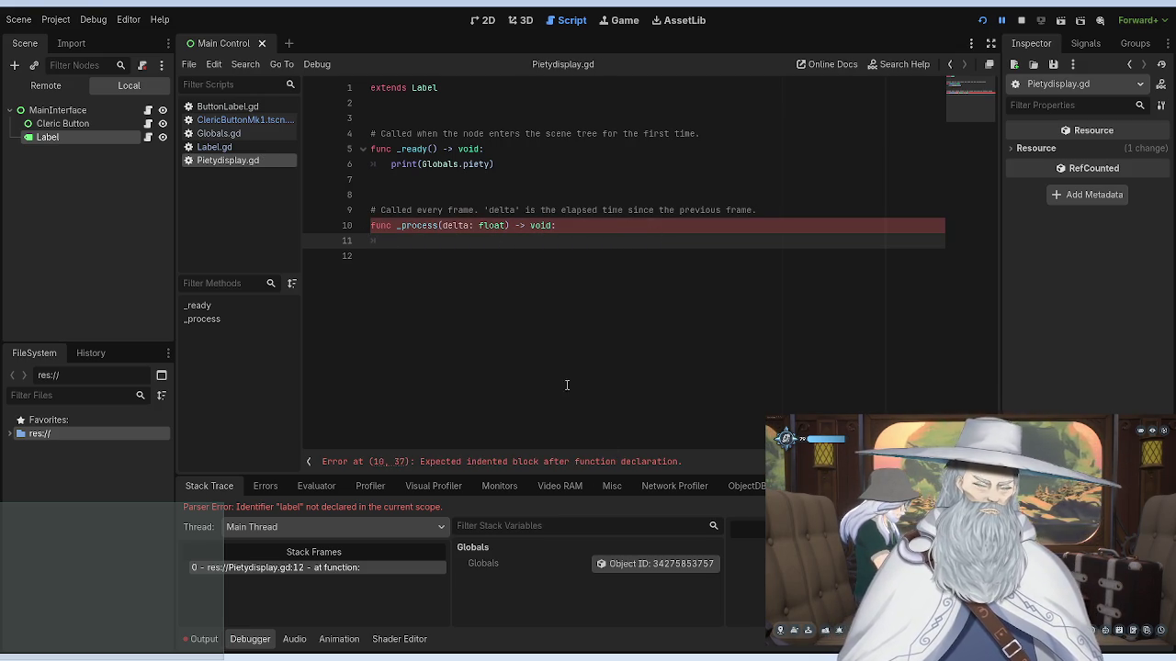
Step: Save the scene and script, then stop the running game with F8
left_click(477, 242)
key("ctrl+s")
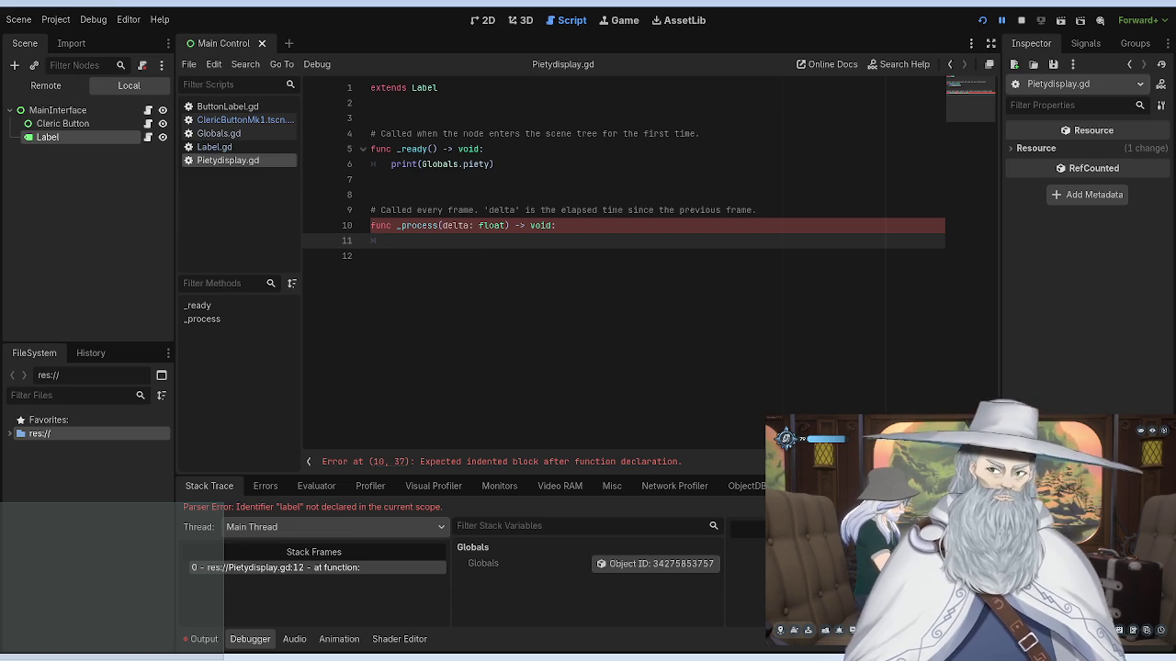
key("F8")
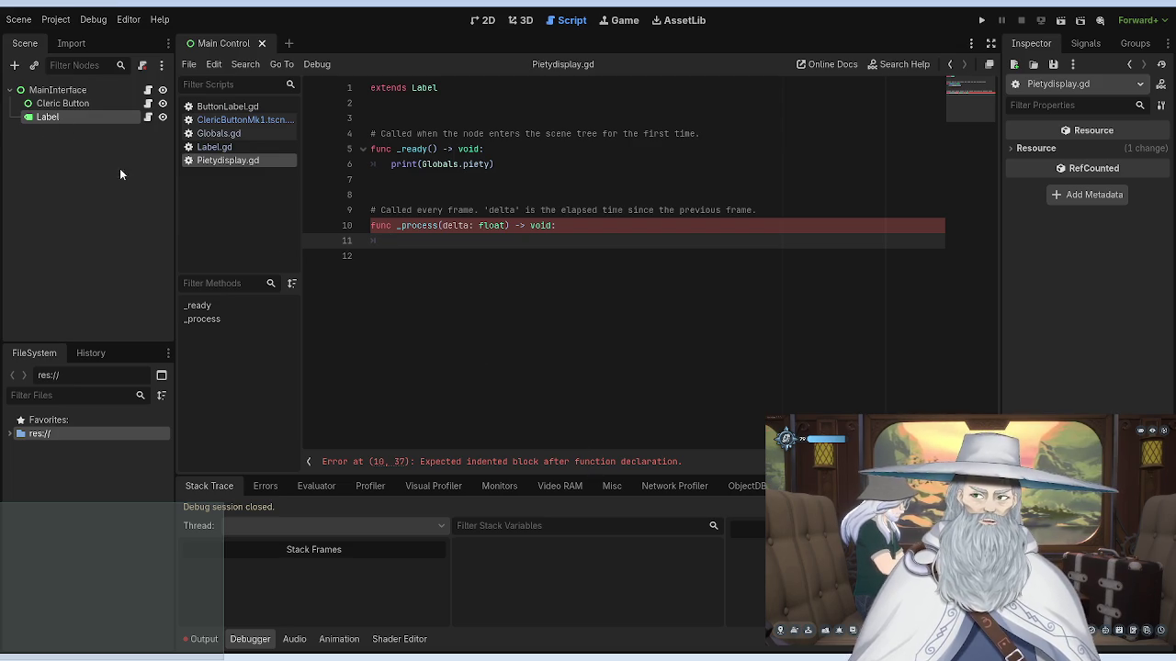
Step: Rename the Label node to PietyDisplay and begin typing 'get' on line 11 of _process
left_click(50, 120)
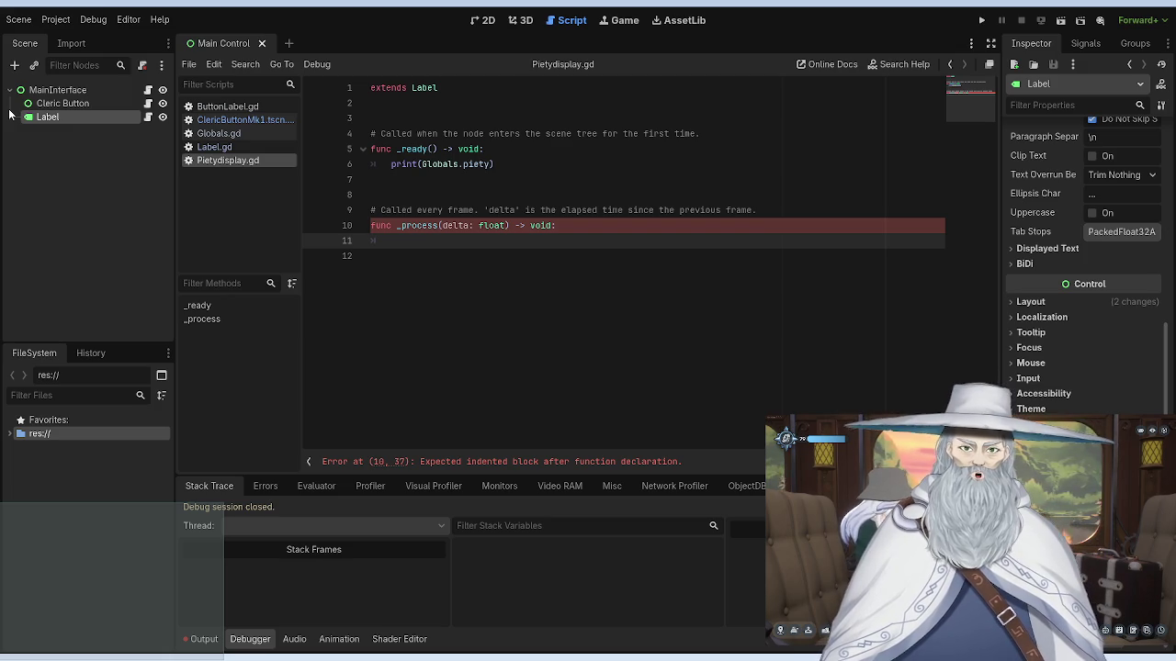
key("F2")
type("PietyDisplay")
key("Return")
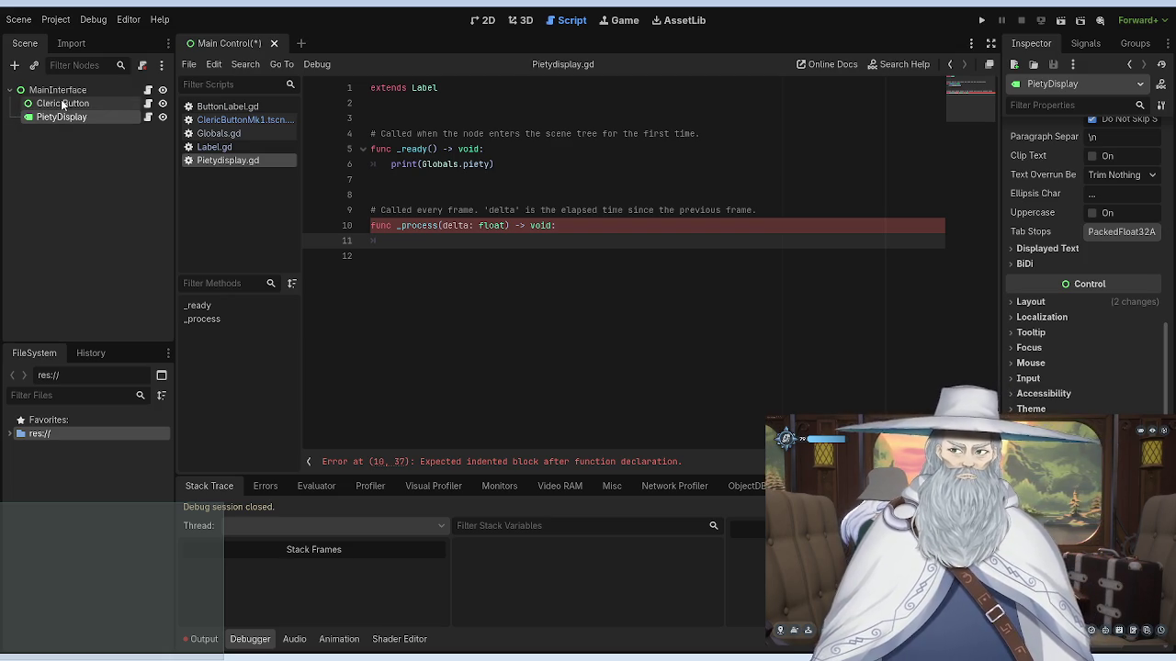
left_click(525, 245)
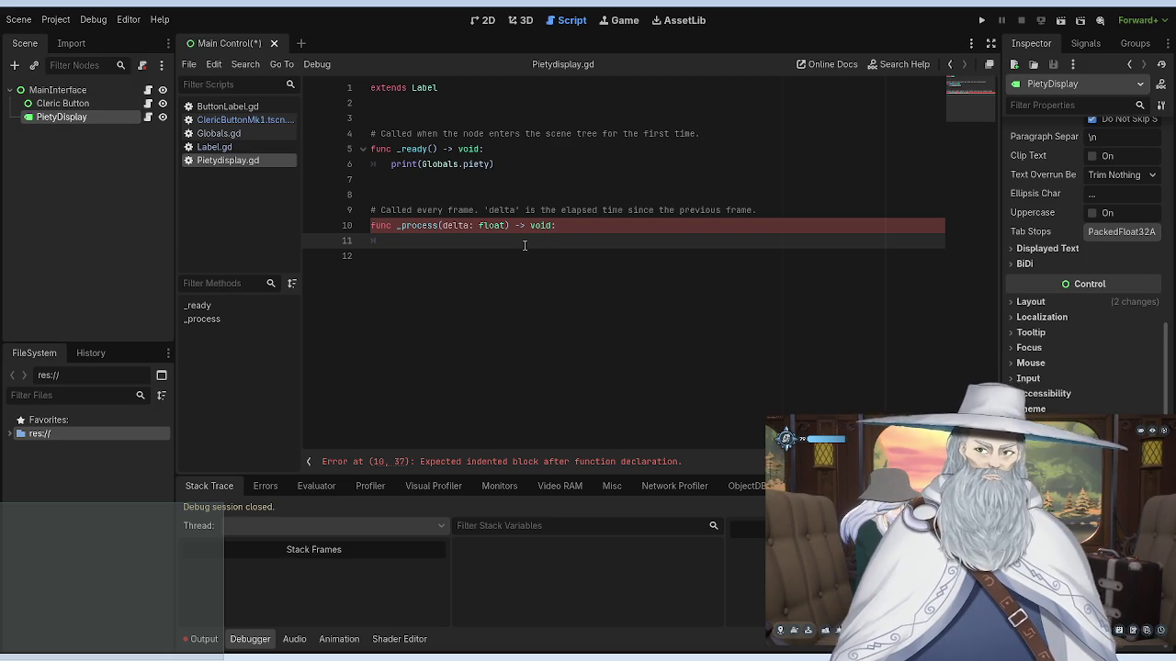
type("get")
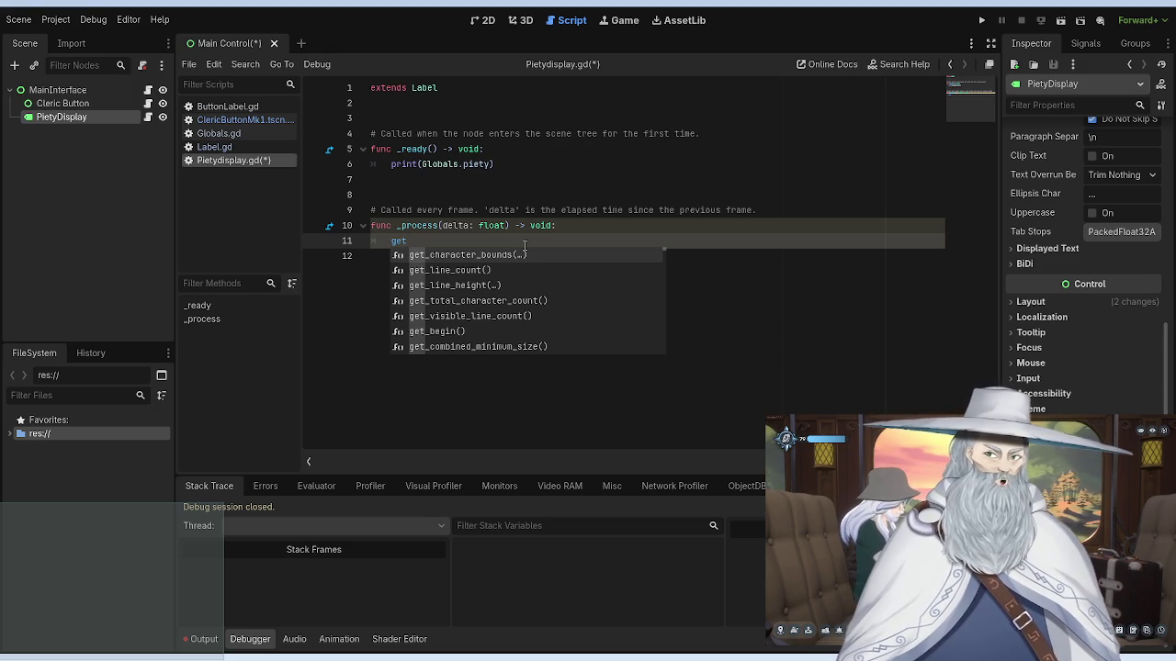
Step: Complete line 11 as get_node('PietyDisplay').text, correcting typos along the way
type("ge")
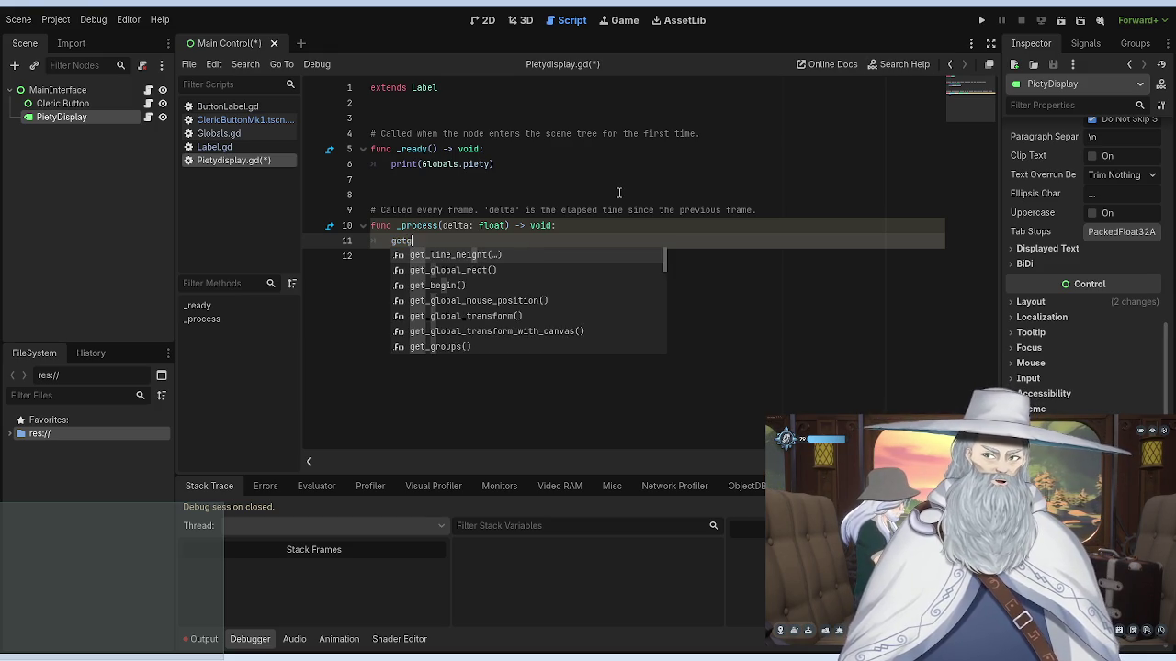
key("BackSpace")
key("BackSpace")
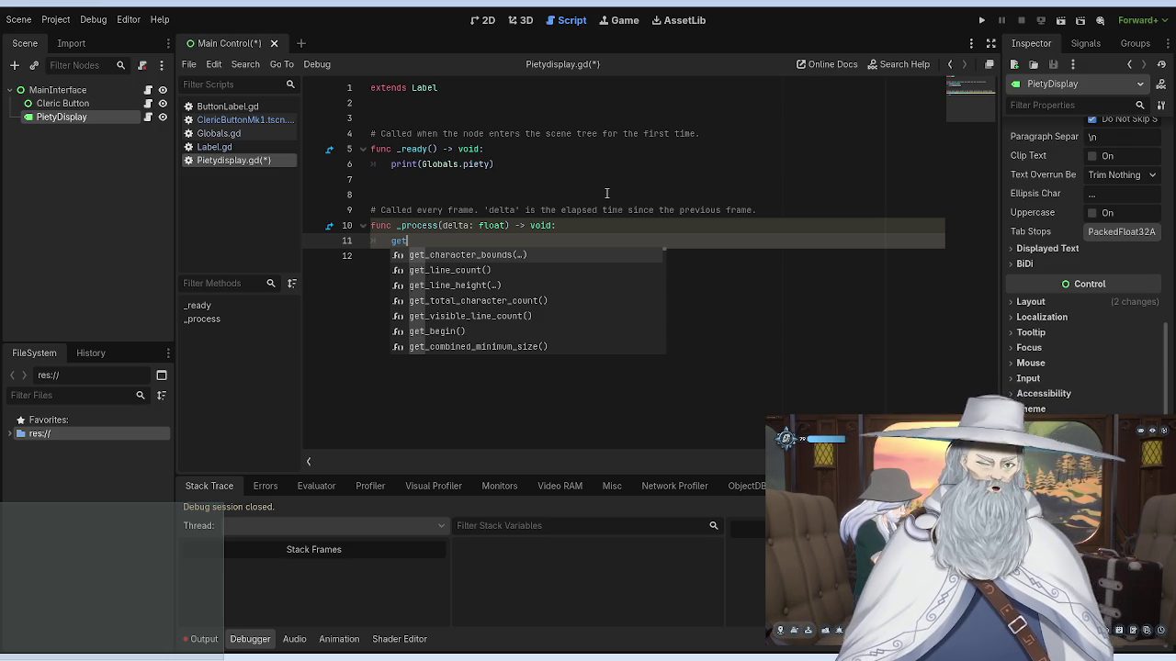
type("_node")
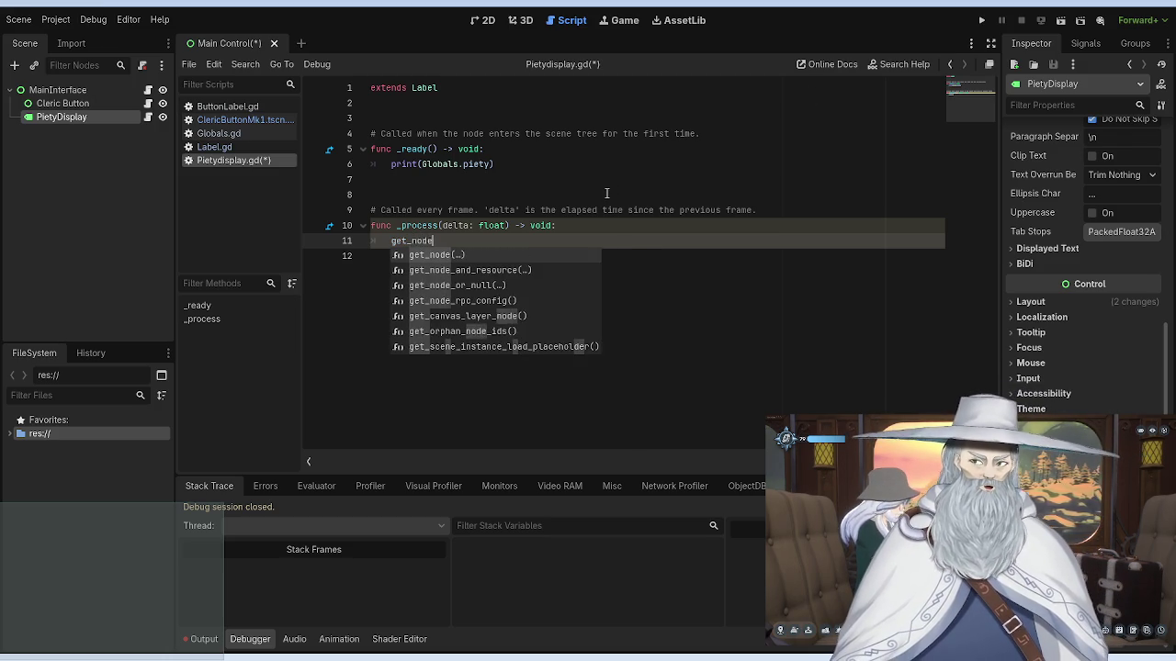
type("(")
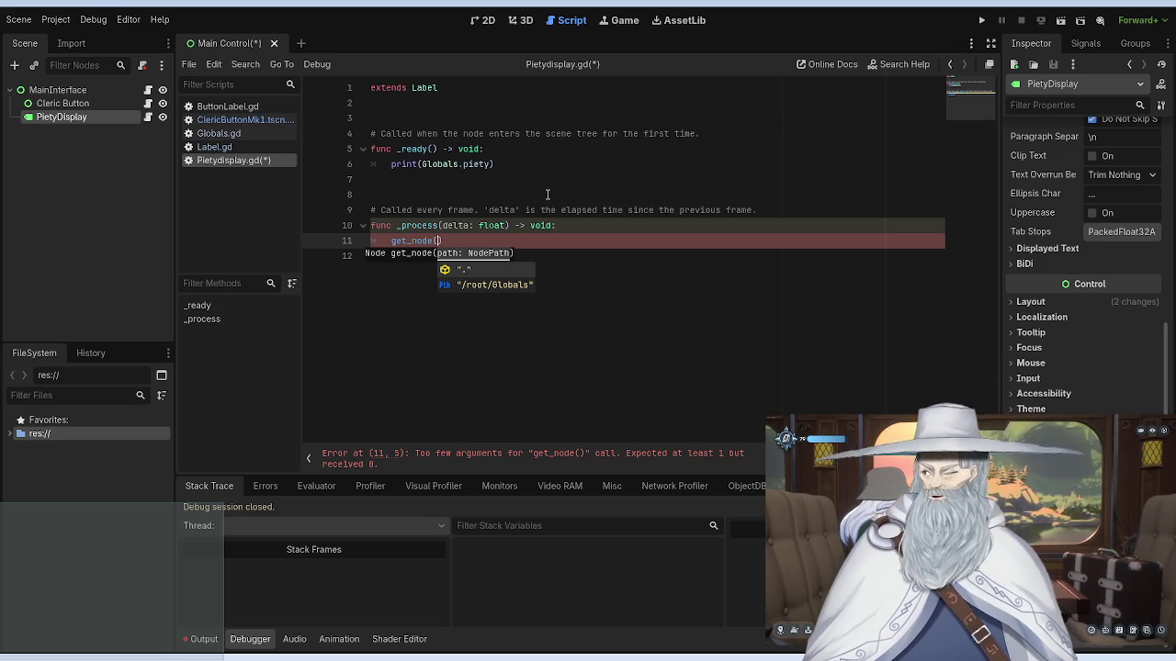
type("'")
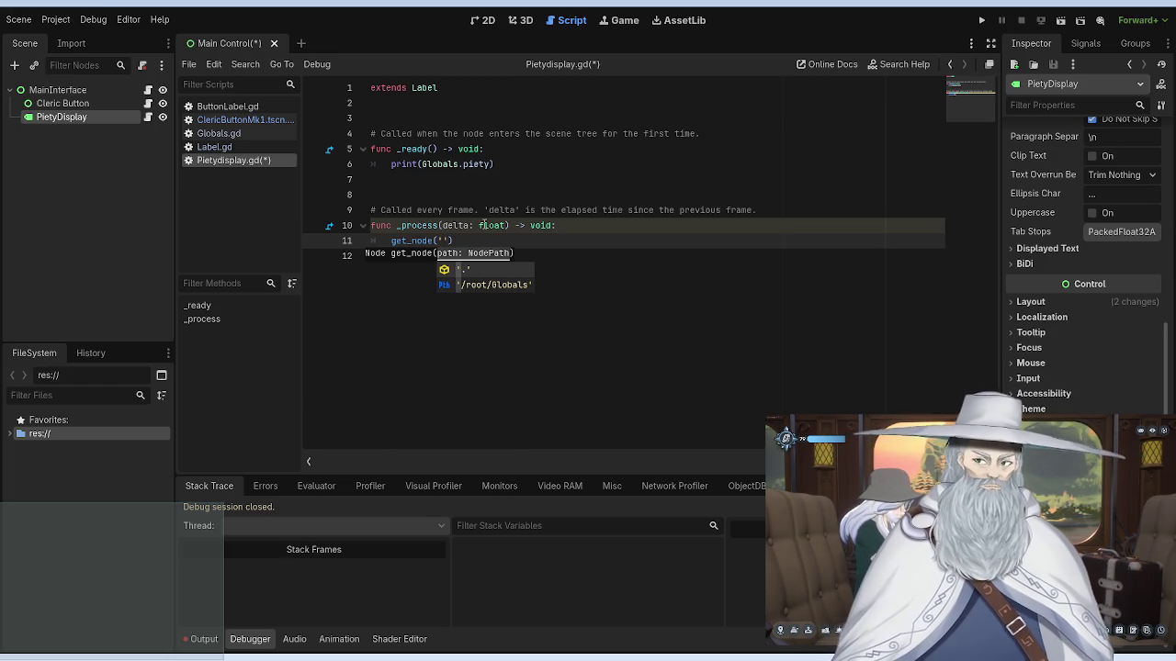
type("Glob")
key("BackSpace")
key("BackSpace")
key("BackSpace")
type("P")
type("ie")
type("tyDispo")
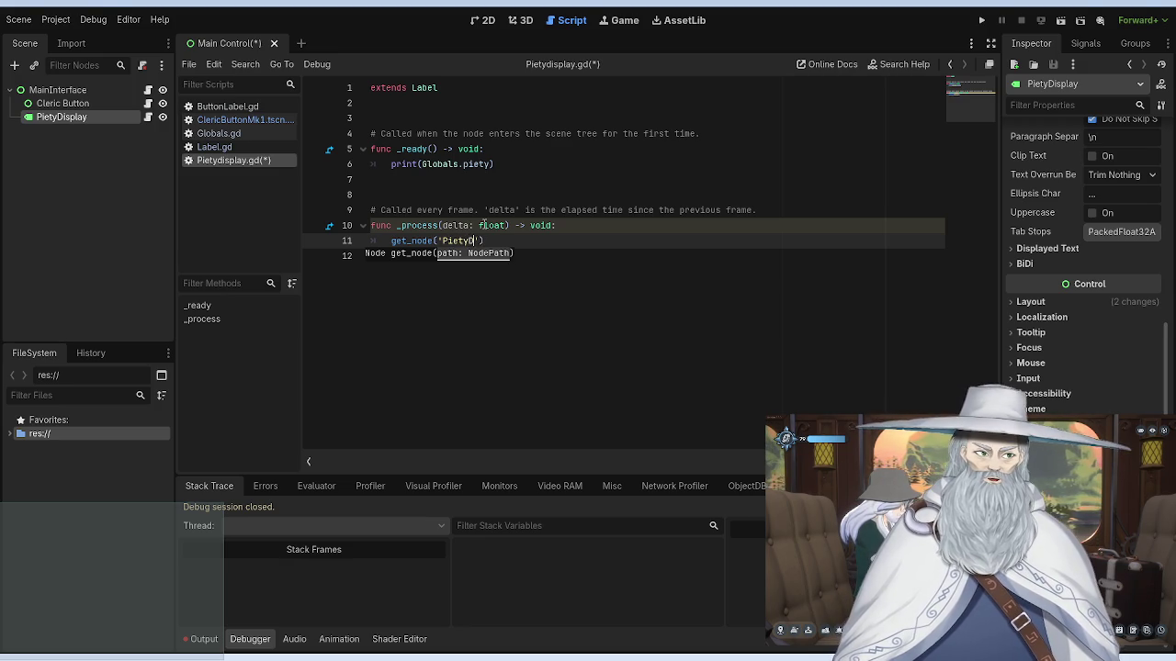
type("lay")
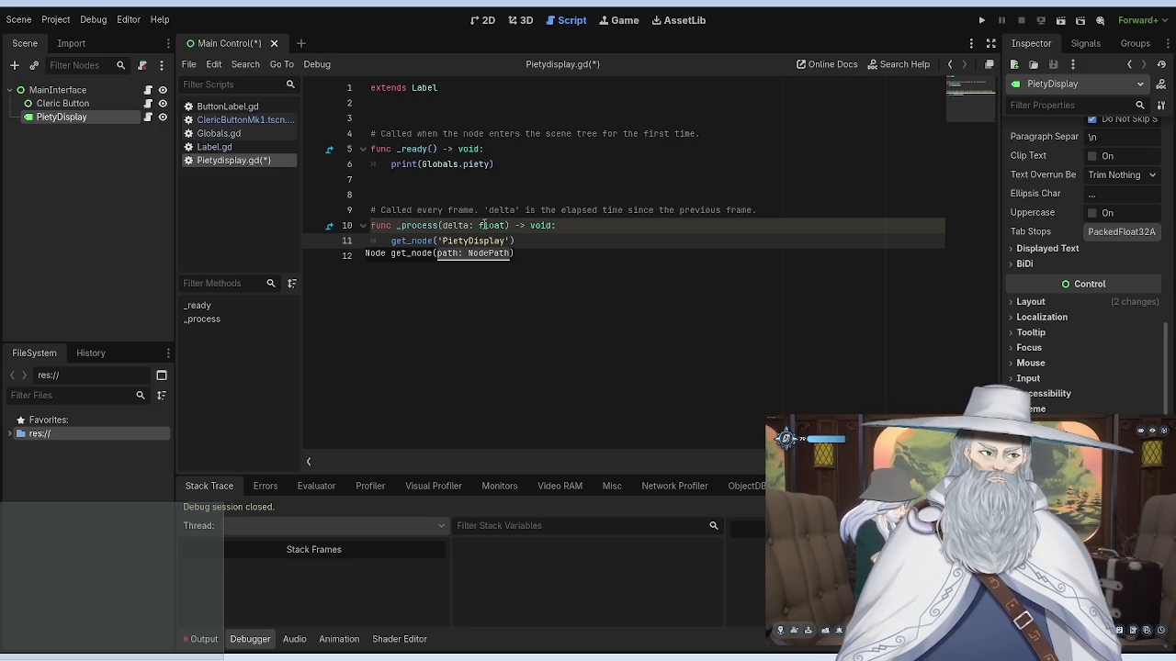
type(")")
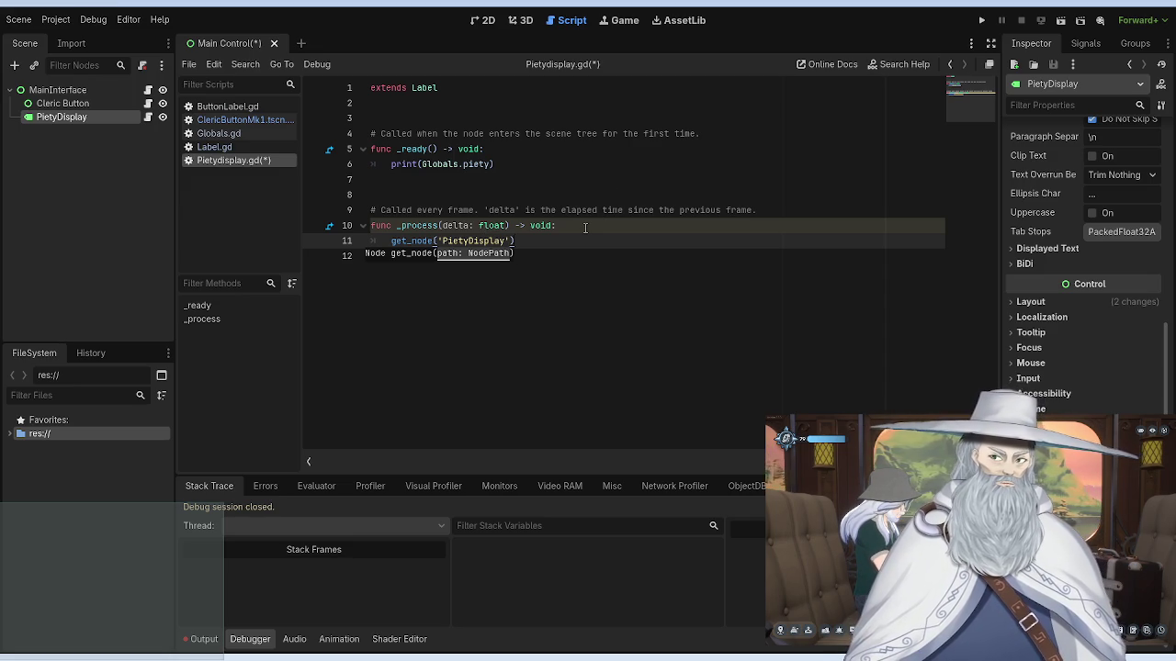
type(".text")
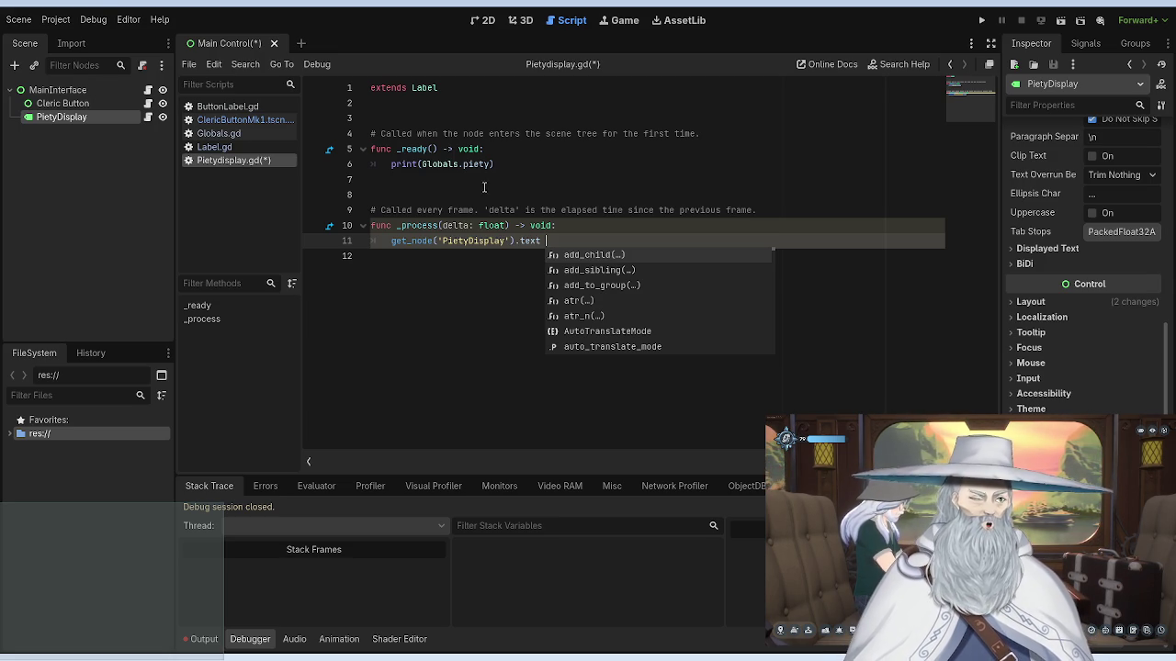
Step: In _ready, turn the print line into var DisplayPiety = str(Globals.piety)
left_click(531, 183)
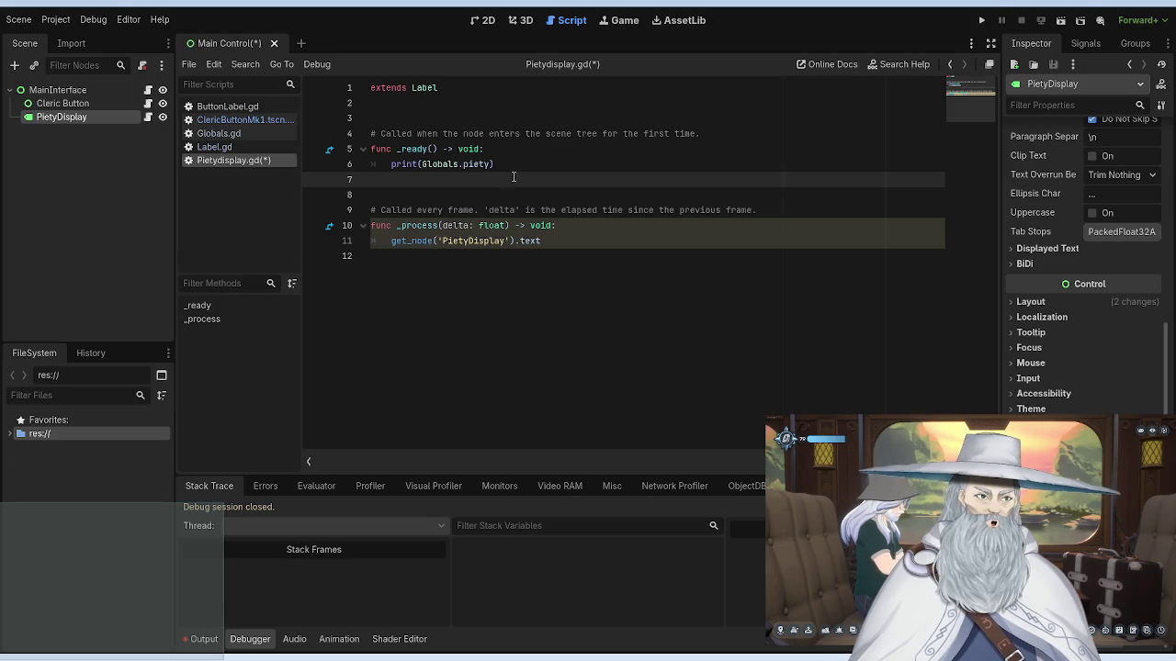
key("Tab")
left_click(420, 164)
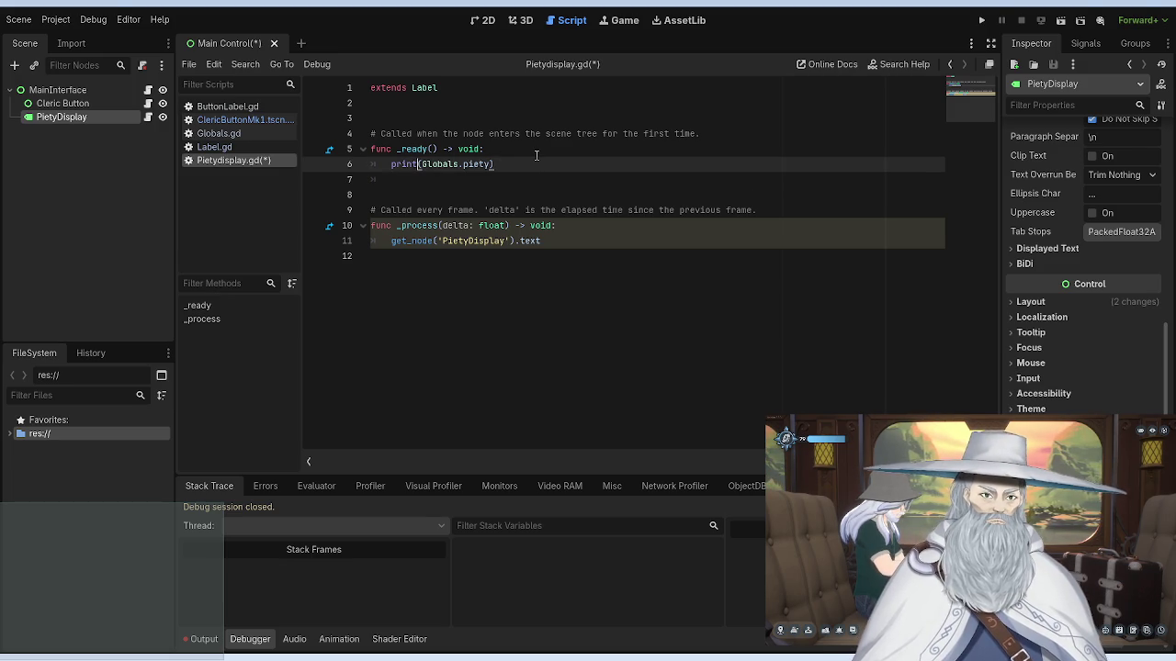
key("BackSpace")
key("BackSpace")
key("BackSpace")
key("BackSpace")
key("BackSpace")
type("var ")
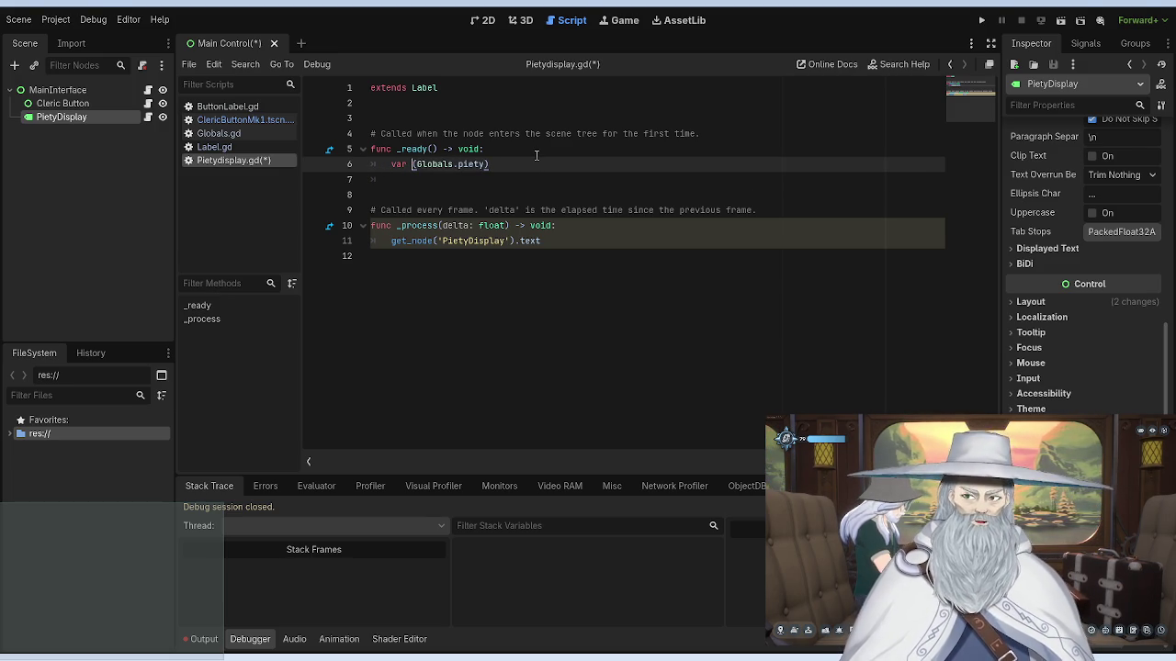
type("Display")
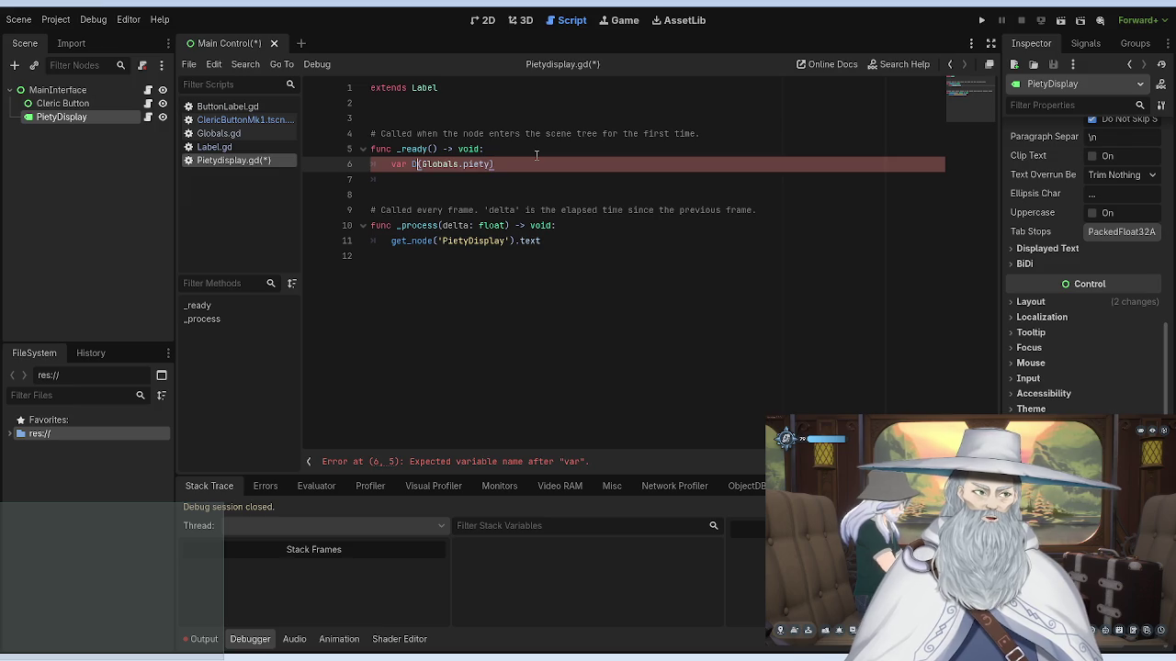
type("P")
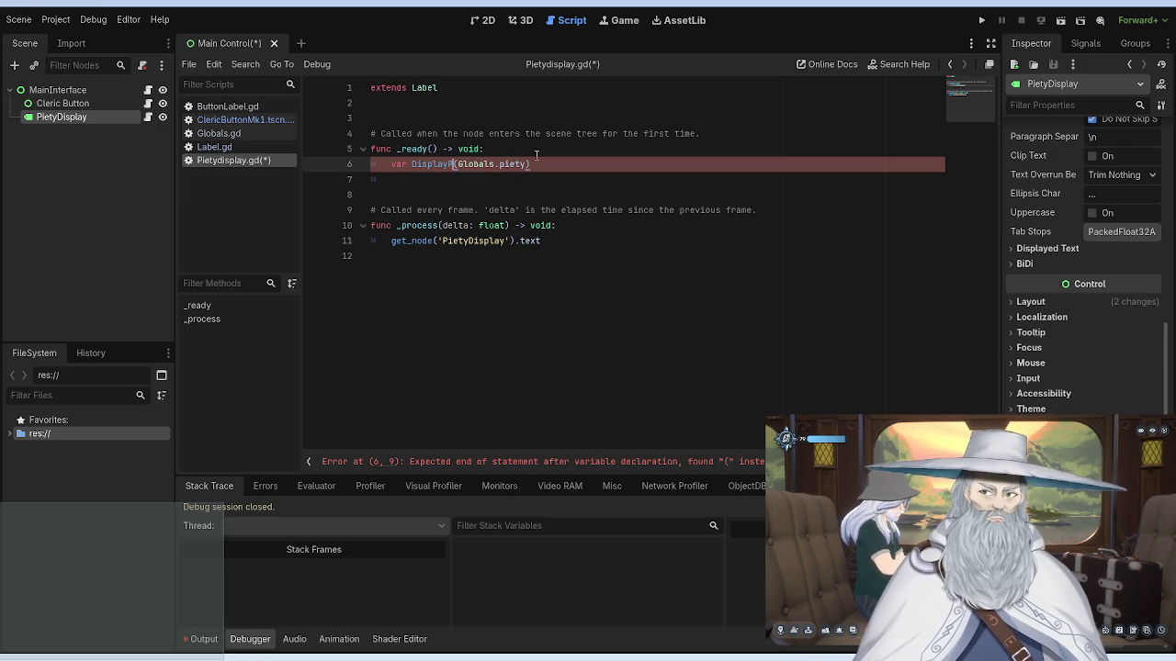
type("iet")
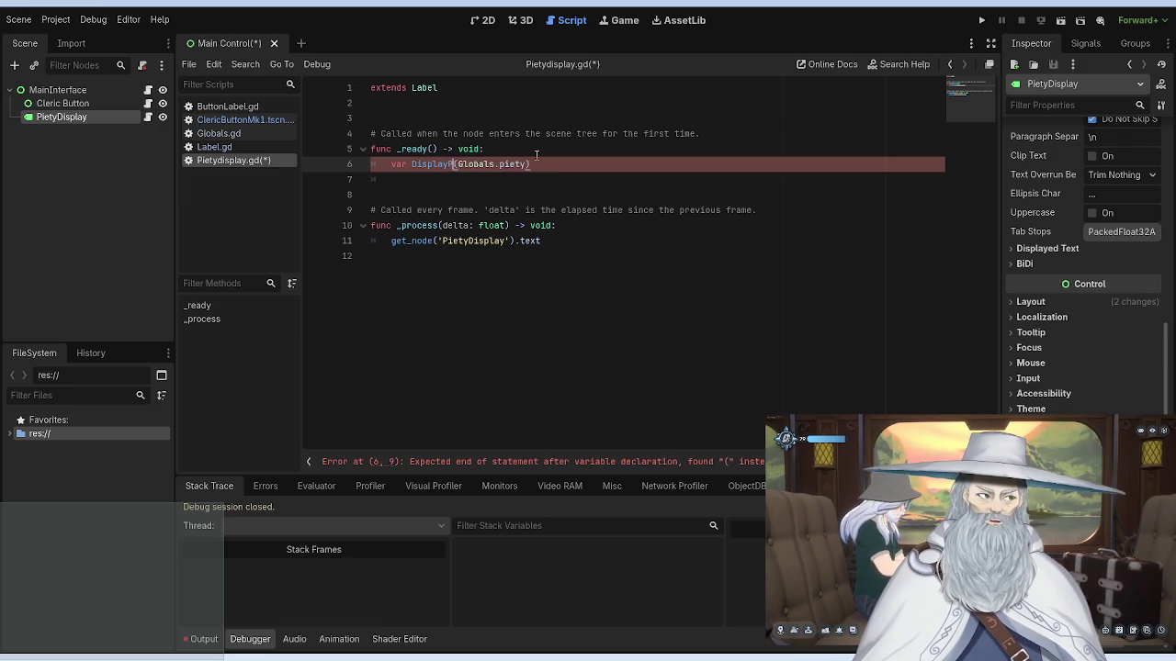
type("y ")
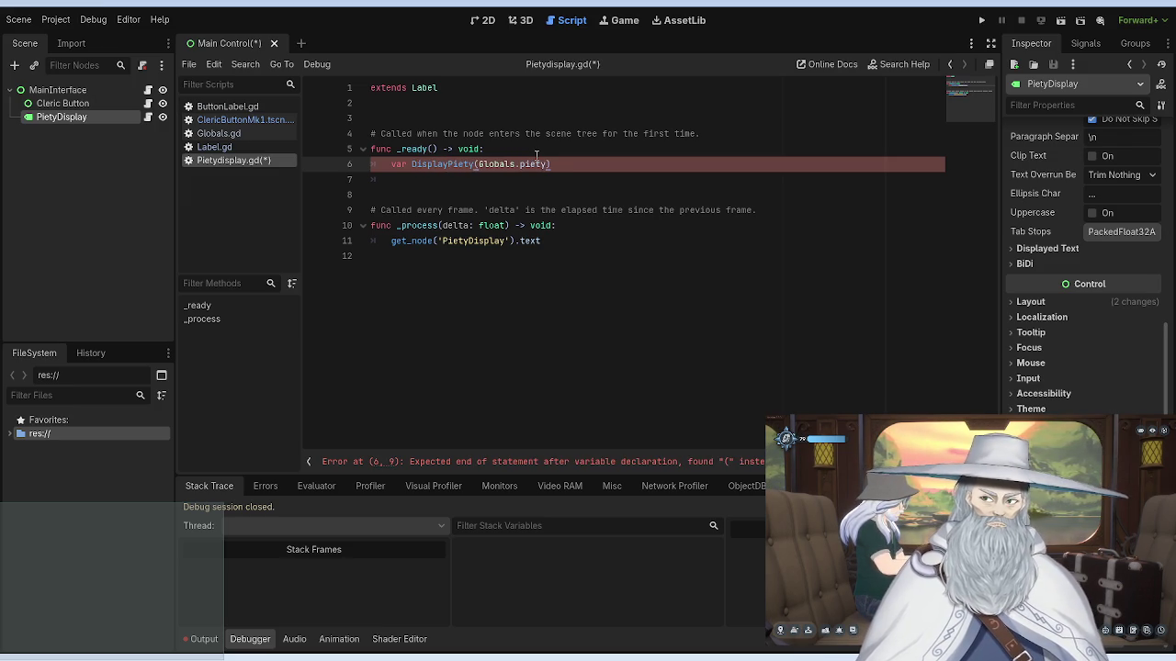
type("= str")
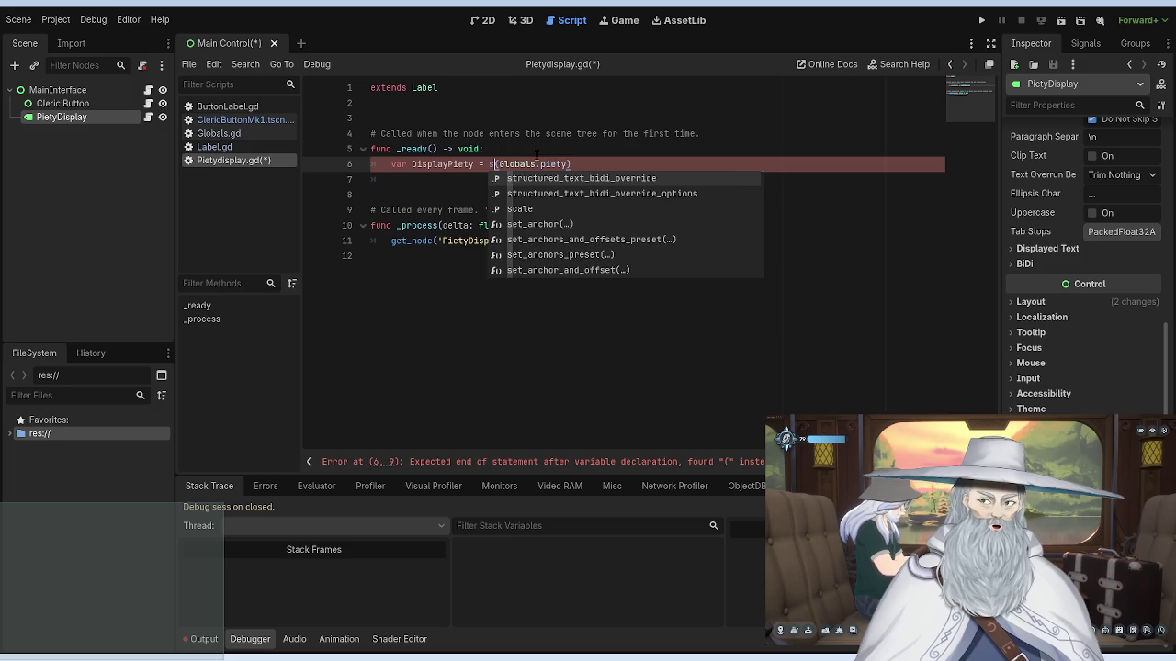
left_click(598, 134)
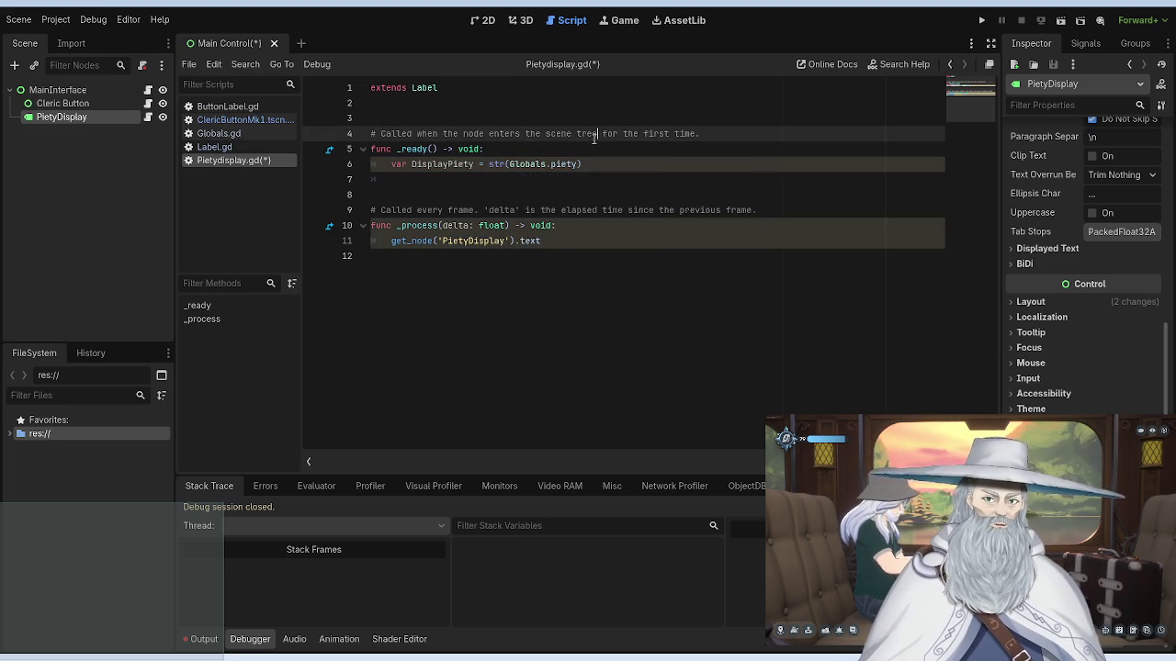
Step: Replace line 11's get_node expression with label.text = DisplayPiety
left_click_drag(544, 239, 390, 240)
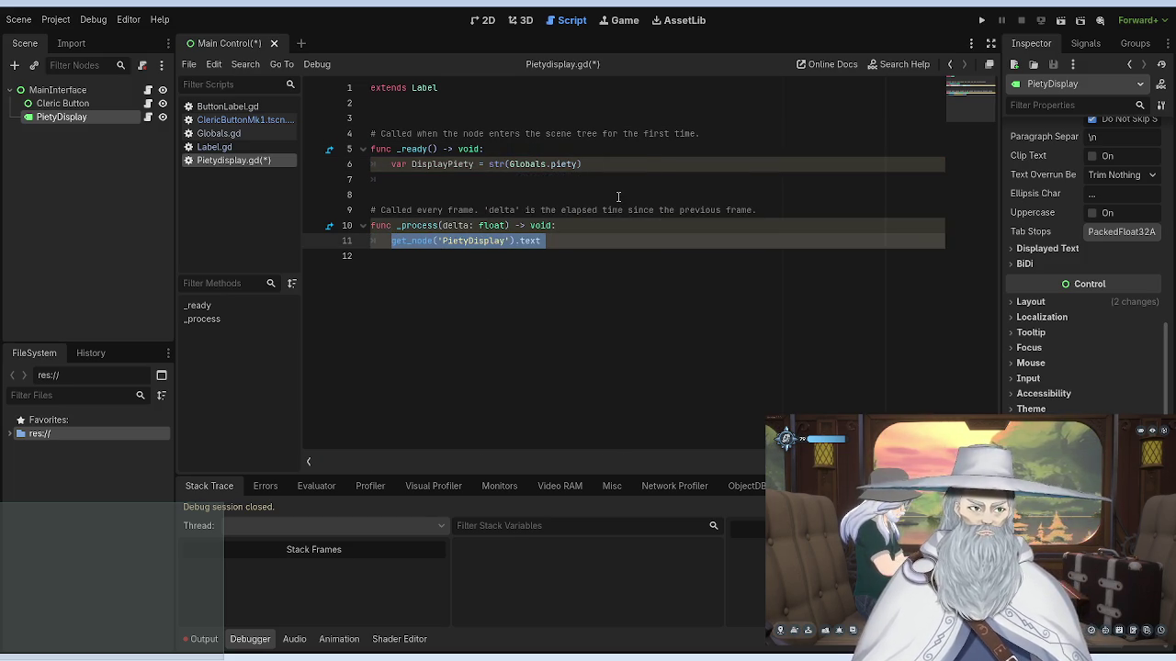
key("BackSpace")
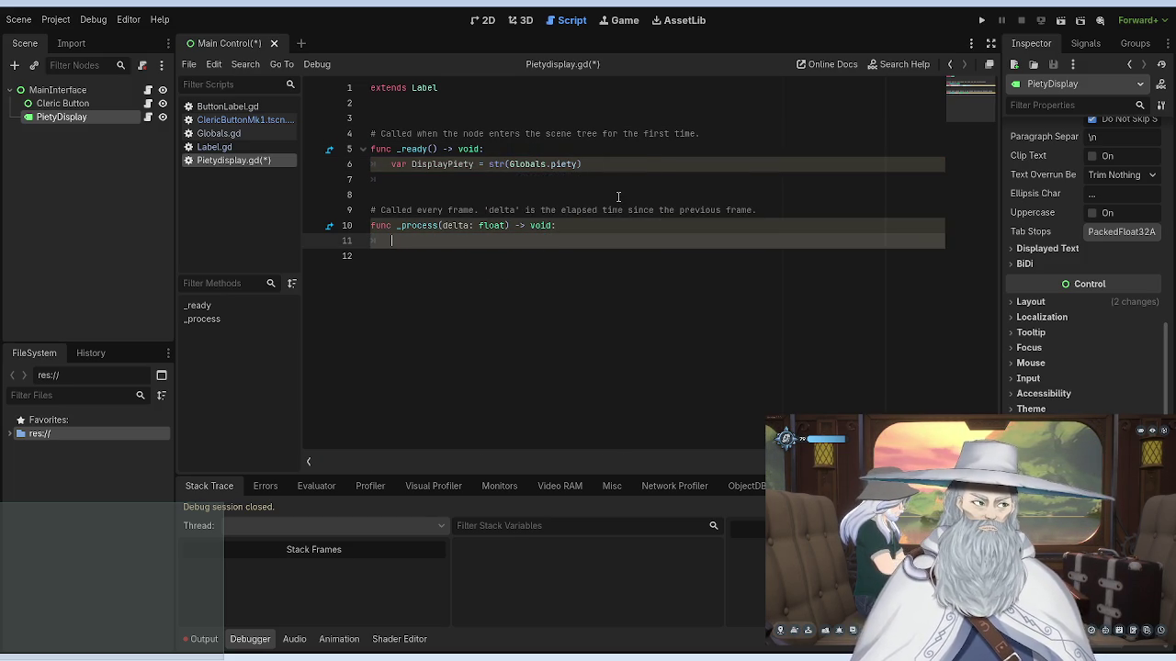
type("v")
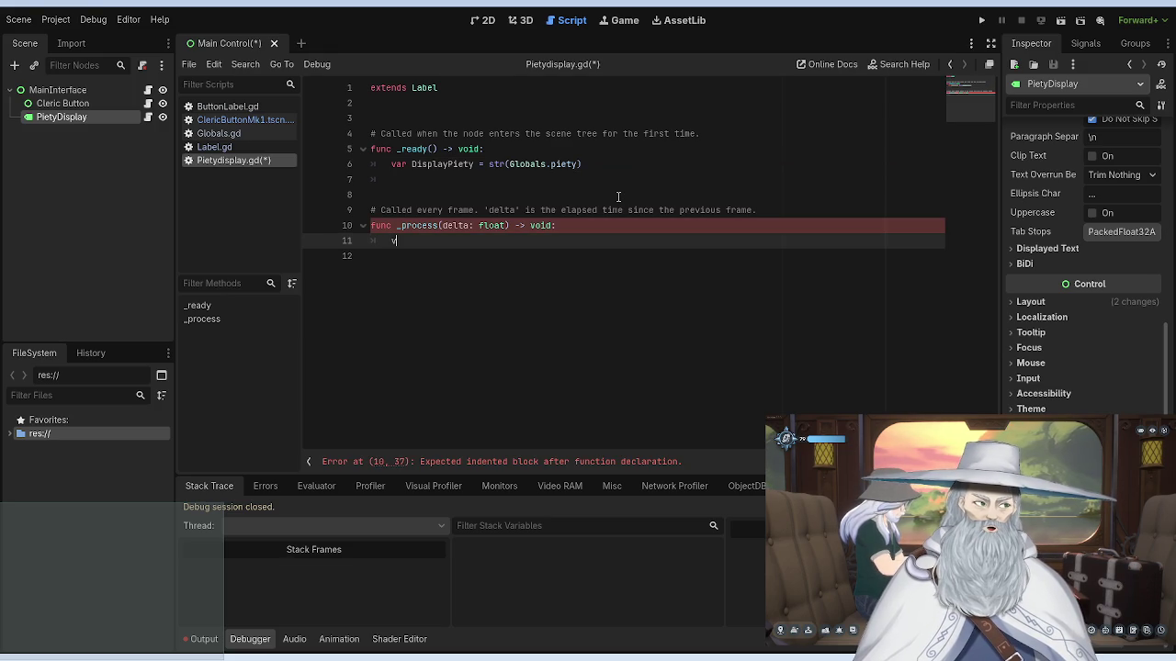
key("BackSpace")
type("la")
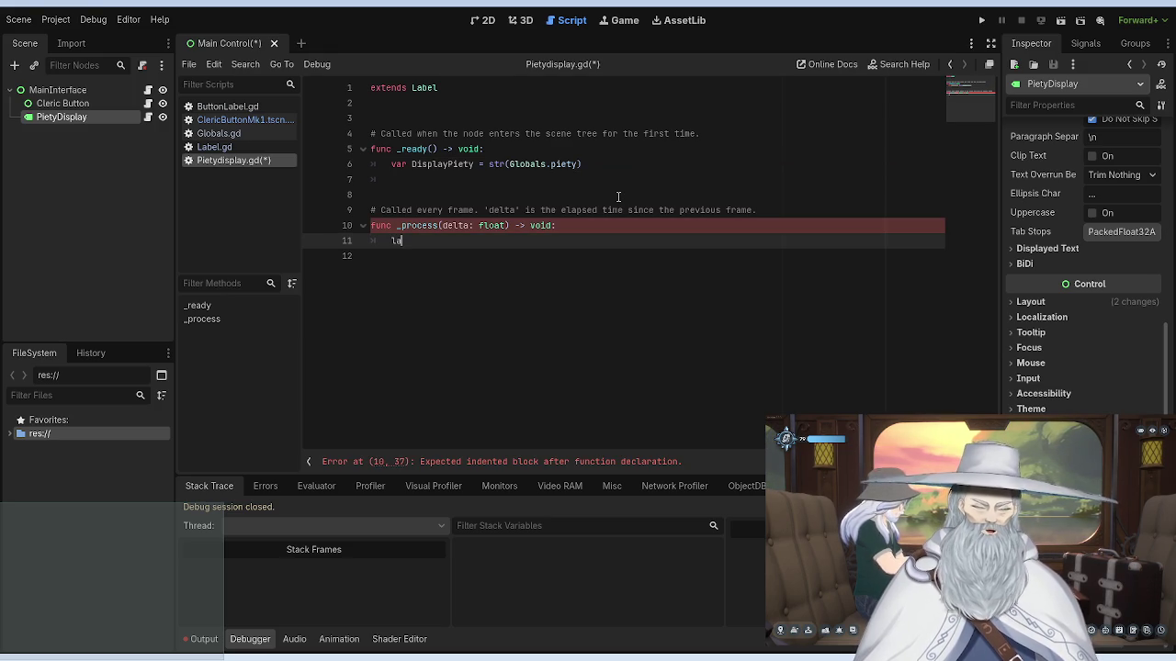
type("bel.")
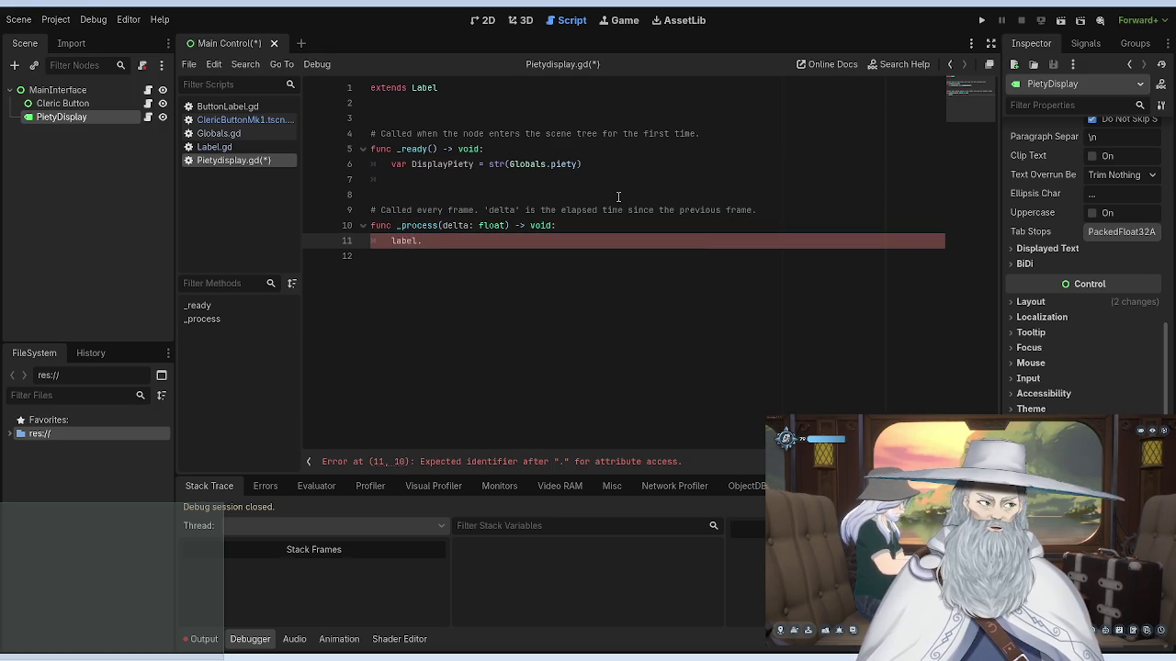
type("text ")
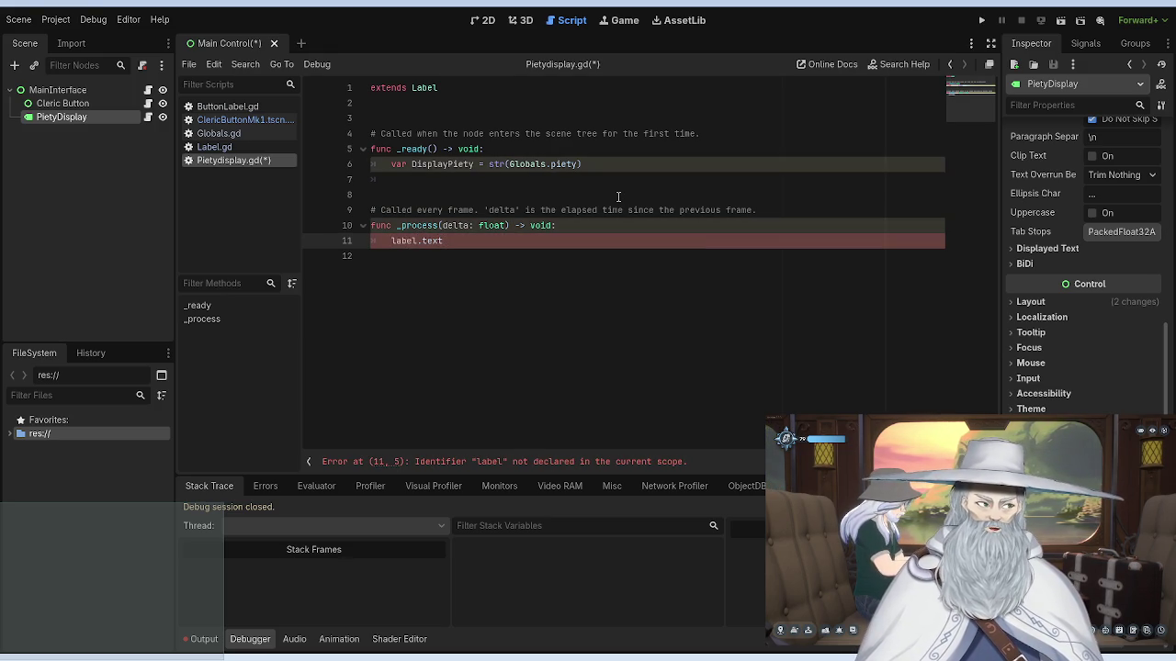
type("= ")
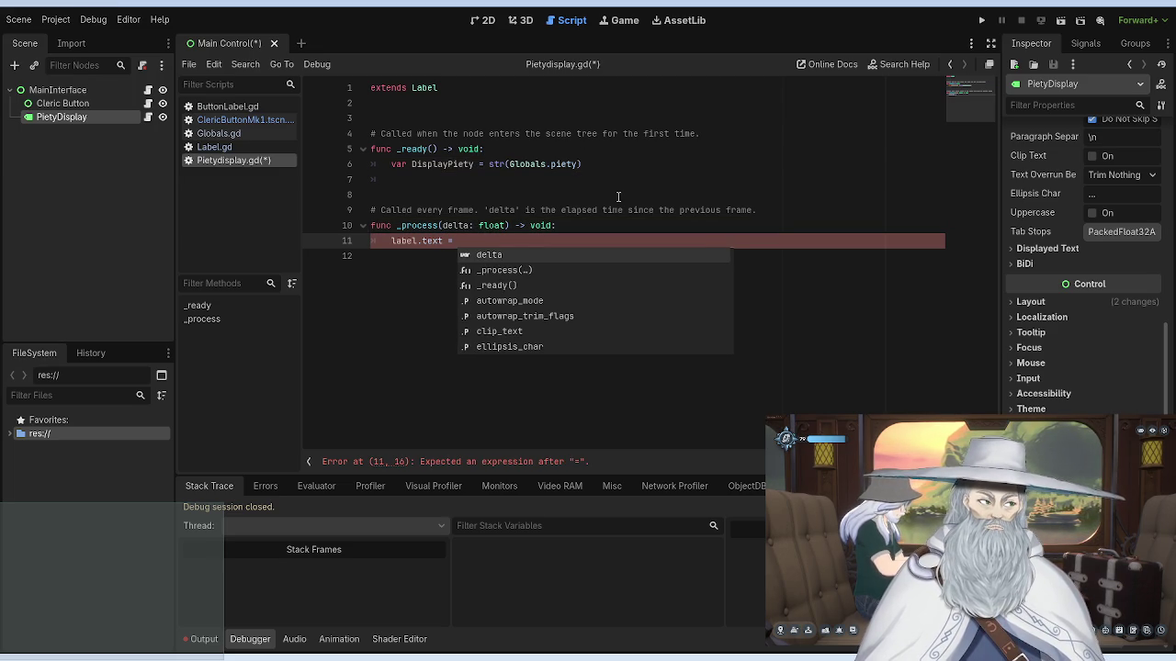
type("Display")
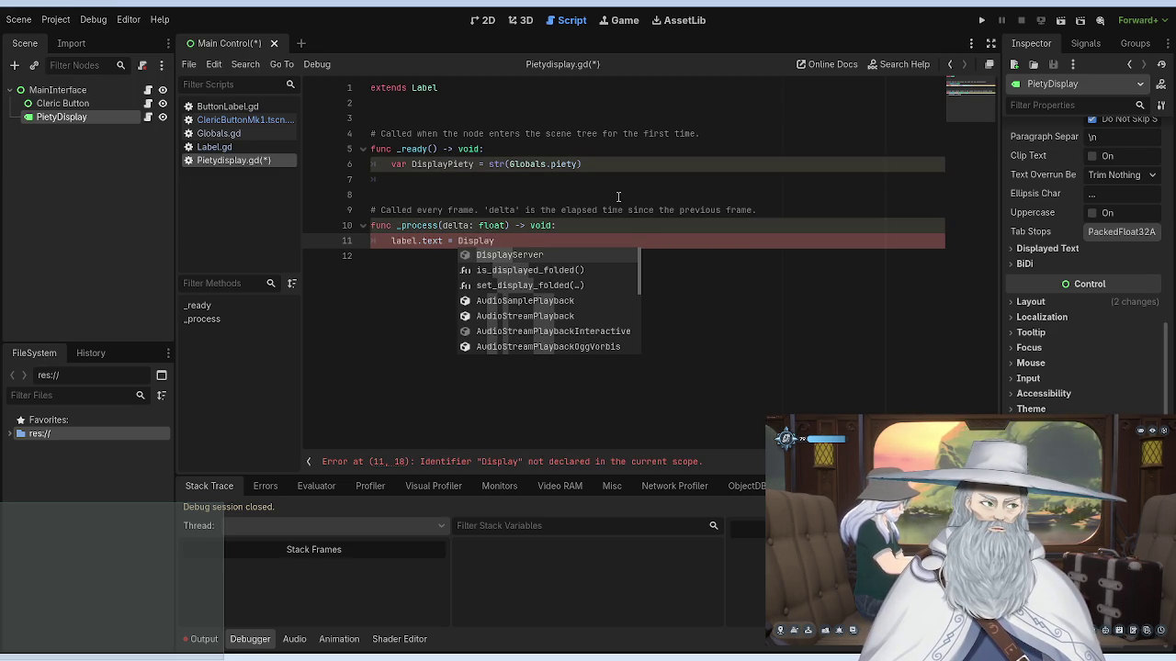
type("P")
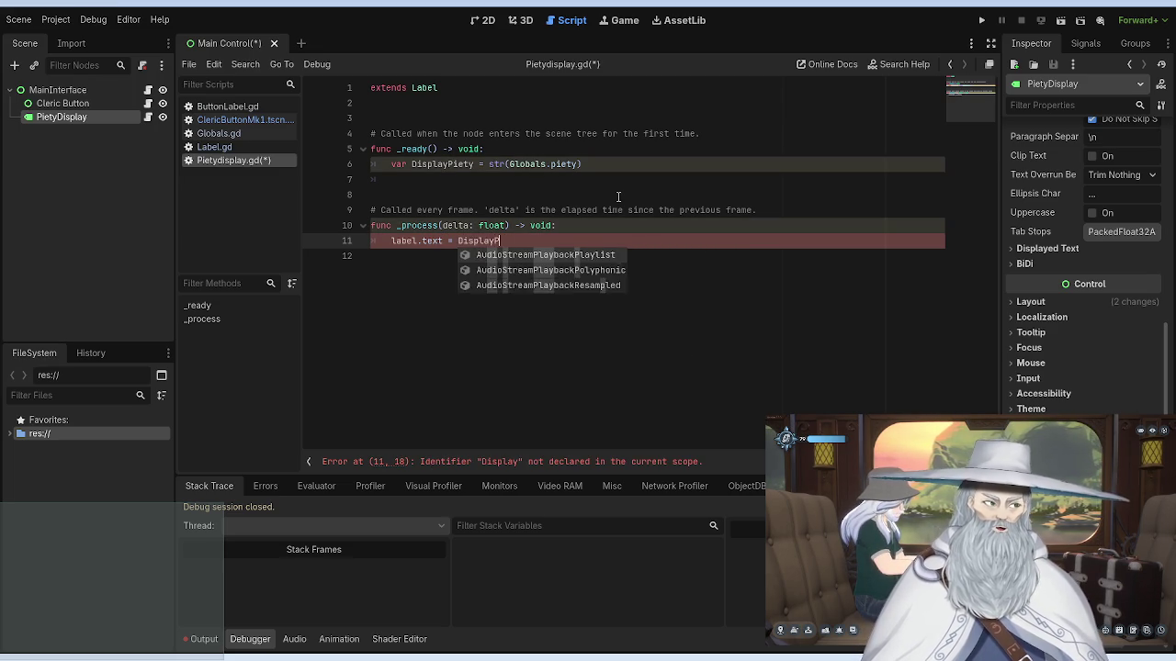
type("iety")
left_click(505, 152)
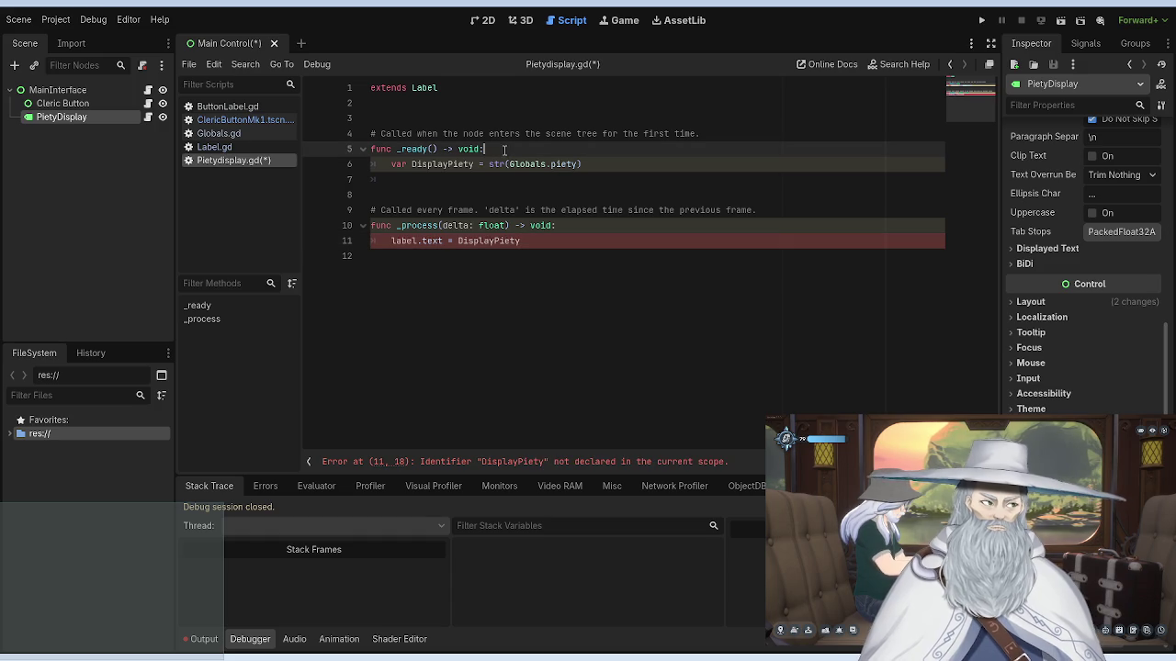
Step: Prefix label with $ on line 11 and save the script
left_click(559, 248)
key("Home")
type("$")
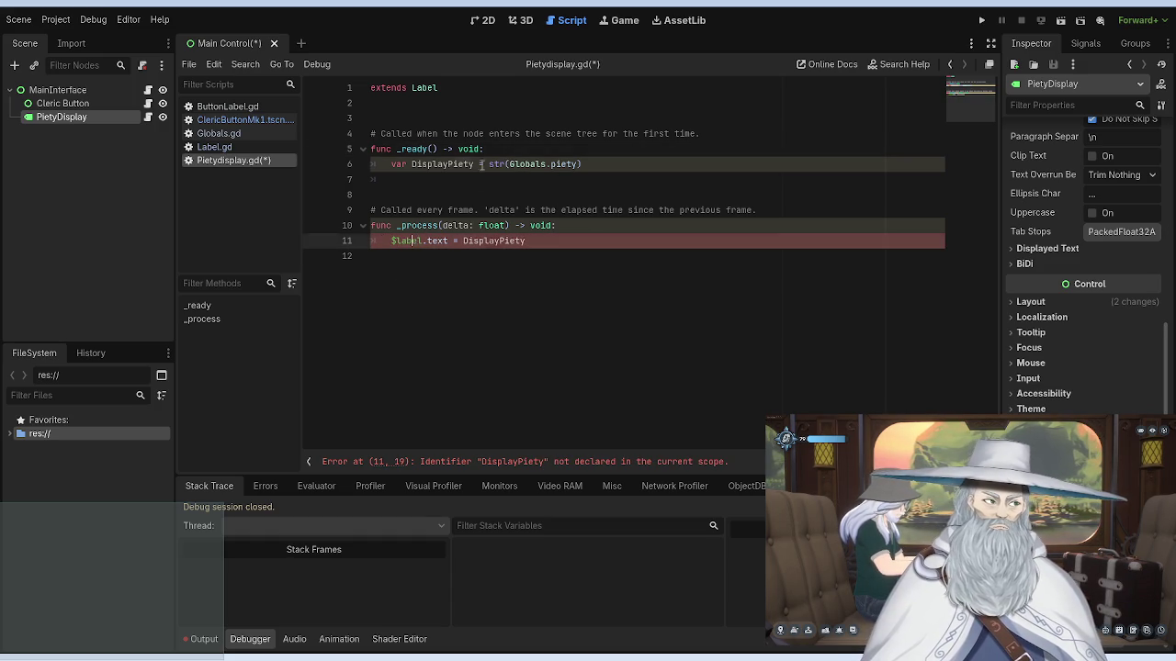
left_click(551, 243)
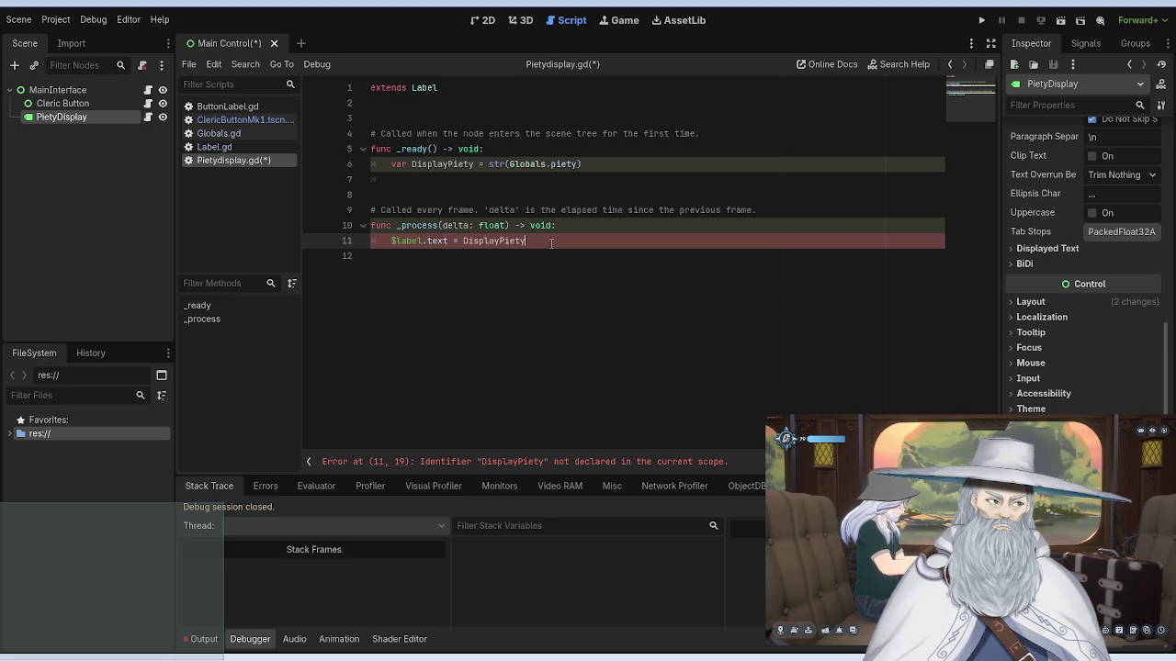
left_click(506, 124)
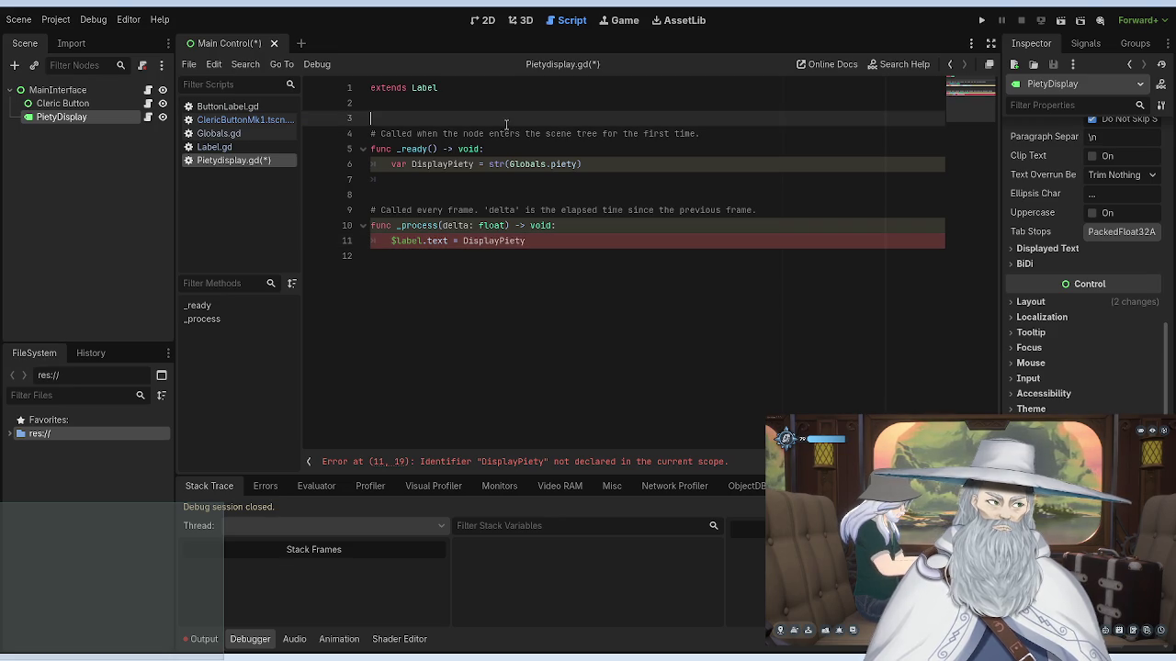
key("ctrl+s")
left_click(549, 243)
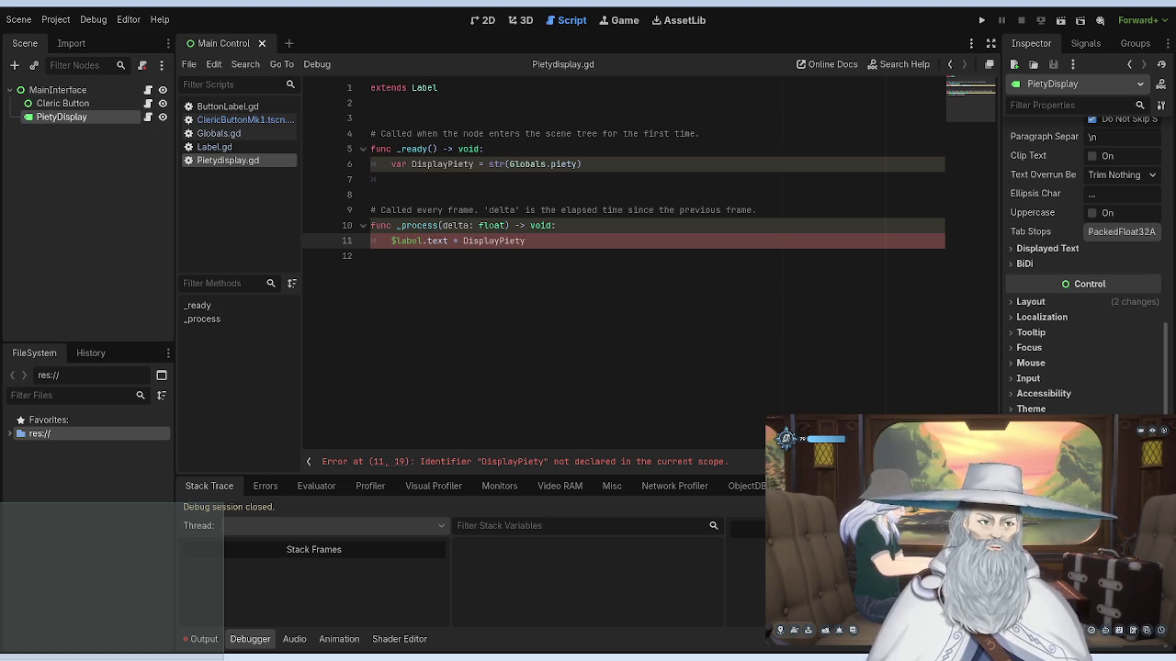
Step: Put the caret right after $label on line 11
left_click(424, 239)
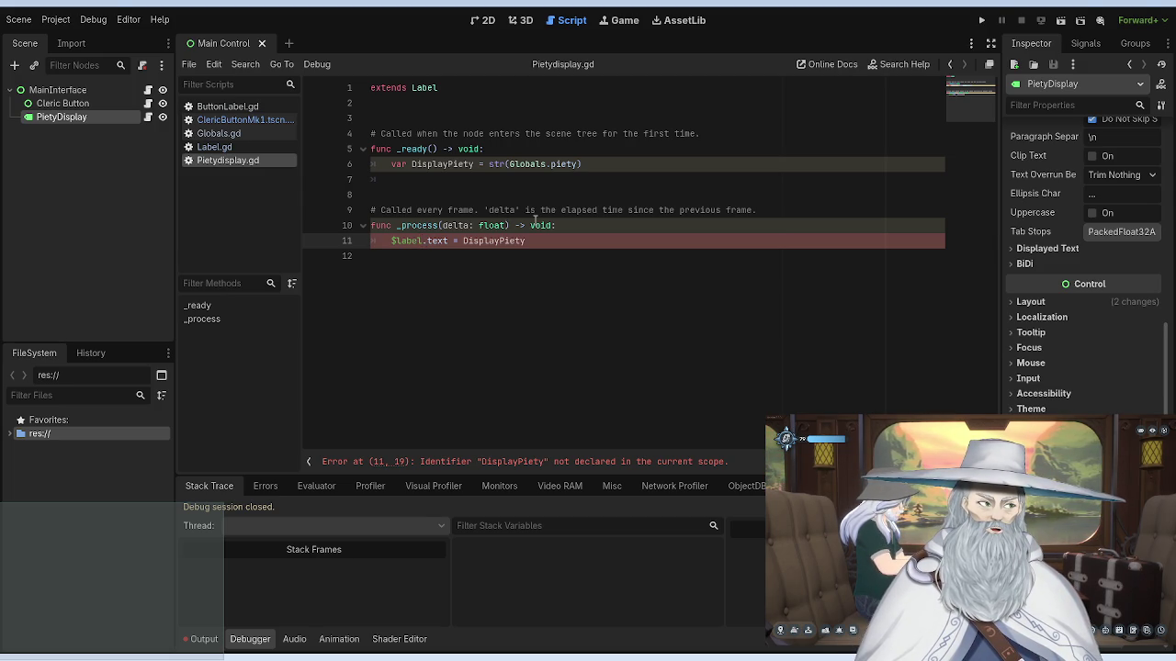
Step: Move the DisplayPiety declaration out of _ready to script level on line 2
mouse_move(585, 163)
left_mouse_down()
mouse_move(377, 163)
mouse_move(393, 164)
left_mouse_up()
key("ctrl+c")
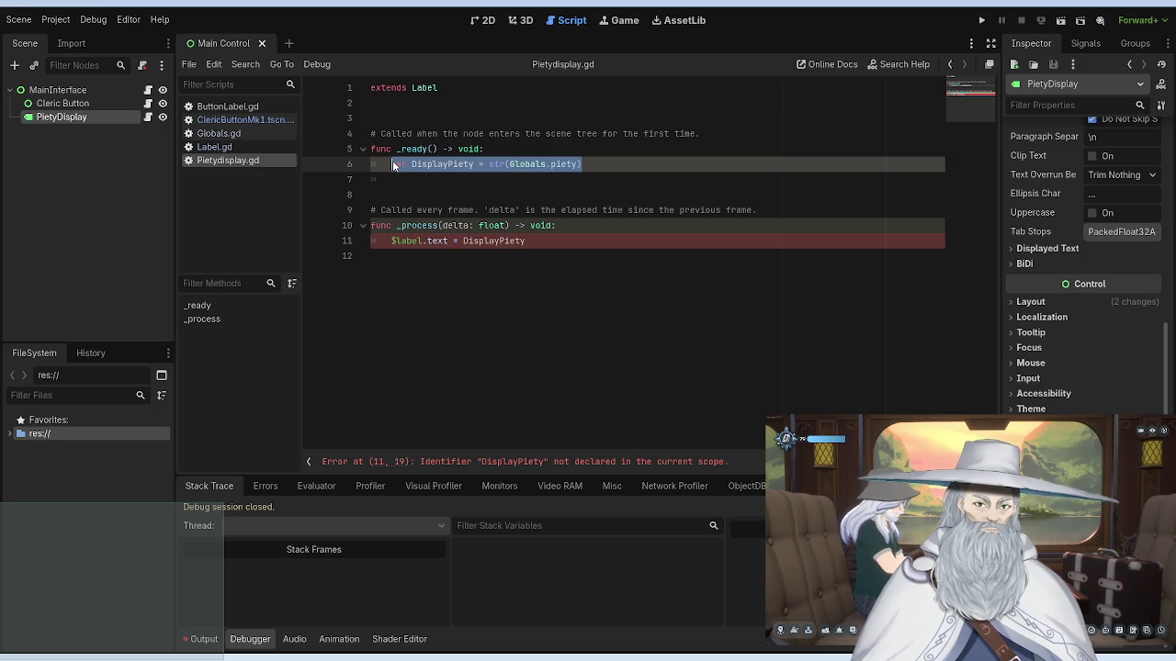
key("BackSpace")
left_click(398, 109)
key("ctrl+v")
Step: Add print('test') inside _ready and run the project to test it
left_click(499, 148)
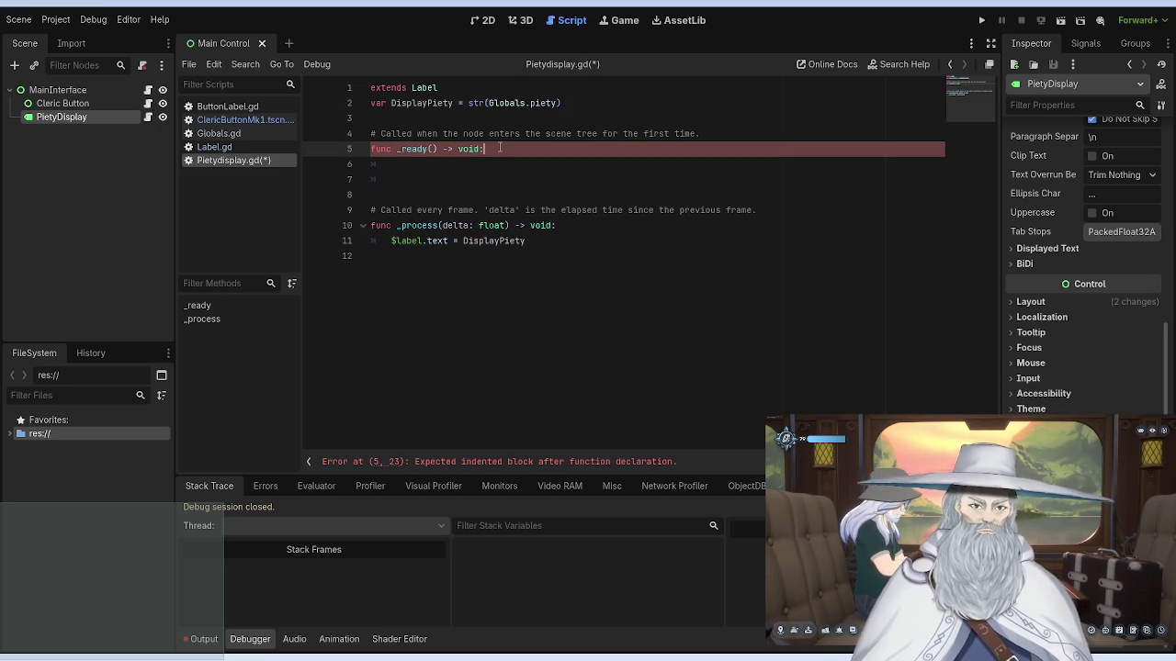
key("Return")
type("print")
key("Return")
type("'test'")
left_click(475, 131)
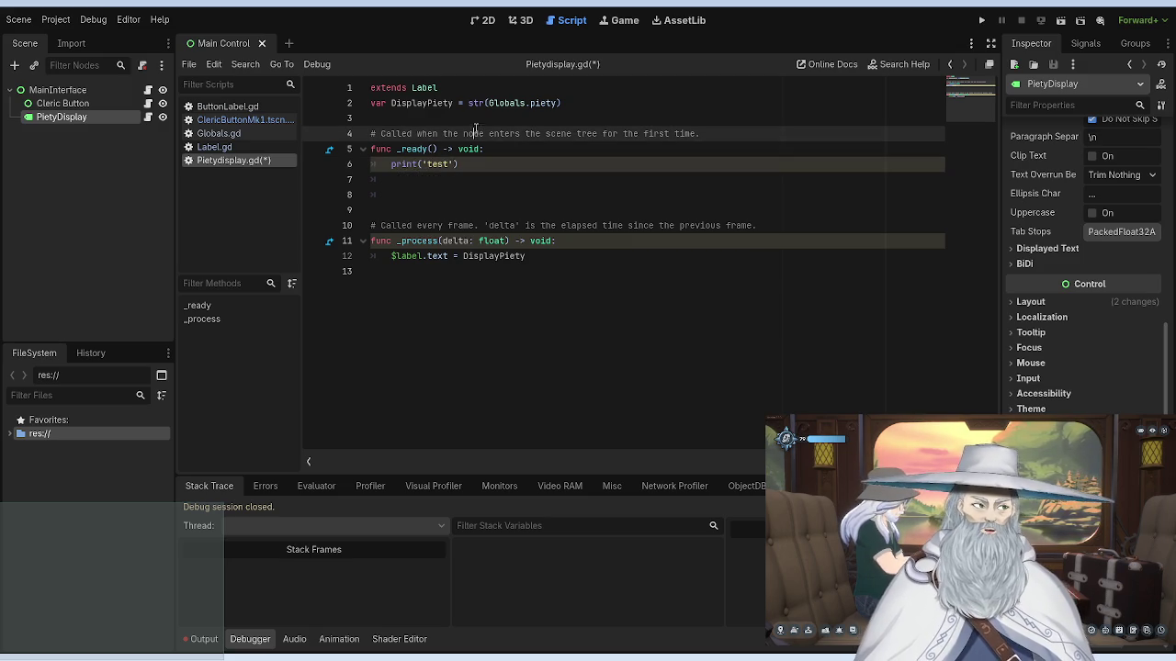
left_click(981, 20)
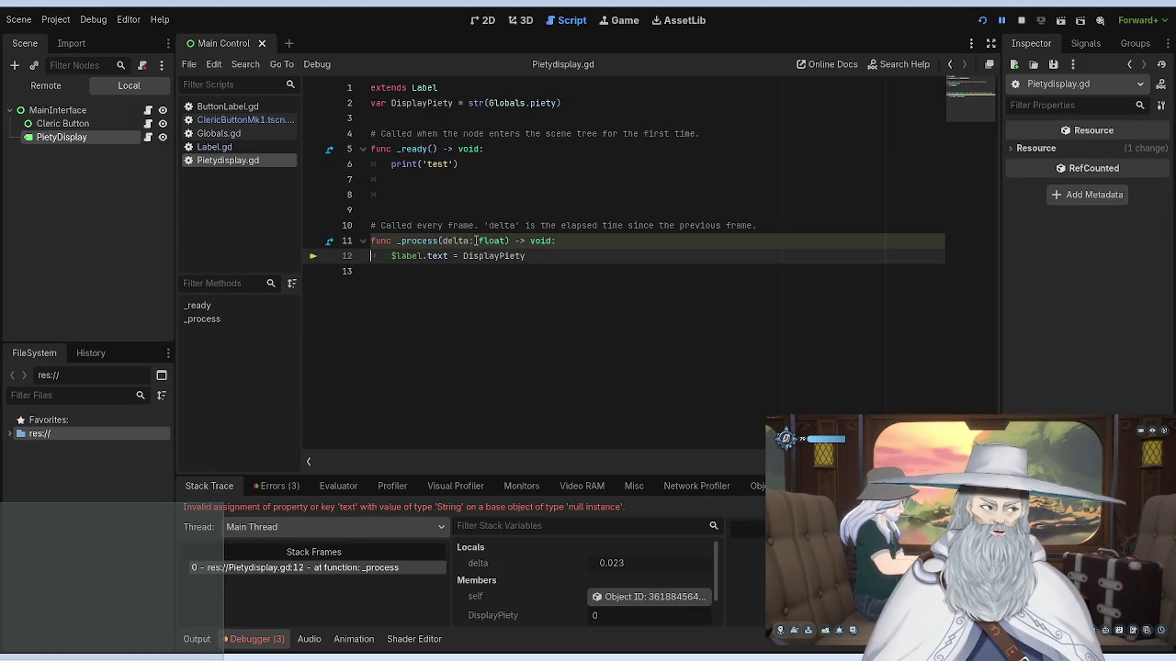
Step: Remove the $ before label on line 12, then switch to the 2D scene canvas
left_click(397, 255)
key("BackSpace")
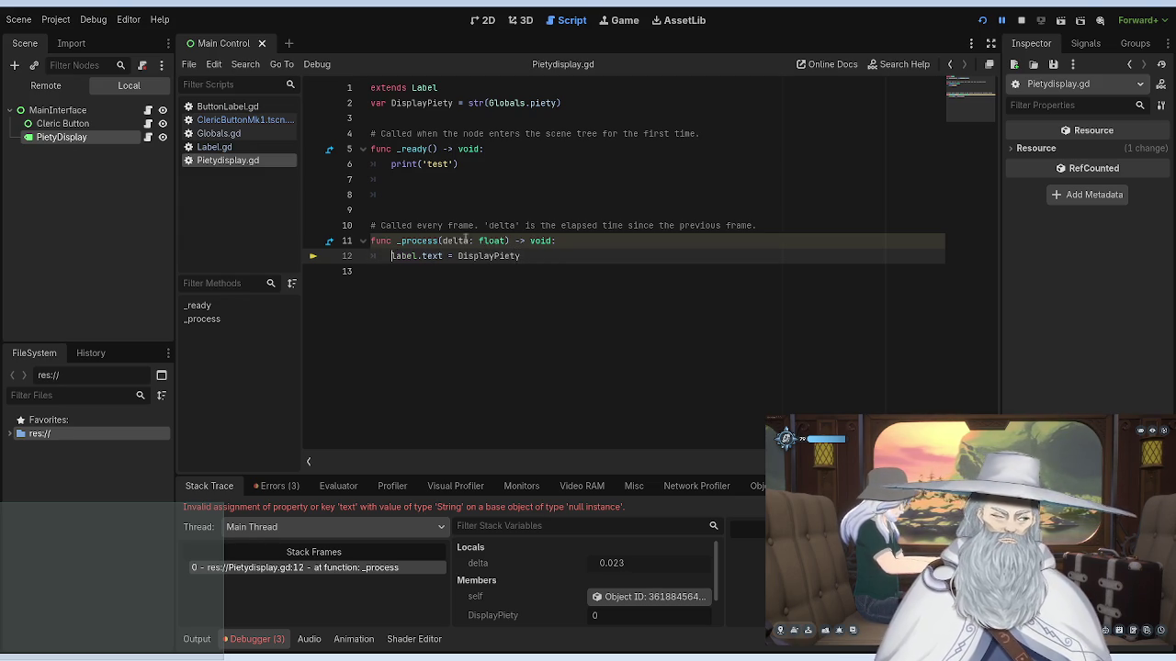
left_click(421, 180)
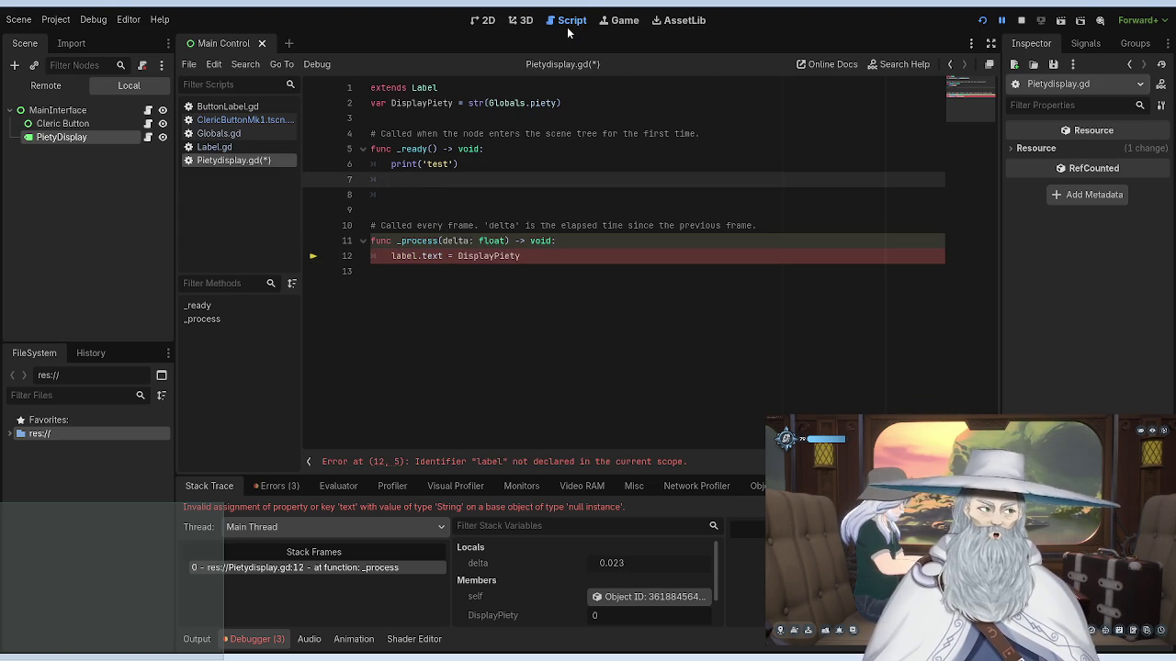
left_click(490, 23)
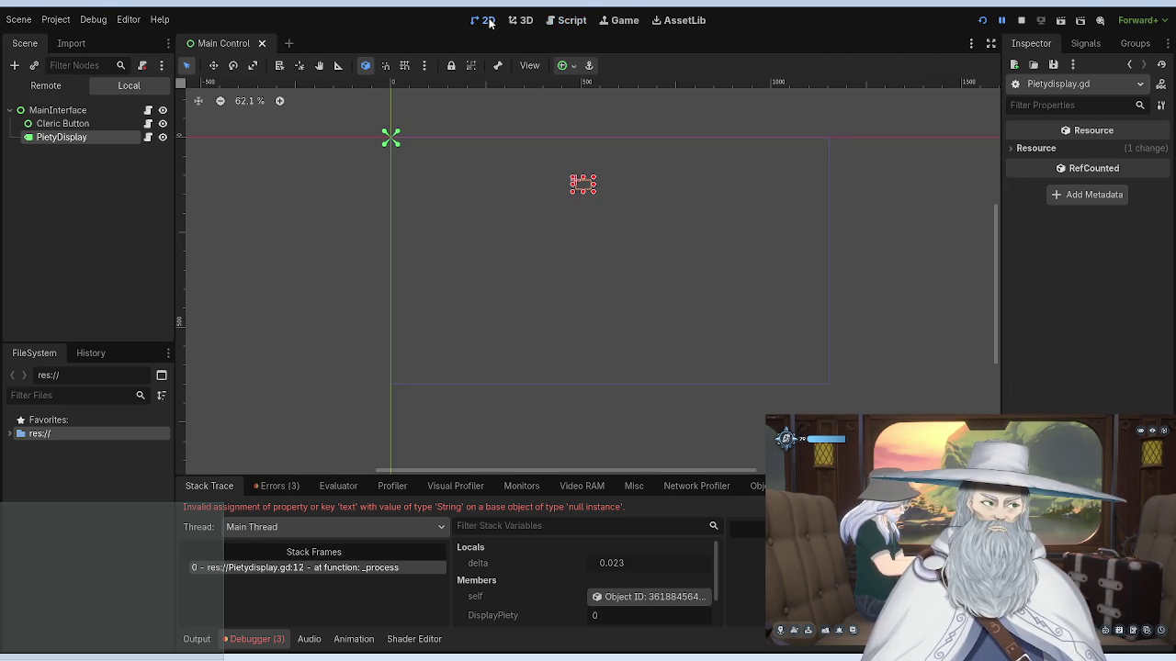
Step: Open Label.gd via the Cleric Button node's script
left_click(96, 123)
left_click(147, 123)
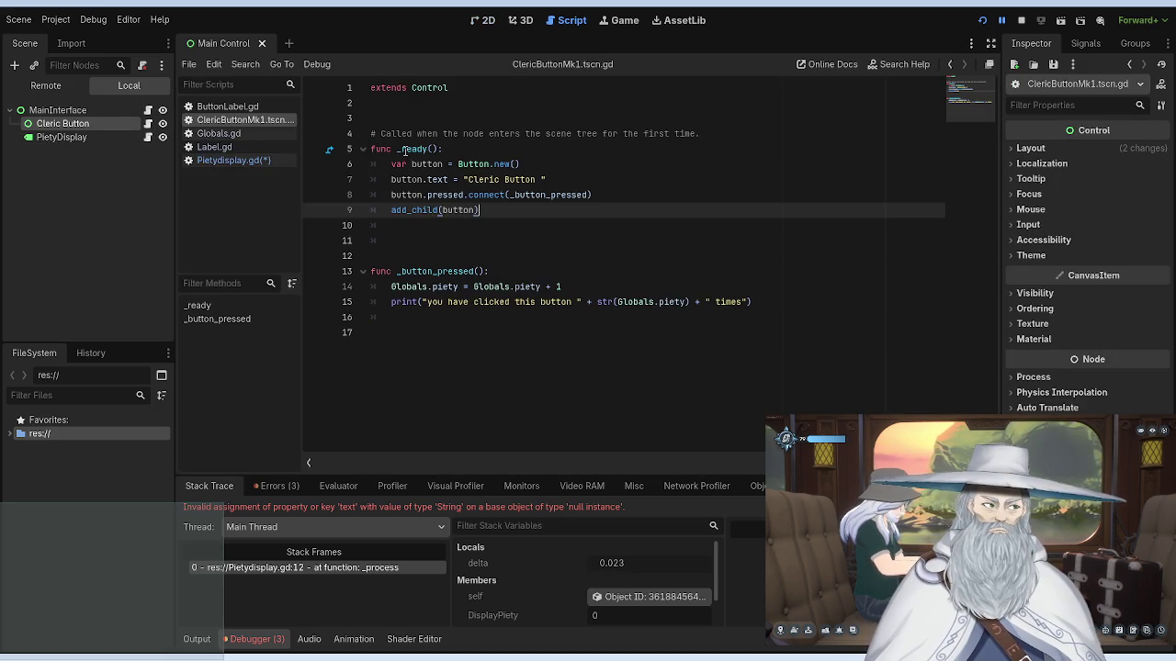
left_click(240, 147)
Step: Replace Label.gd's Label.text line in _ready with 'var = pietydisplay', then return to Pietydisplay.gd
left_click_drag(543, 149, 380, 147)
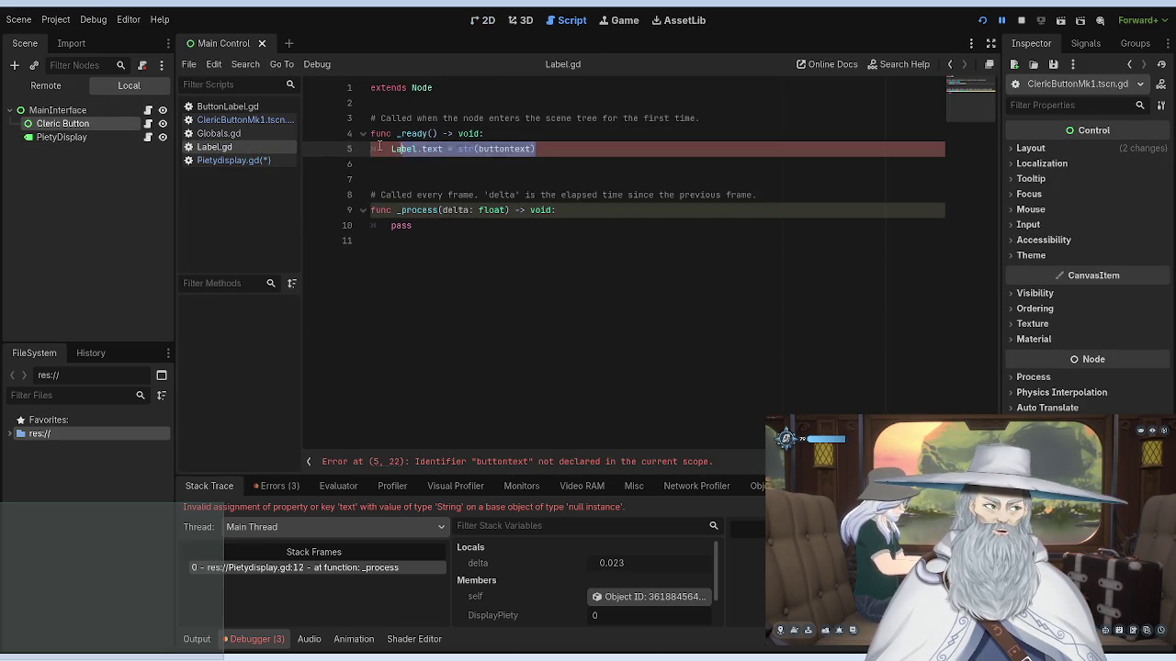
key("BackSpace")
type("ar")
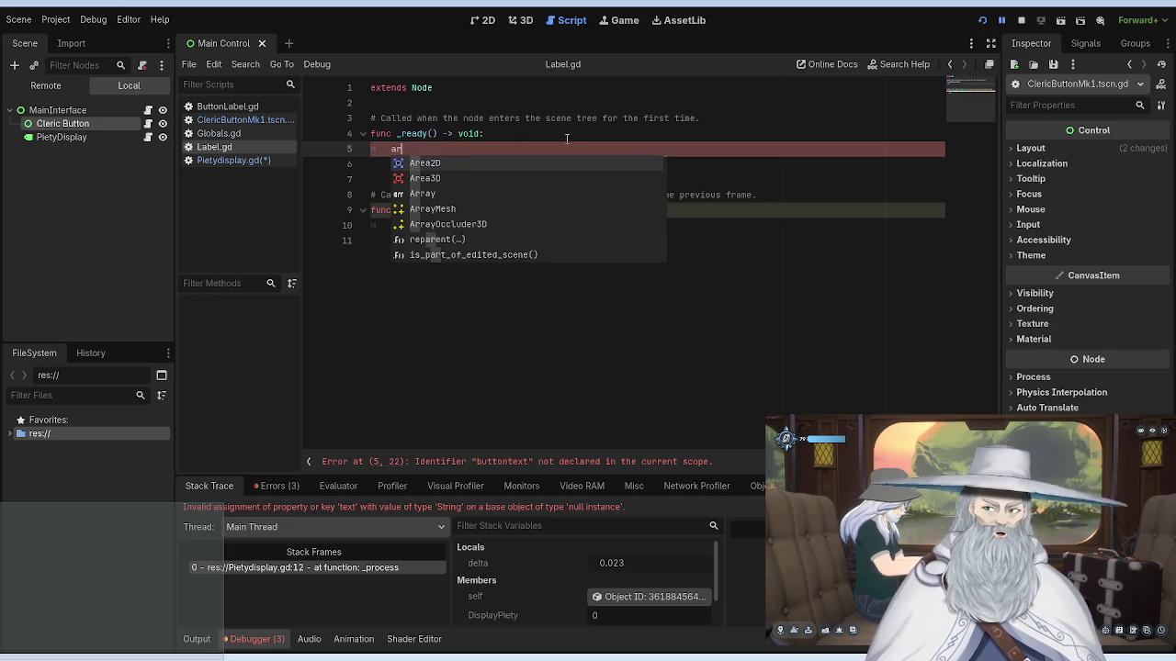
key("BackSpace")
key("BackSpace")
type("var =")
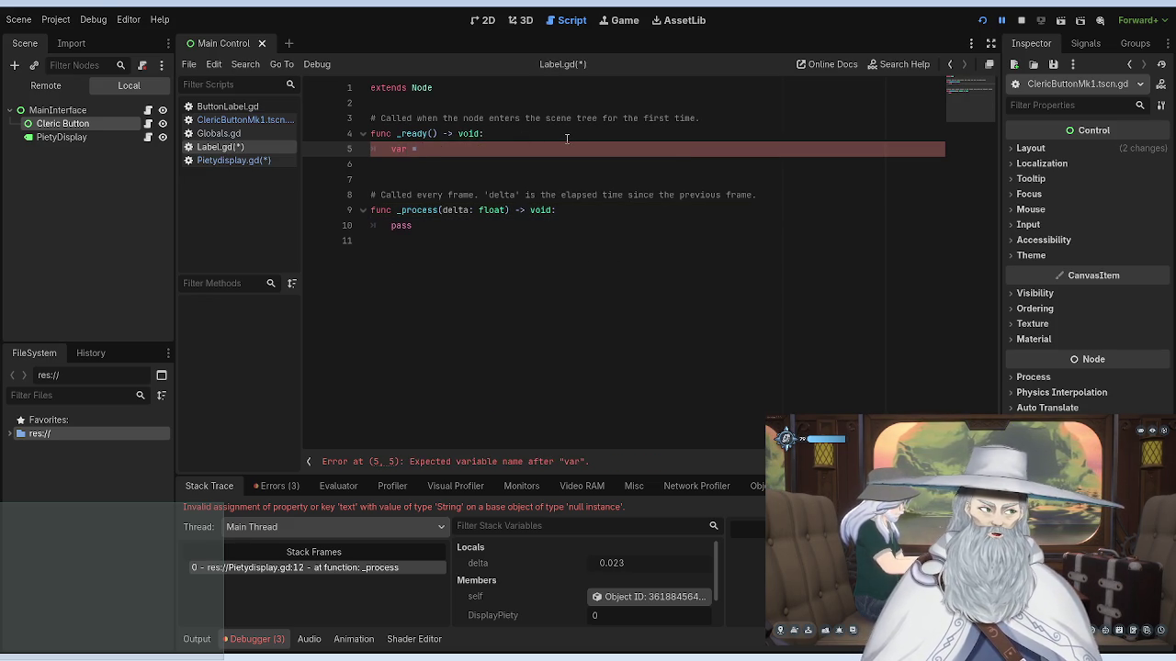
type(" pietydispl")
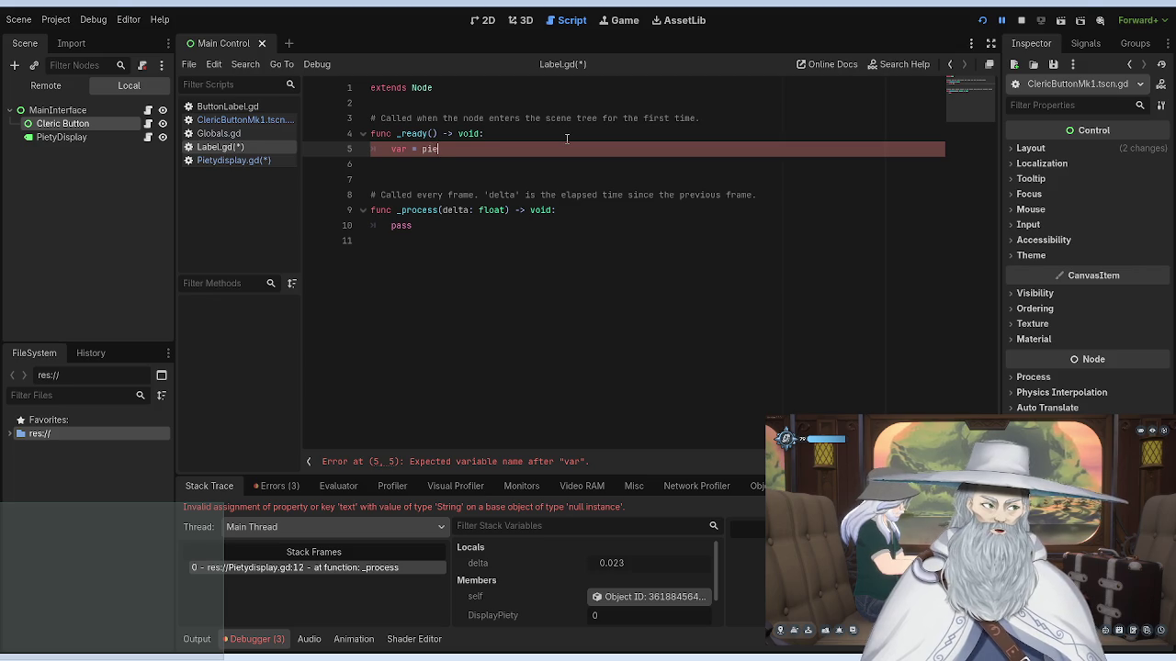
type("ay")
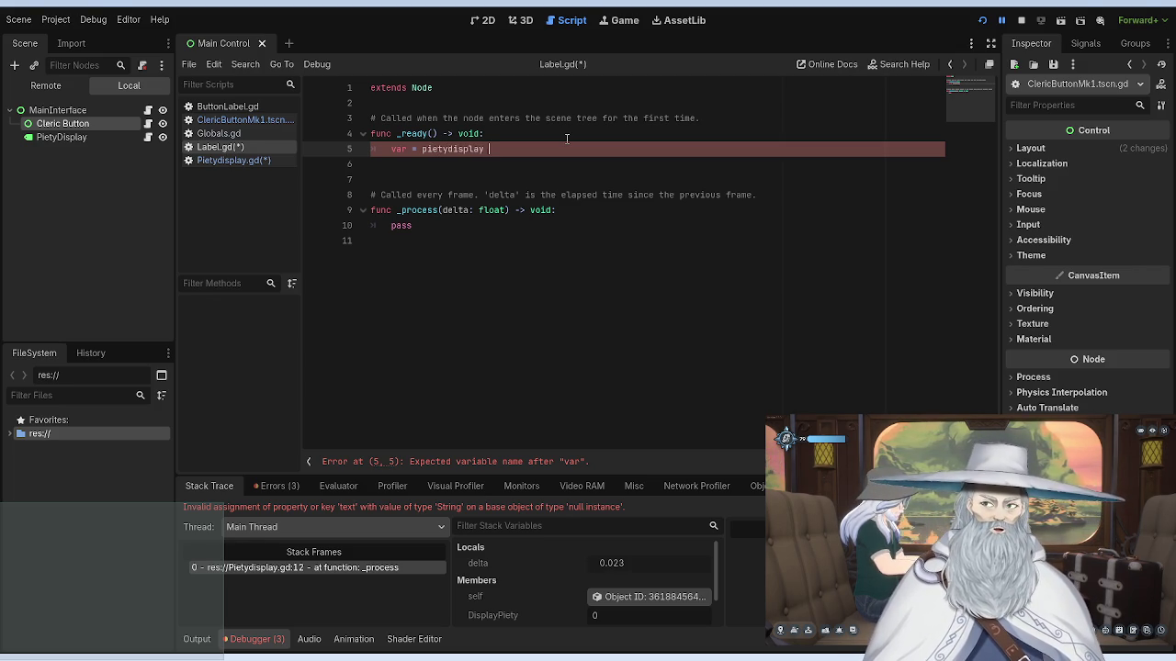
left_click(225, 159)
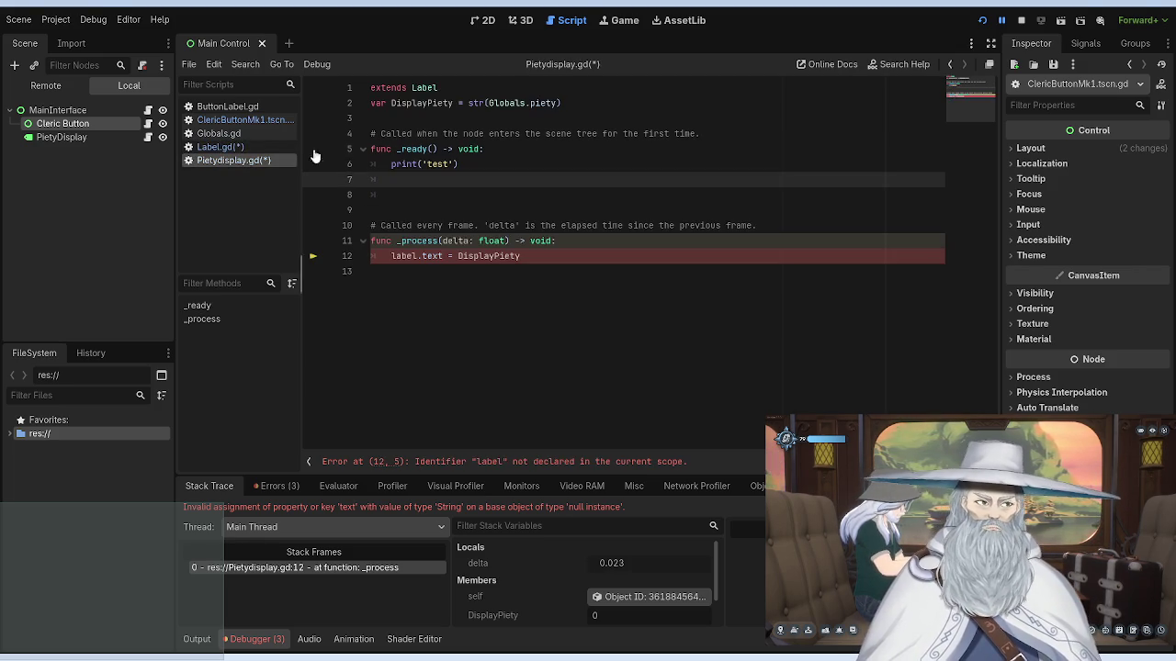
Step: Replace print('test') on line 6 of Pietydisplay.gd with var = pietydisplay
left_click_drag(460, 166, 401, 164)
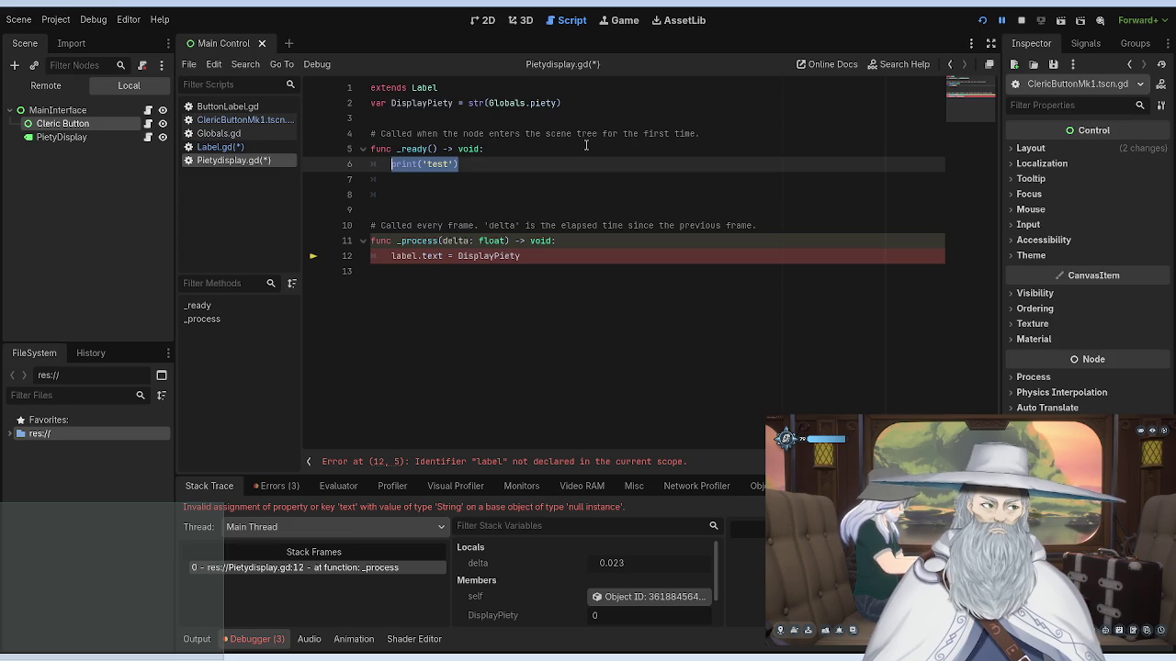
type("var = Piety")
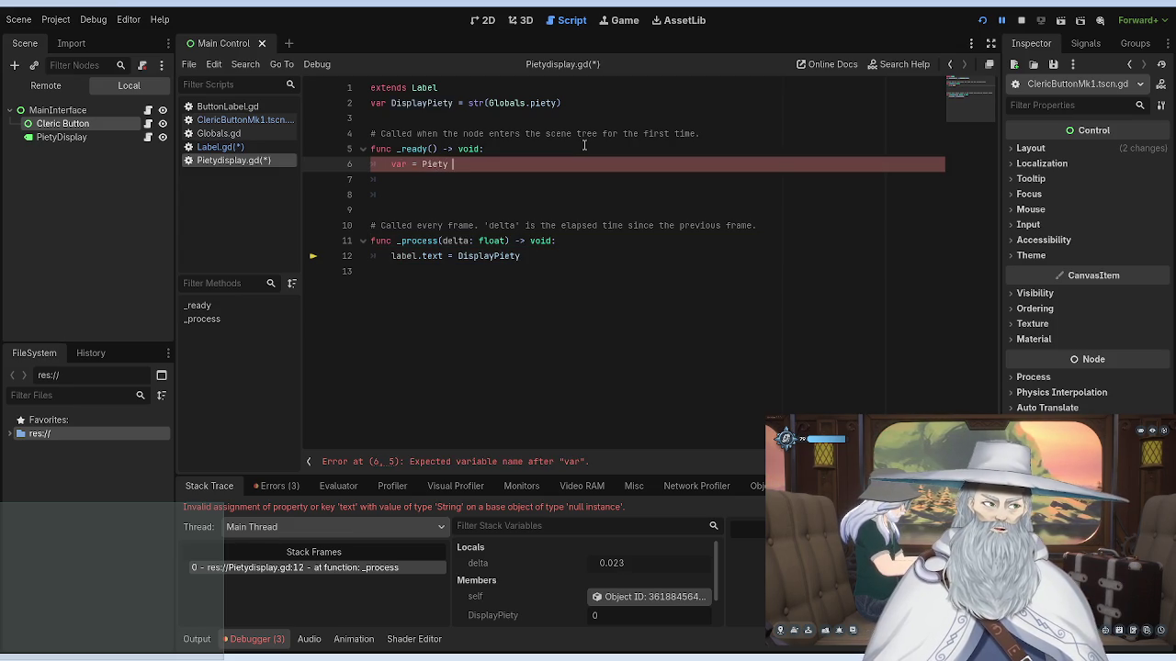
key("BackSpace")
key("BackSpace")
key("BackSpace")
type("p")
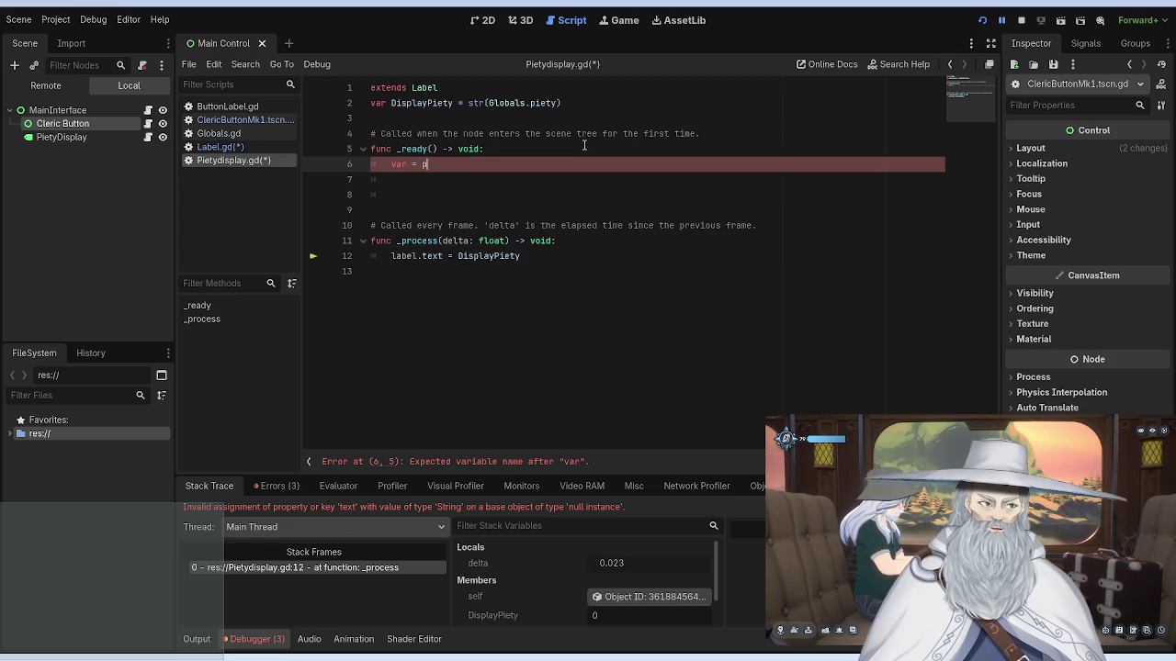
type("ietydisplay")
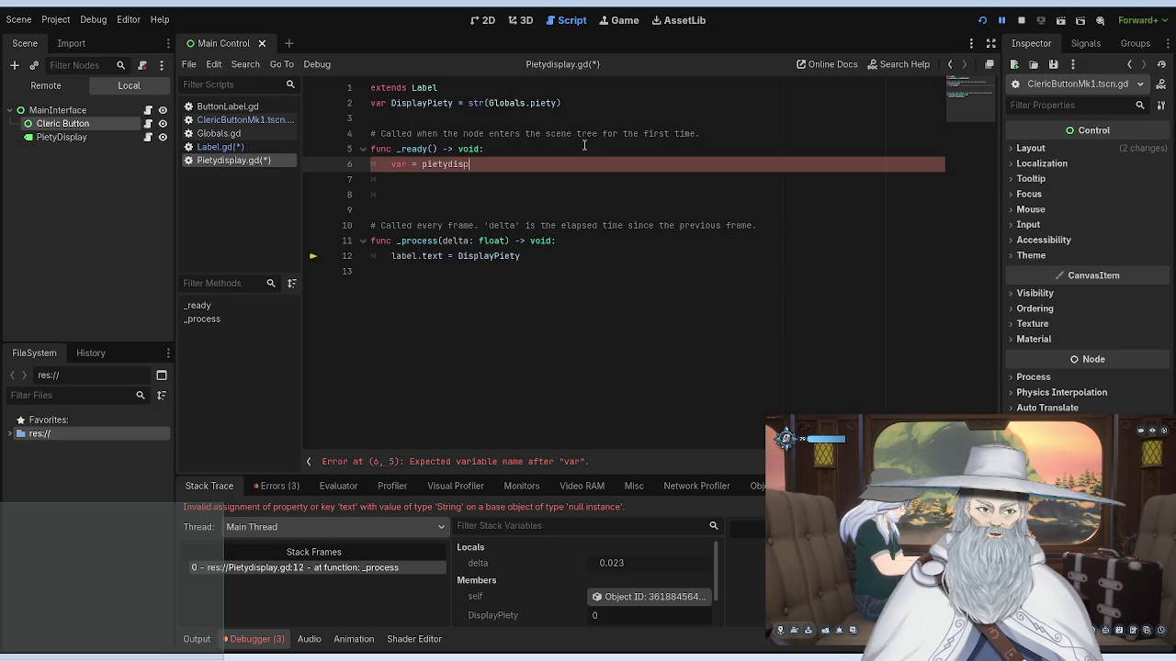
Step: Close Label.gd and bring up the ClericButtonMk1.tscn.gd and ButtonLabel.gd scripts
left_click(223, 147)
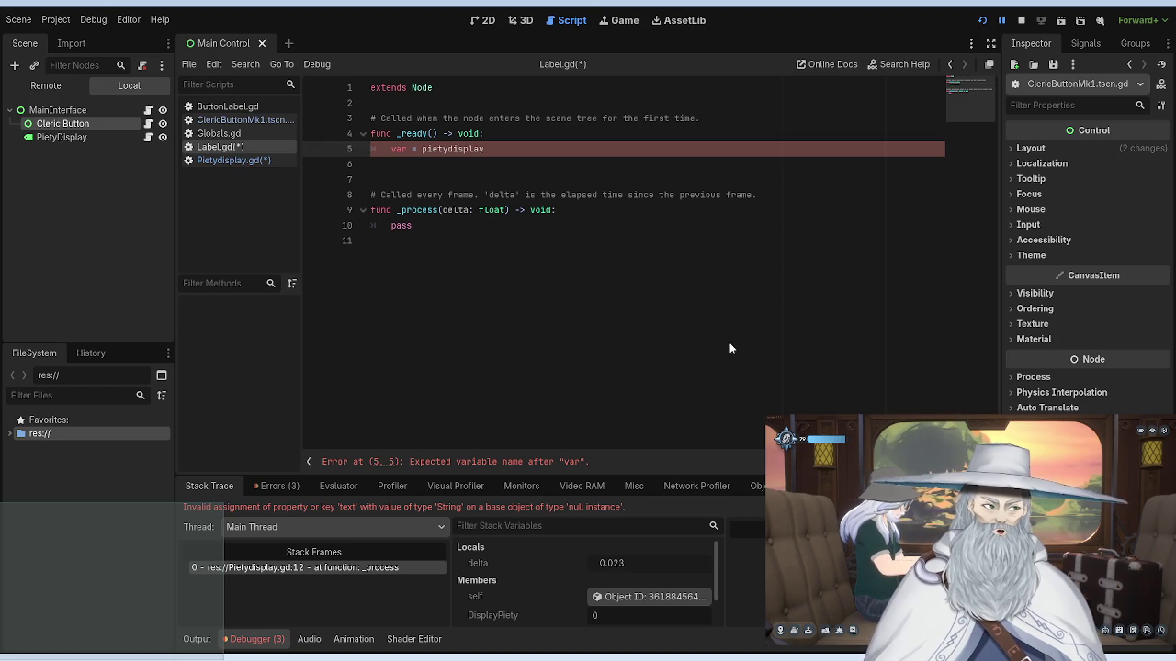
key("ctrl+w")
left_click(221, 133)
left_click(233, 120)
left_click(234, 107)
left_click(235, 119)
left_click(237, 110)
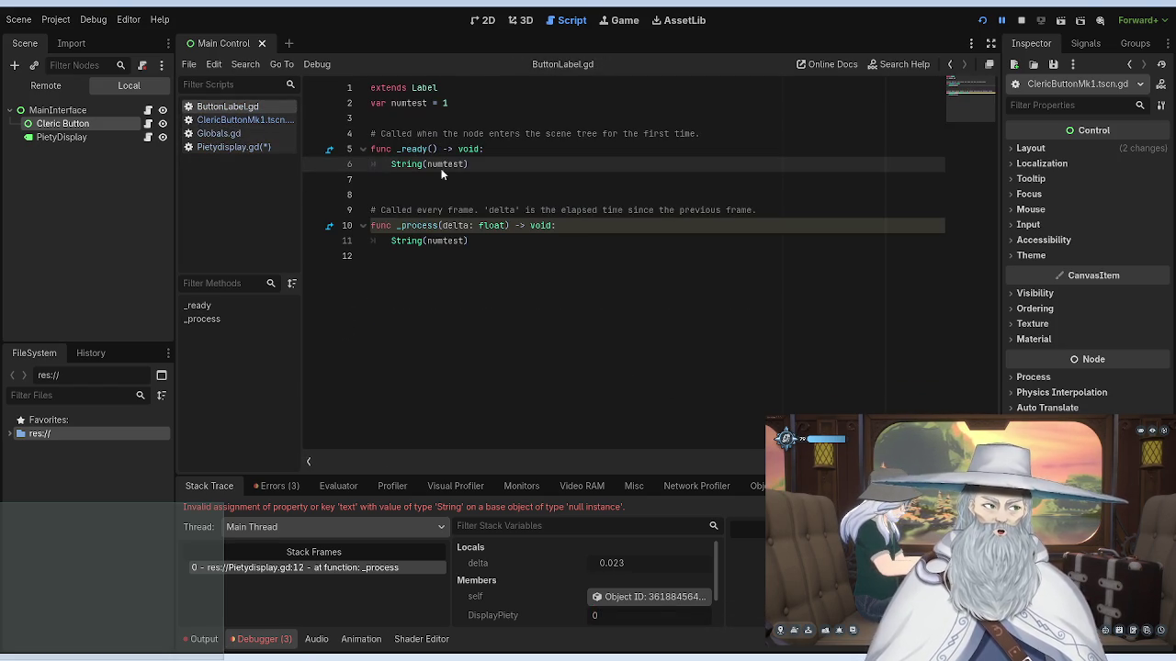
Step: Close ButtonLabel.gd and paste the button-creation lines over var = pietydisplay in Pietydisplay.gd's _ready
key("ctrl+w")
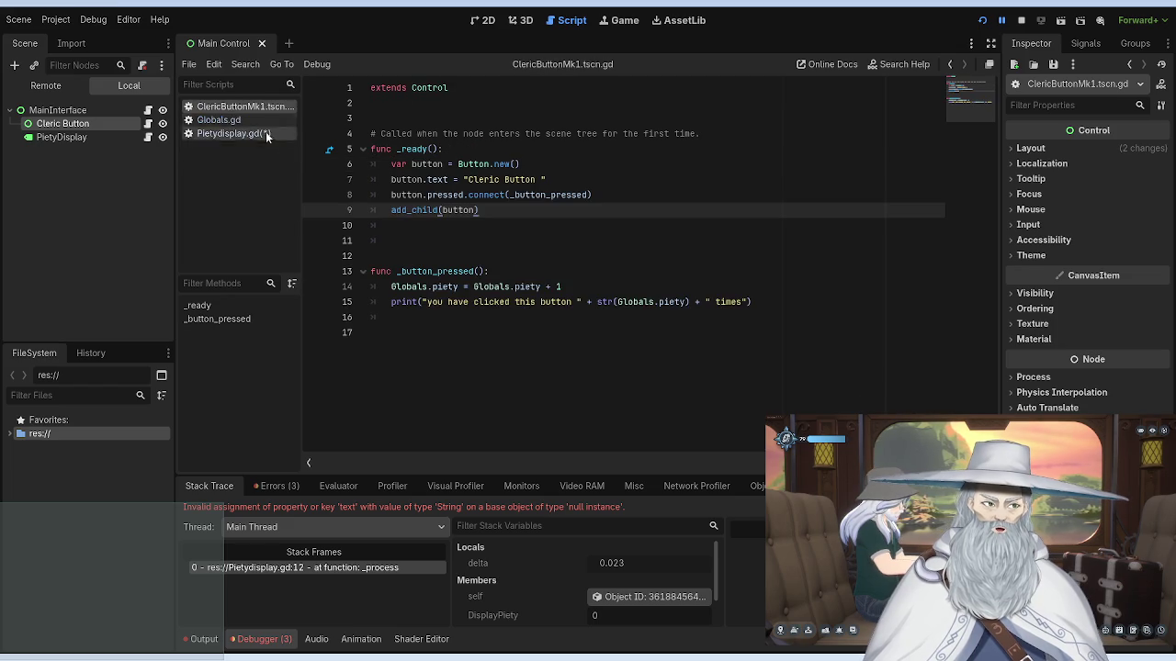
mouse_move(479, 210)
left_mouse_down()
mouse_move(336, 148)
mouse_move(317, 158)
left_mouse_up()
key("ctrl+c")
left_click(234, 134)
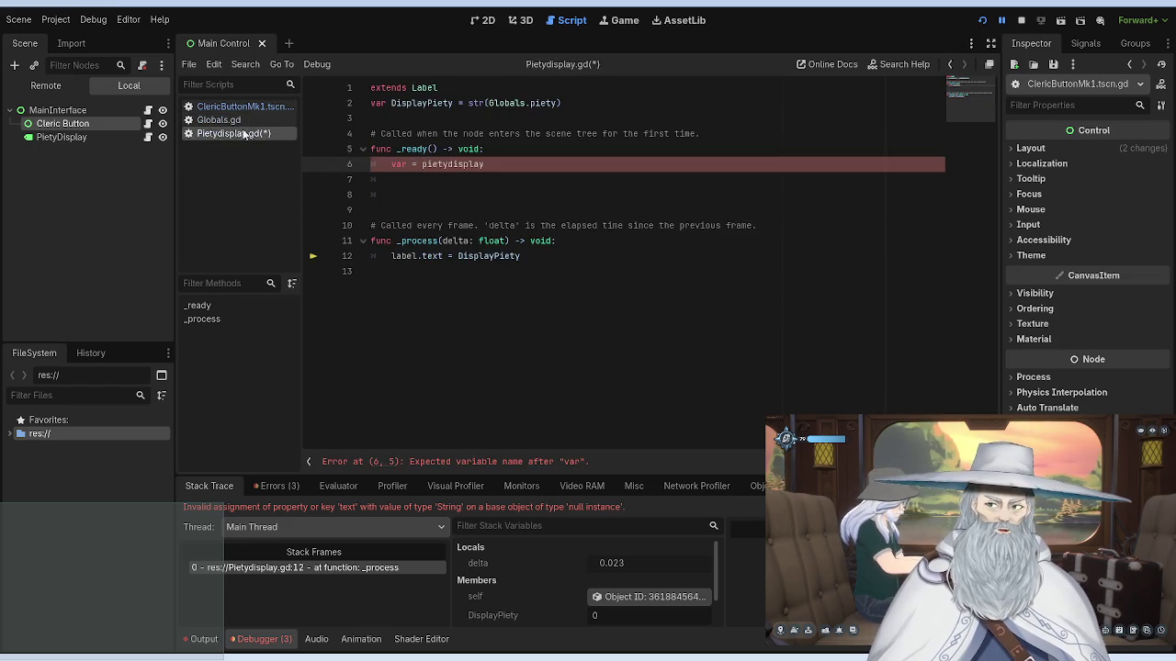
left_click_drag(486, 164, 388, 161)
key("ctrl+v")
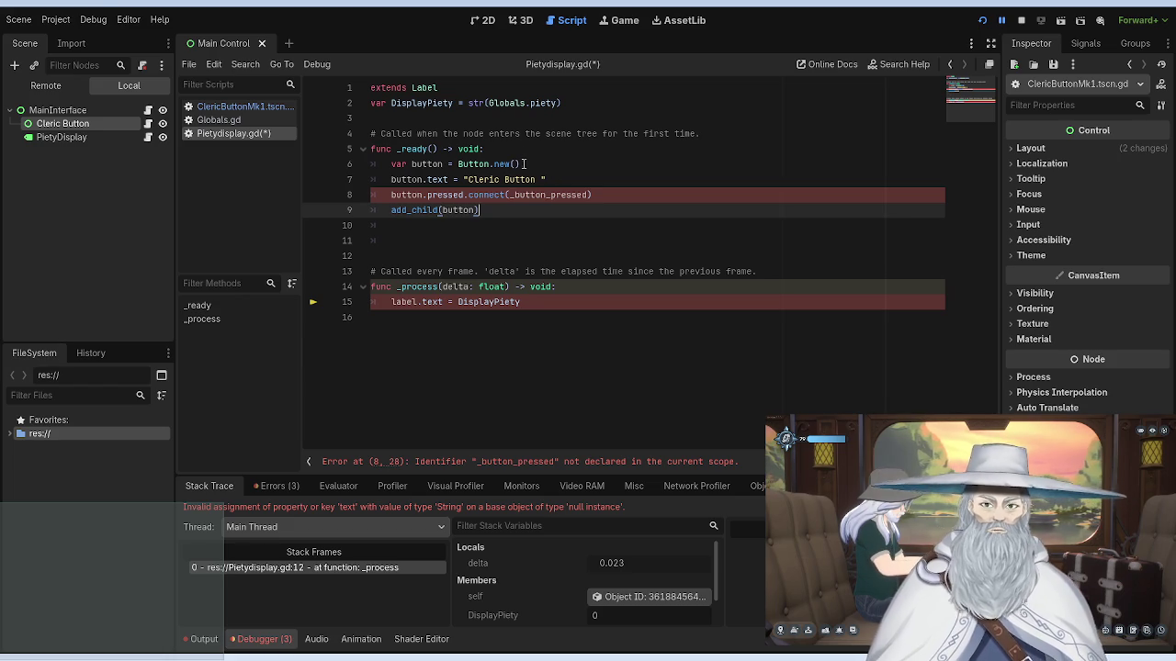
left_click(487, 164)
Step: Change line 6 to var label = Label.new(), replacing Button with Label
key("BackSpace")
key("BackSpace")
key("BackSpace")
type("Label")
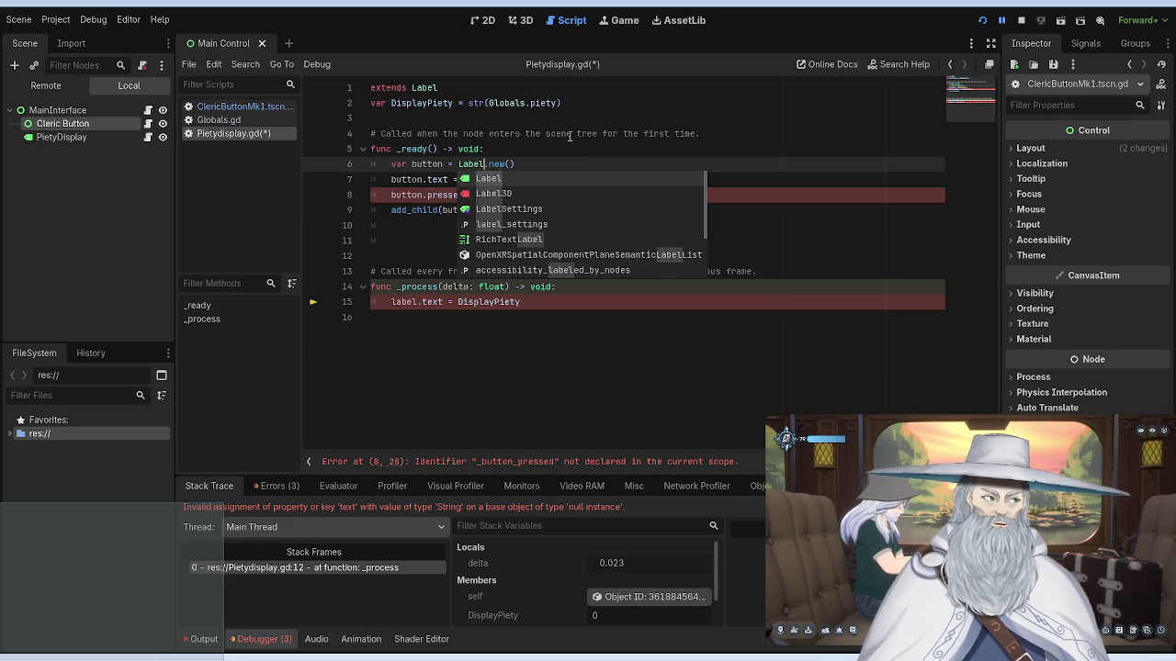
left_click(427, 164)
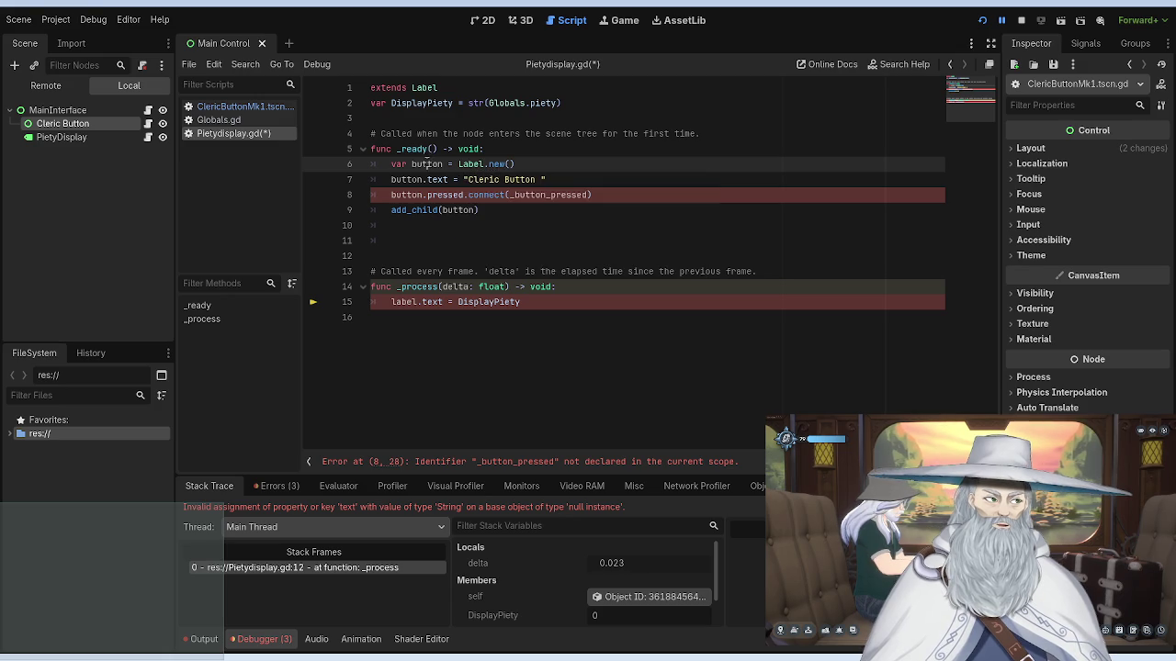
key("BackSpace")
key("BackSpace")
key("BackSpace")
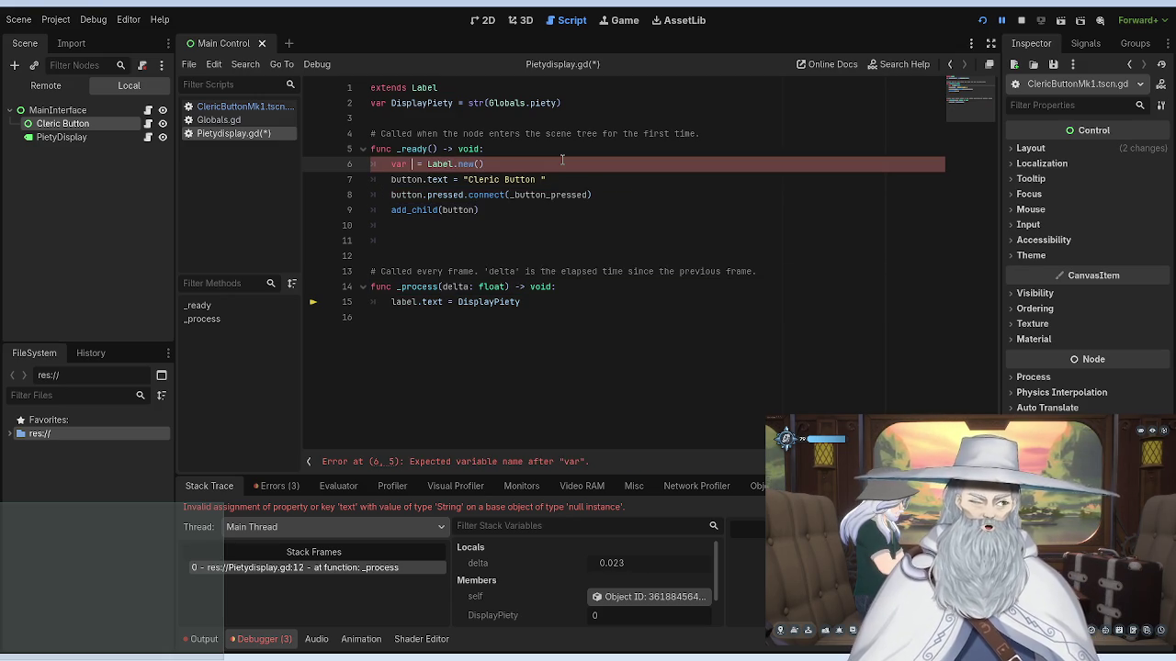
type("label")
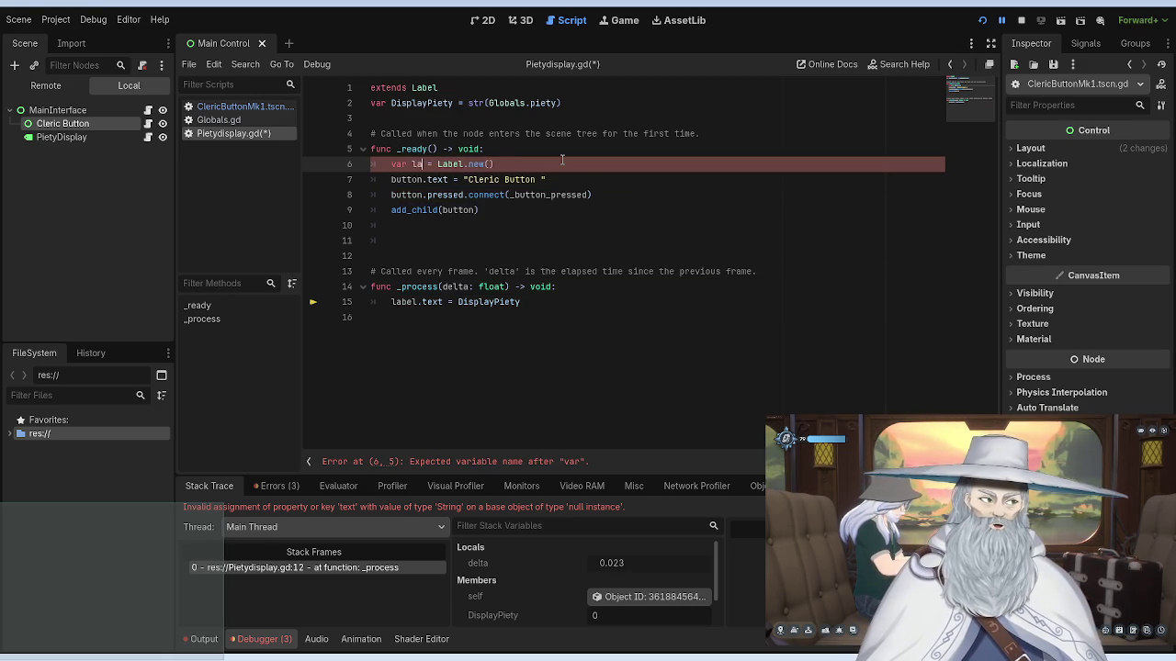
Step: Rewrite line 7 as label.text = str(Golobals.piety, replacing the Cleric Button string
left_click(449, 179)
key("Left")
key("Left")
key("Left")
key("Right")
key("Right")
key("BackSpace")
key("BackSpace")
key("BackSpace")
key("BackSpace")
key("BackSpace")
key("BackSpace")
type("label")
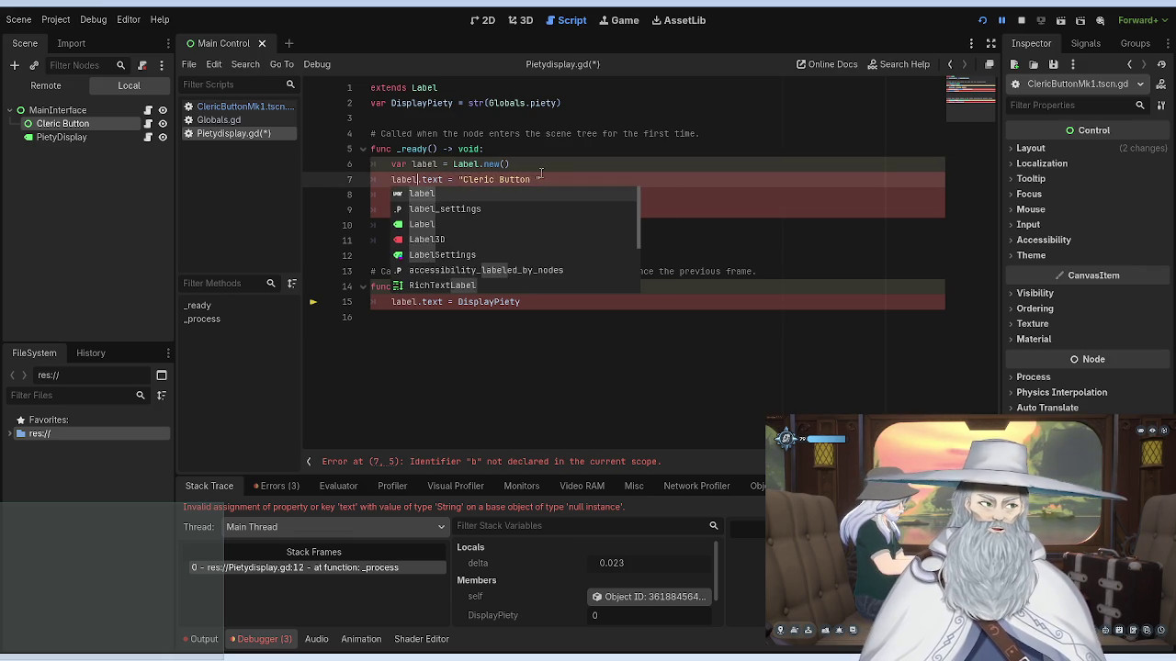
key("Escape")
left_click_drag(531, 179, 463, 177)
key("BackSpace")
type("str")
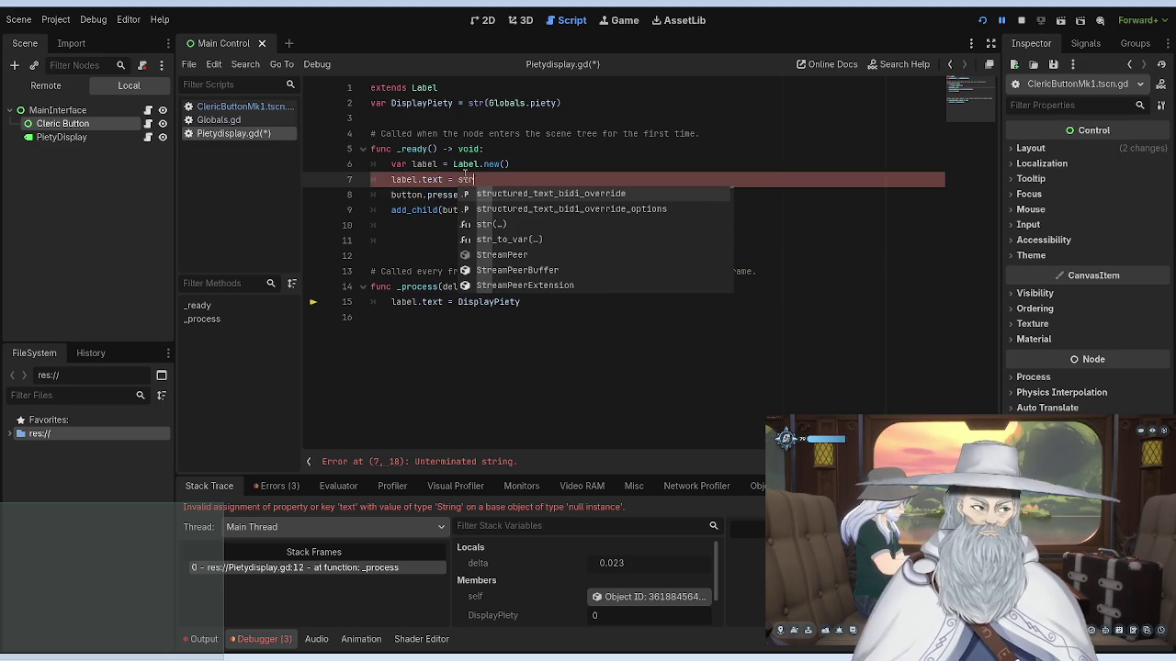
key("Delete")
key("Delete")
type("(Go")
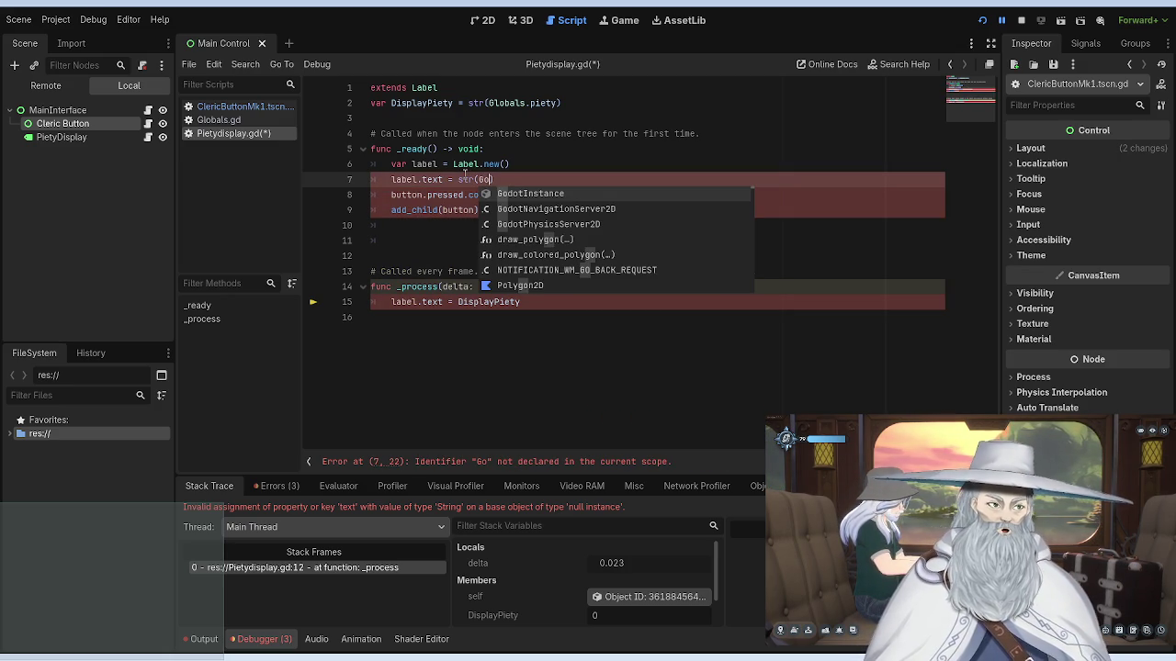
type("lobals")
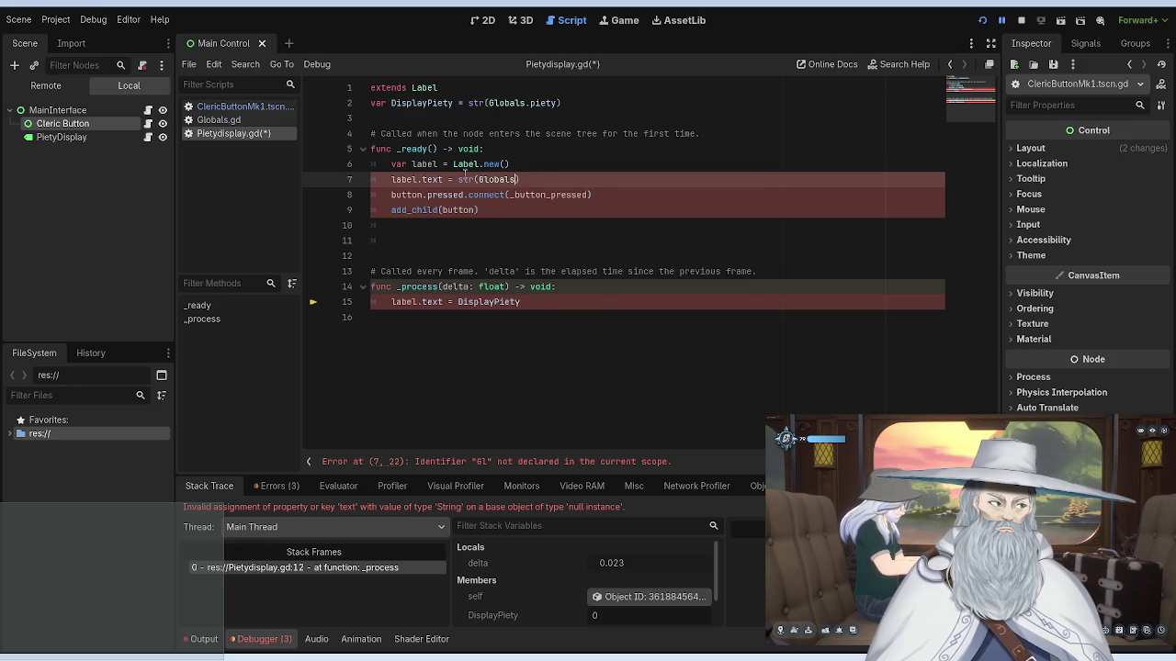
type(".piety")
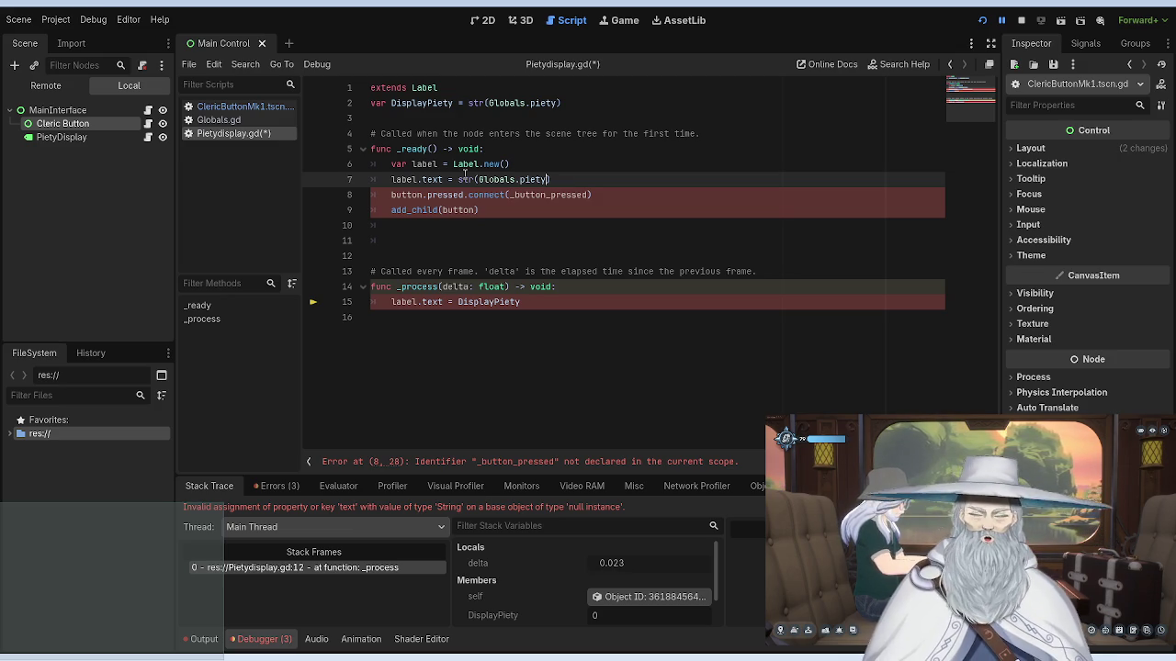
Step: Delete the leftover button signal and add_child(button) lines from _ready
left_click(570, 147)
left_click(588, 179)
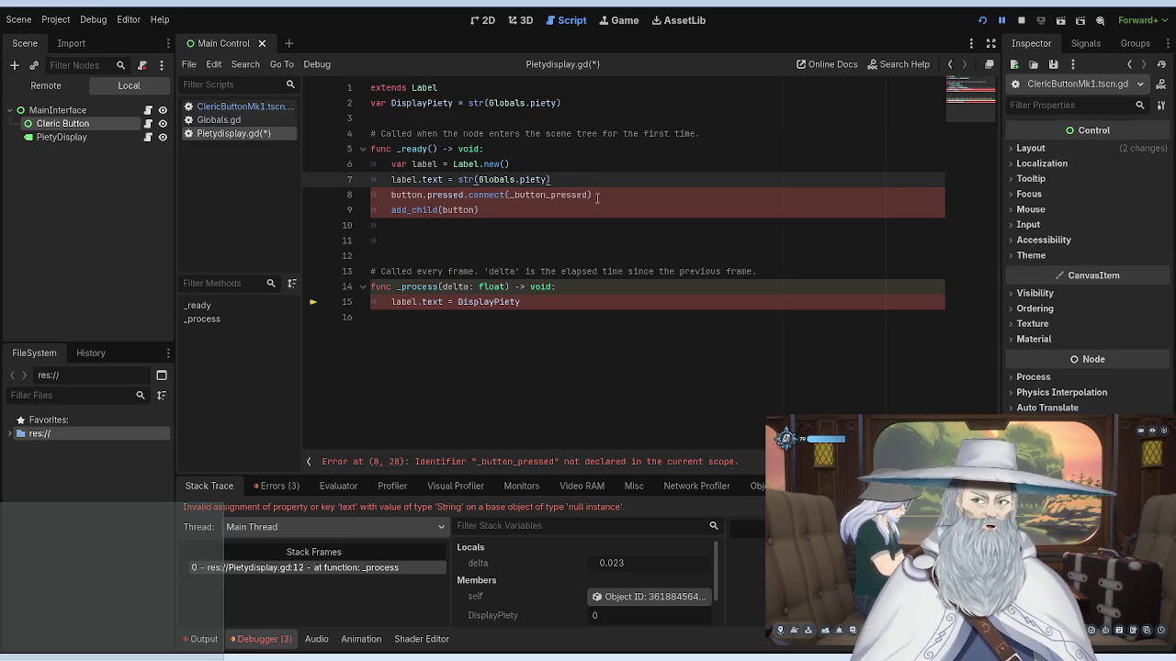
left_click(510, 210)
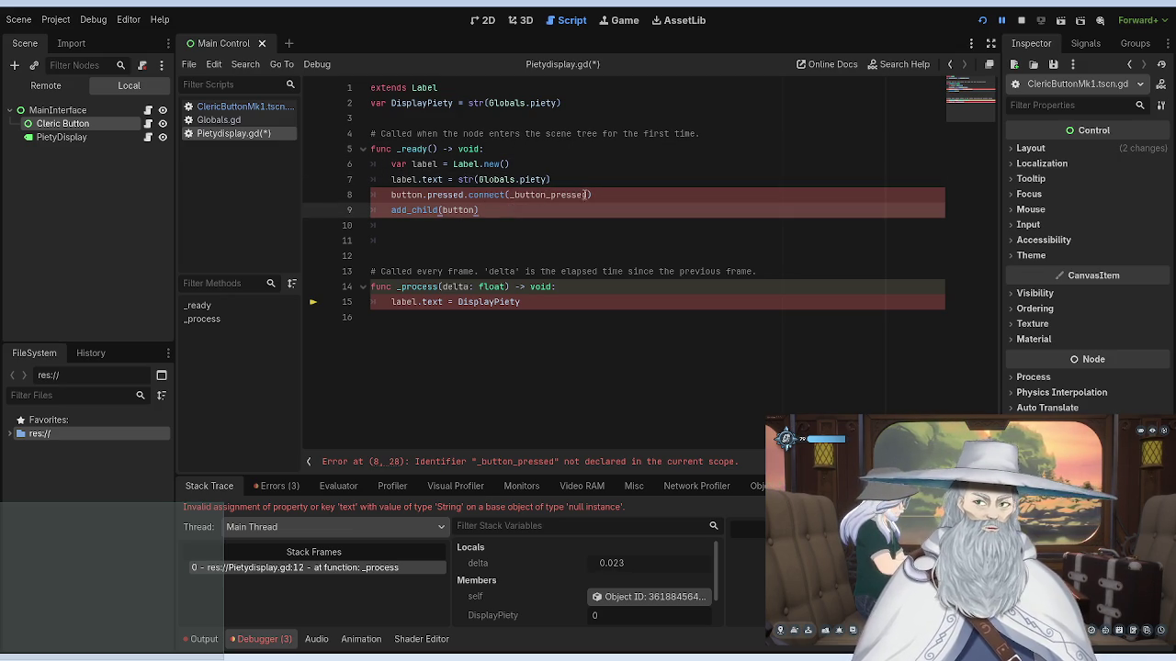
left_click_drag(493, 210, 391, 195)
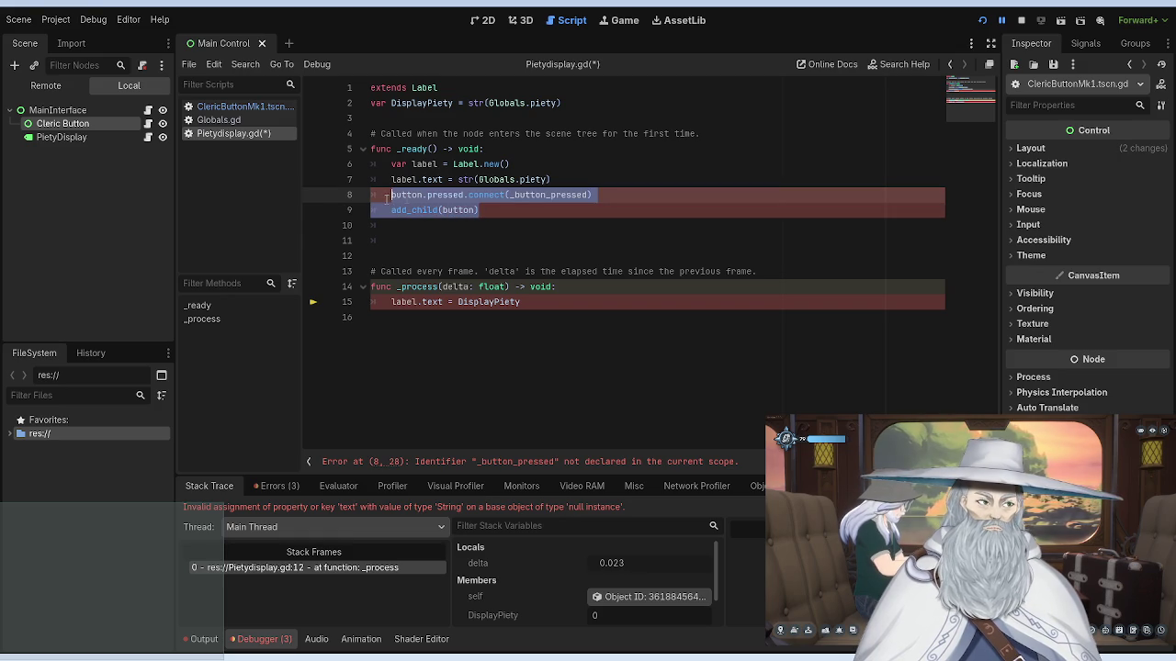
key("Delete")
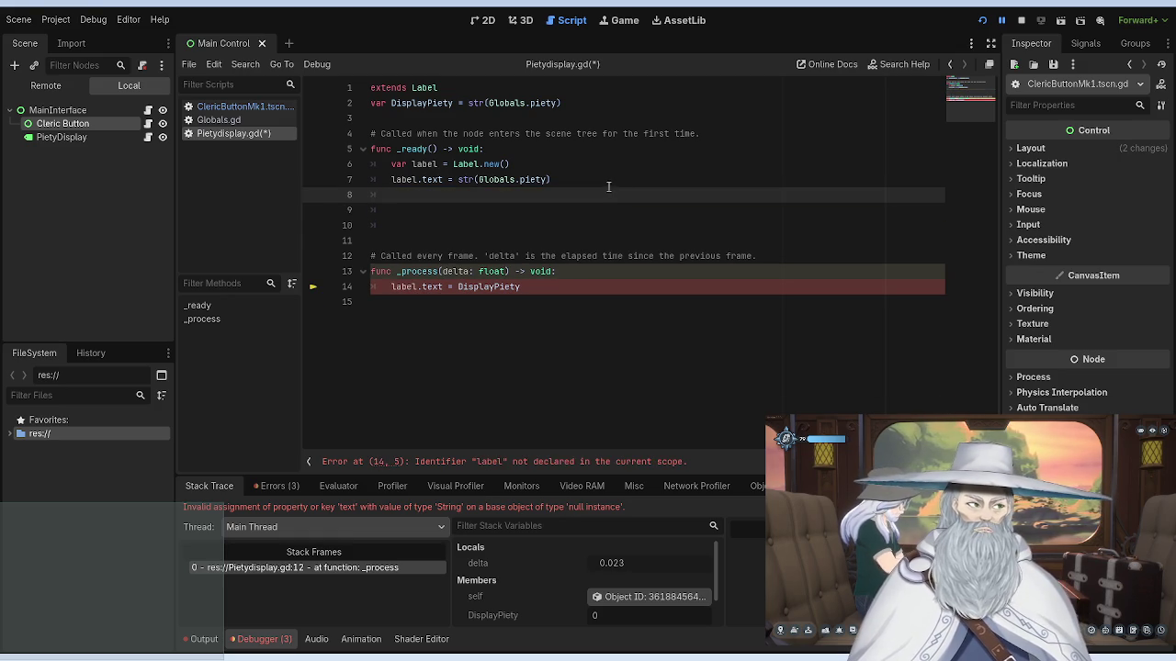
left_click(239, 121)
Step: Begin typing add on line 8 and close the Globals.gd script
left_click(241, 106)
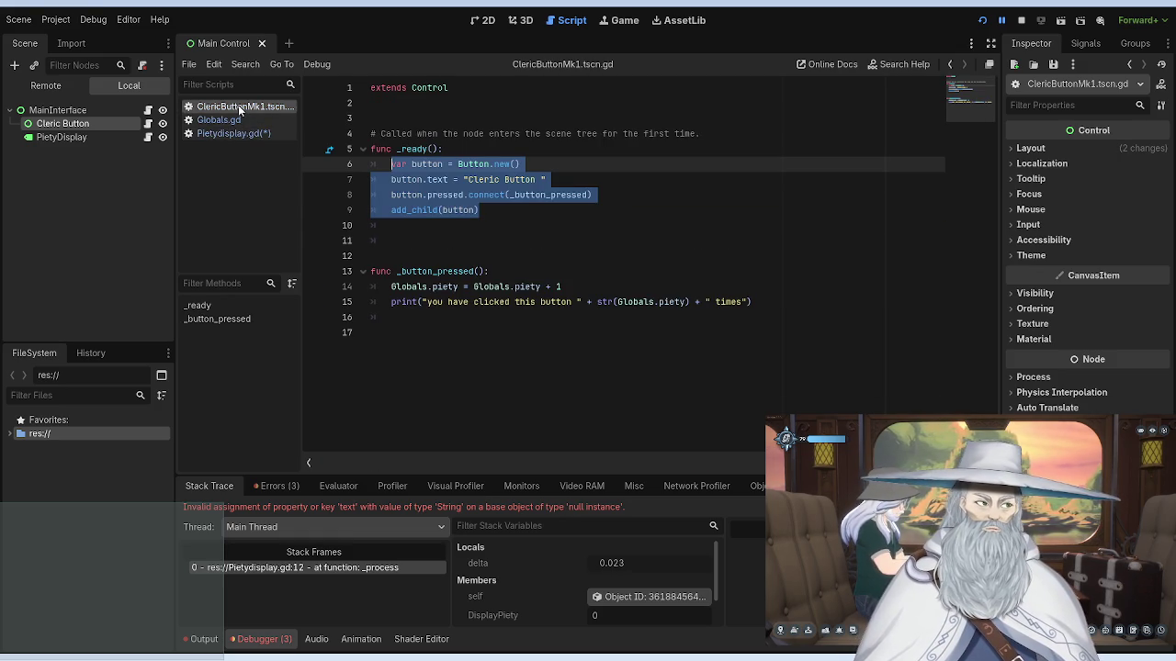
left_click(315, 134)
left_click(242, 134)
type("add")
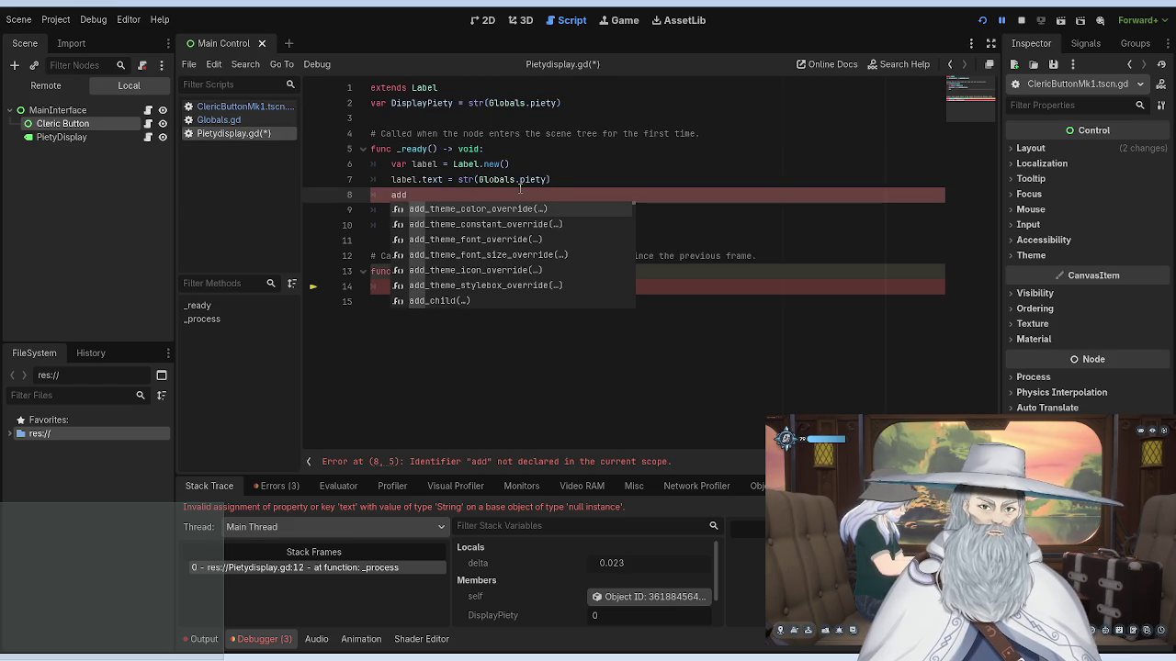
left_click(257, 107)
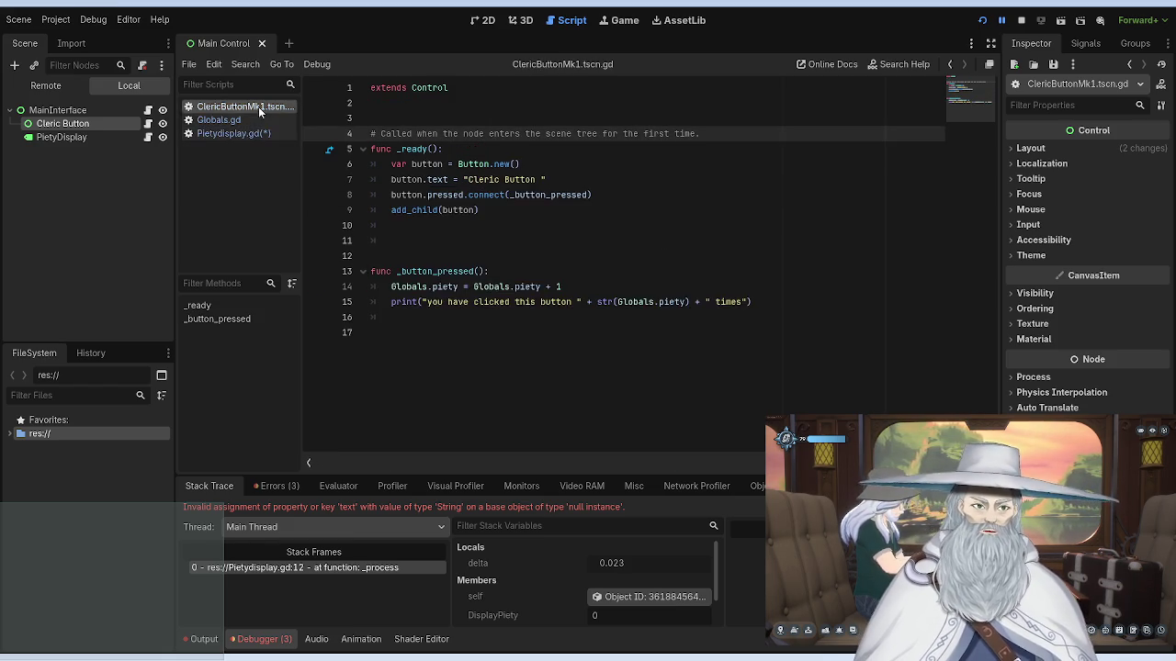
left_click(252, 119)
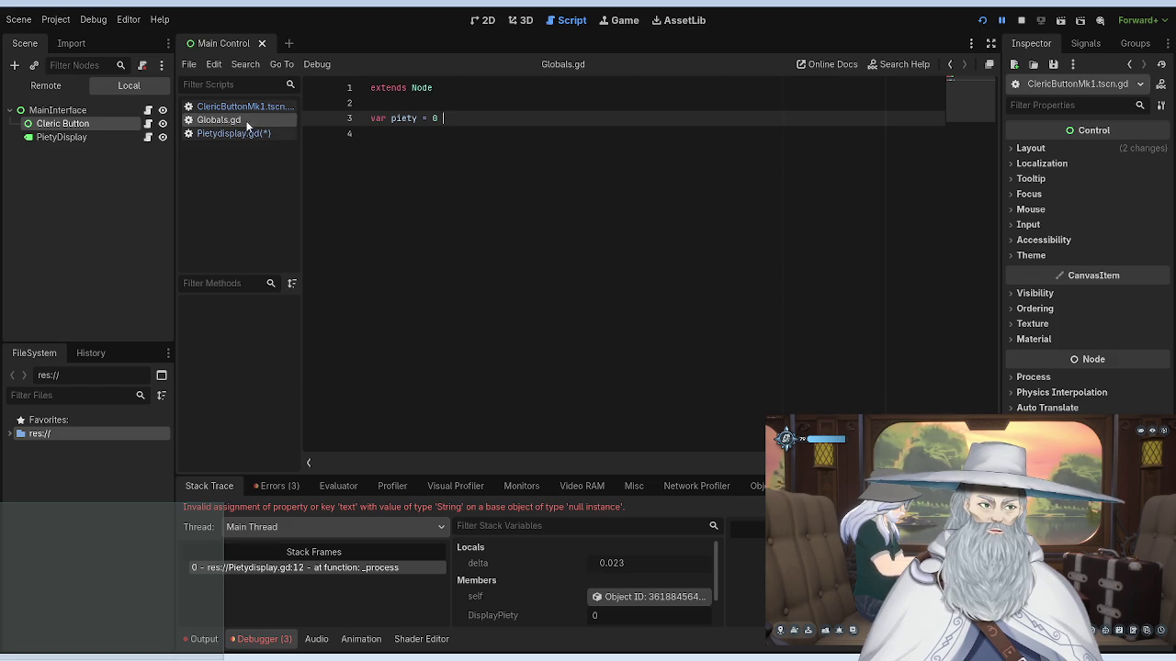
middle_click(247, 121)
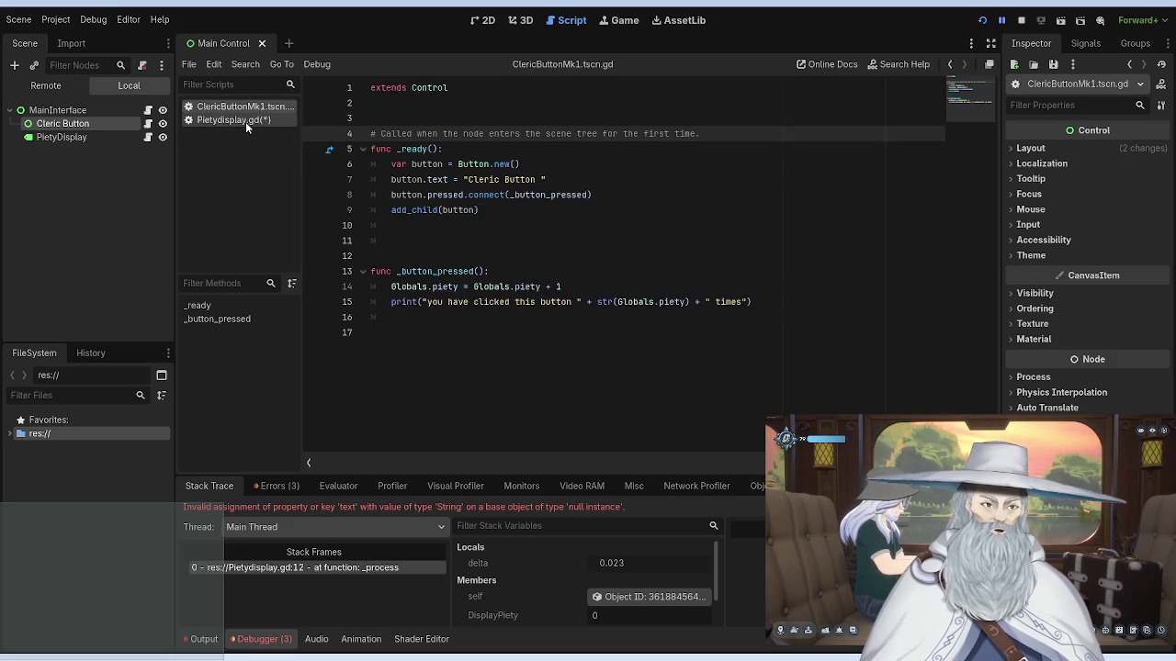
Step: Complete line 8 as add_child(label) using the autocomplete suggestion
left_click(245, 121)
left_click(240, 107)
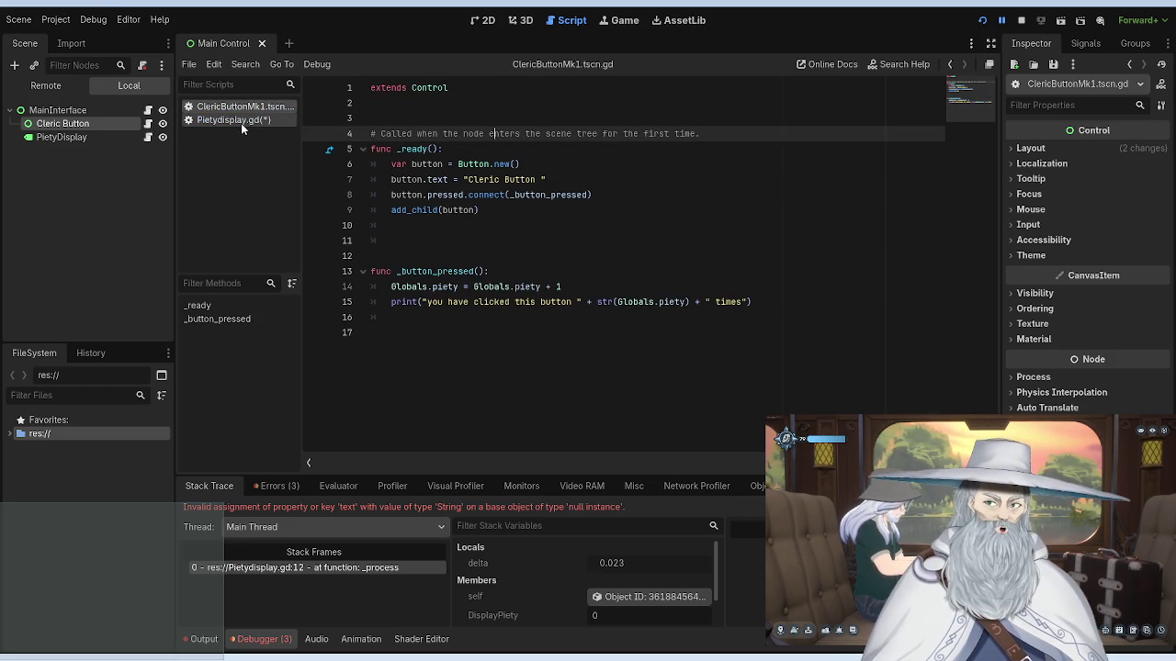
left_click(241, 123)
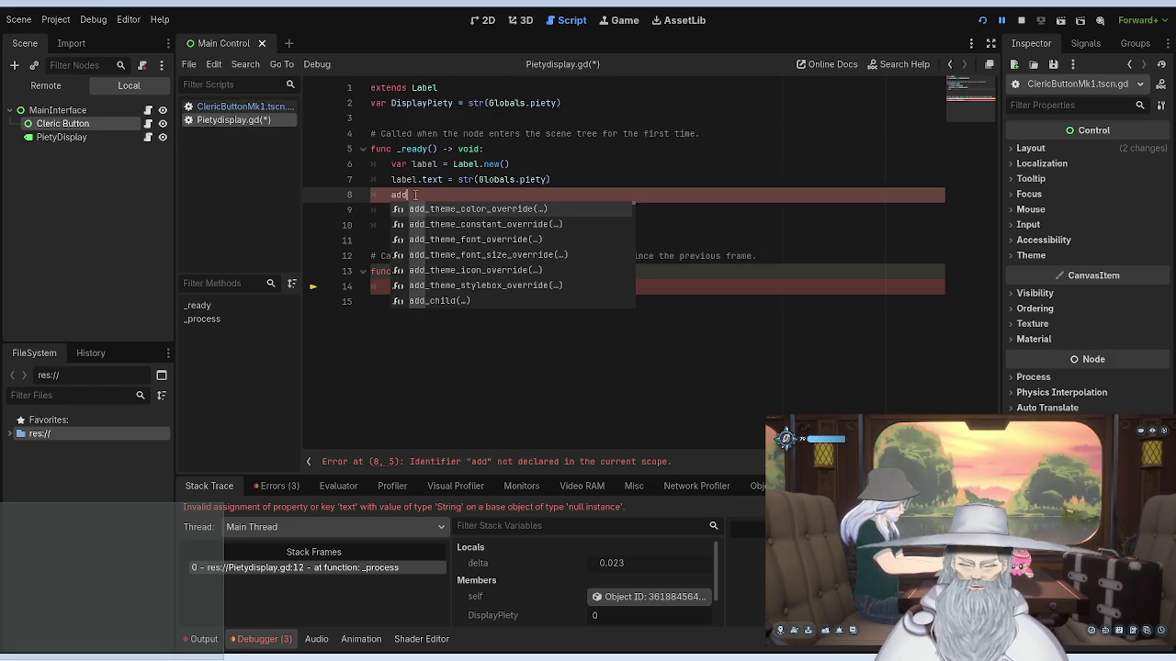
type("_child")
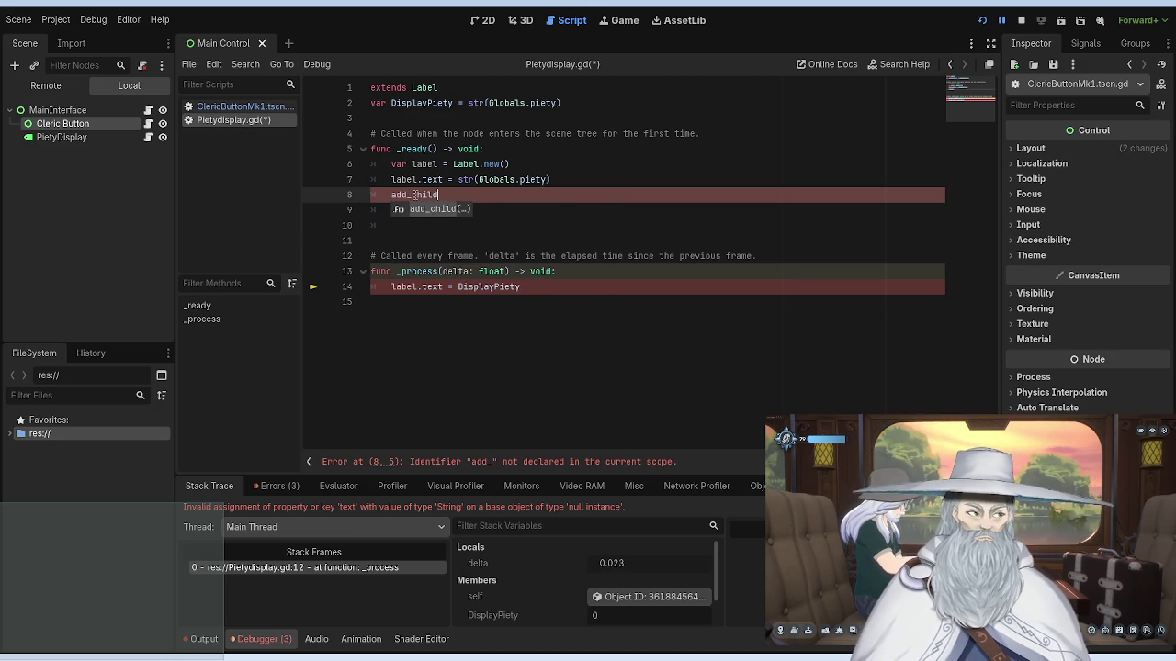
key("Return")
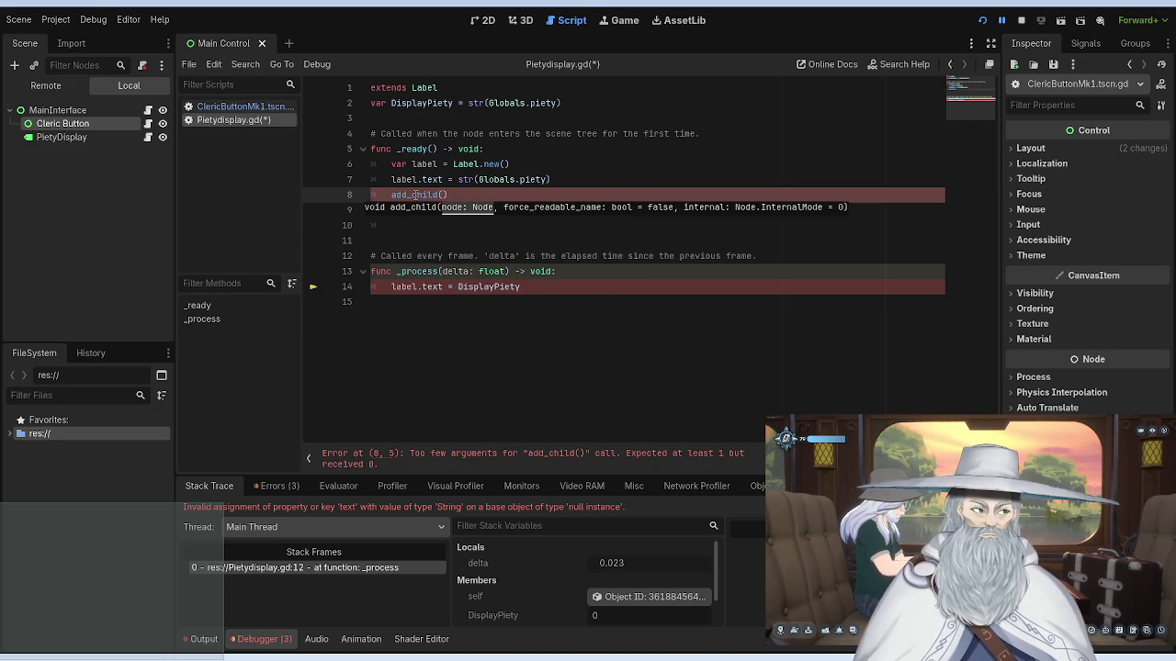
type("label")
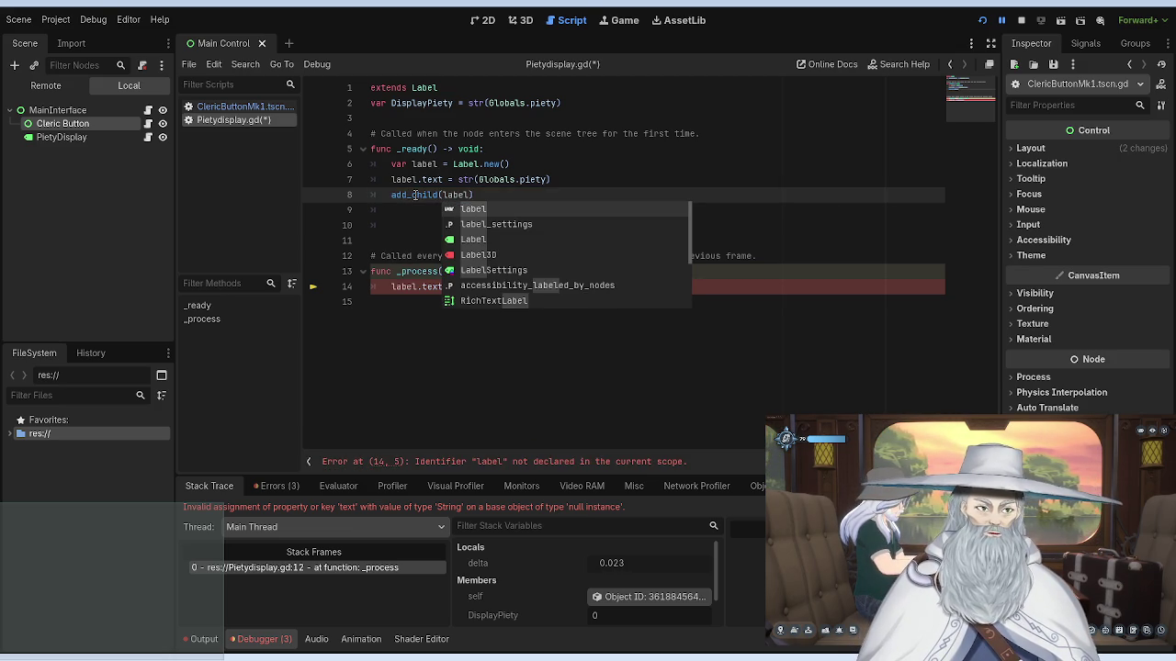
Step: Compare Pietydisplay.gd against the ClericButtonMk1 script, ending back on Pietydisplay.gd
left_click(279, 108)
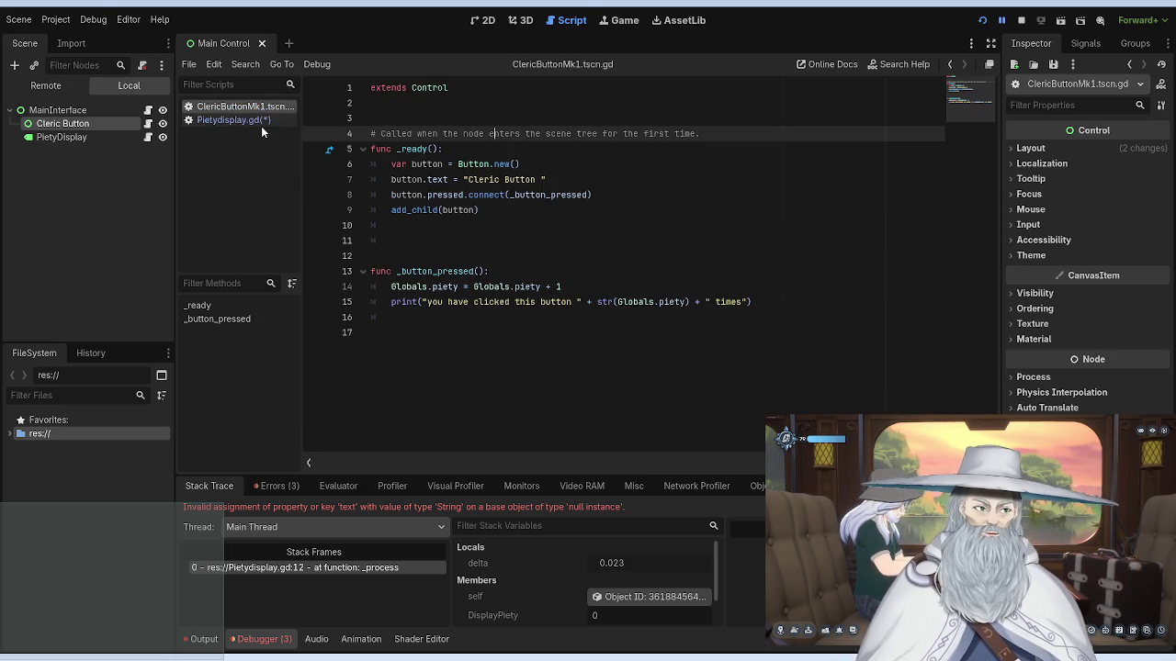
left_click(254, 119)
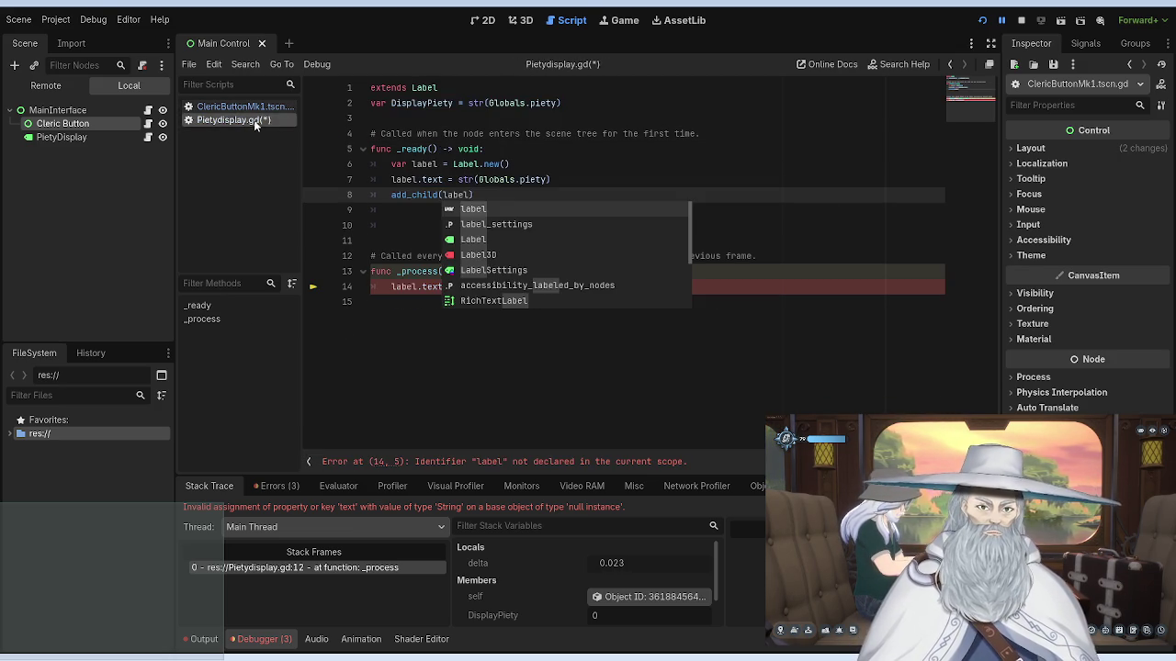
left_click(579, 184)
left_click_drag(545, 288, 472, 288)
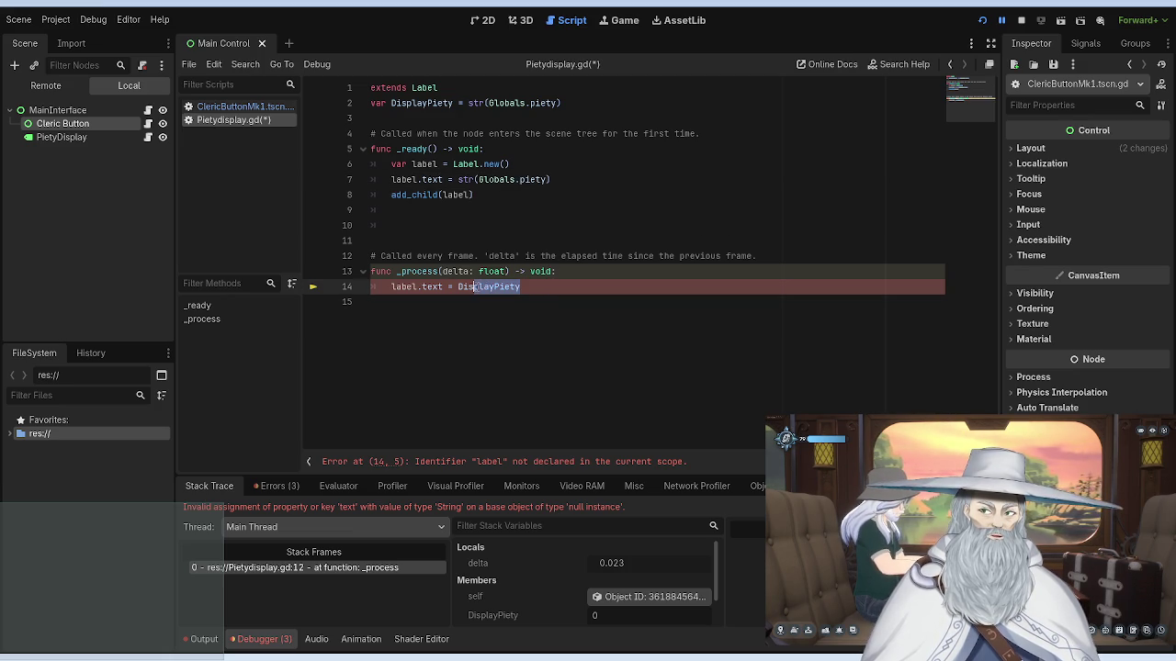
left_click(236, 106)
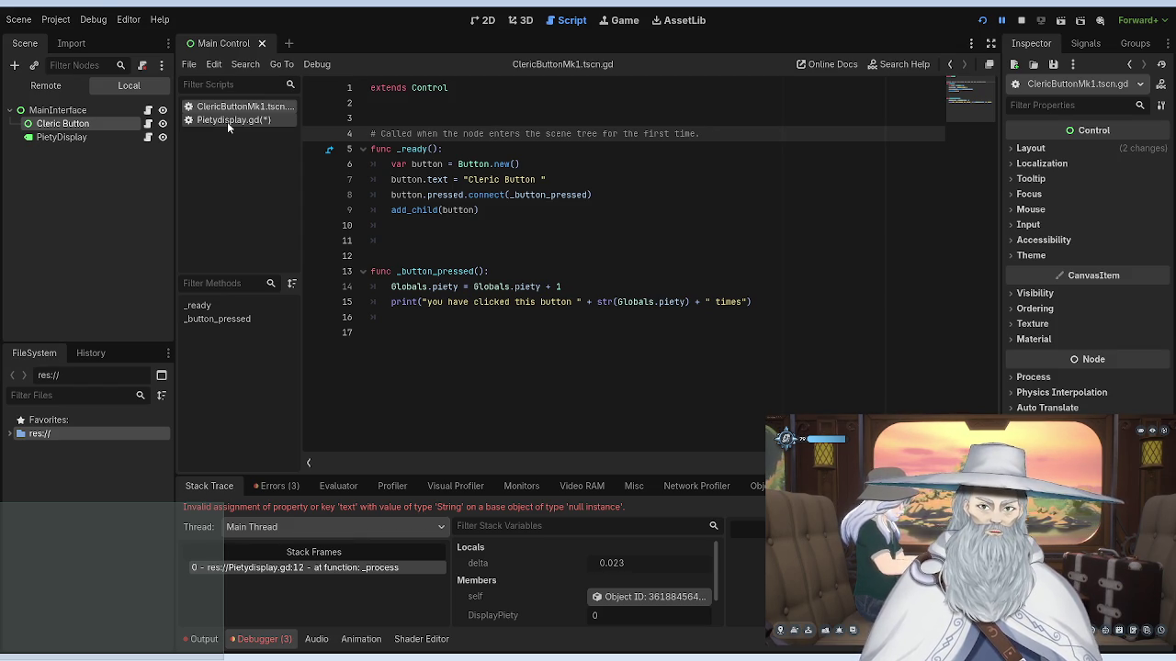
left_click(227, 121)
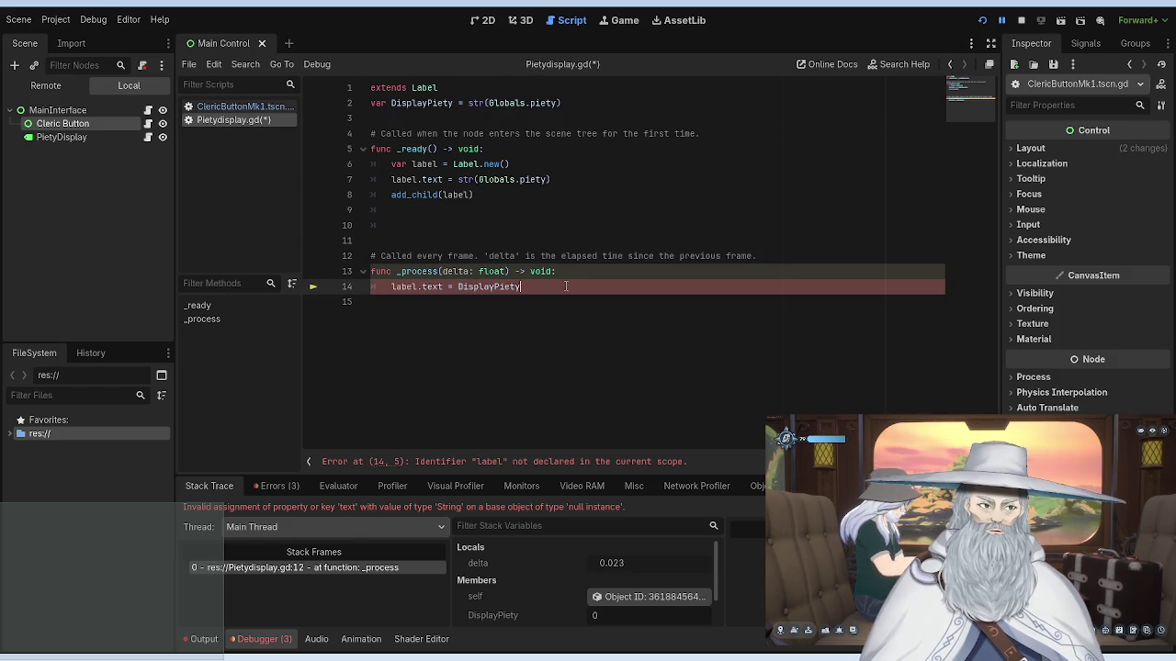
Step: Replace the label.text line in _process with print(Globals.piety)
left_click_drag(520, 286, 390, 287)
key("BackSpace")
type("la")
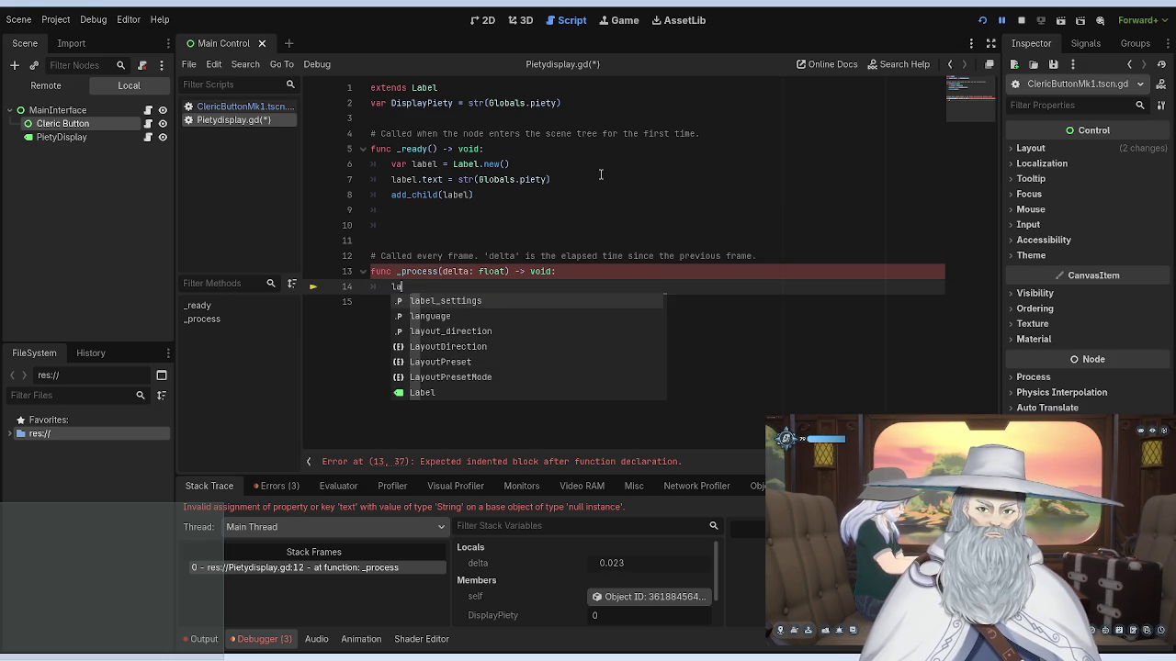
key("BackSpace")
key("BackSpace")
type("print")
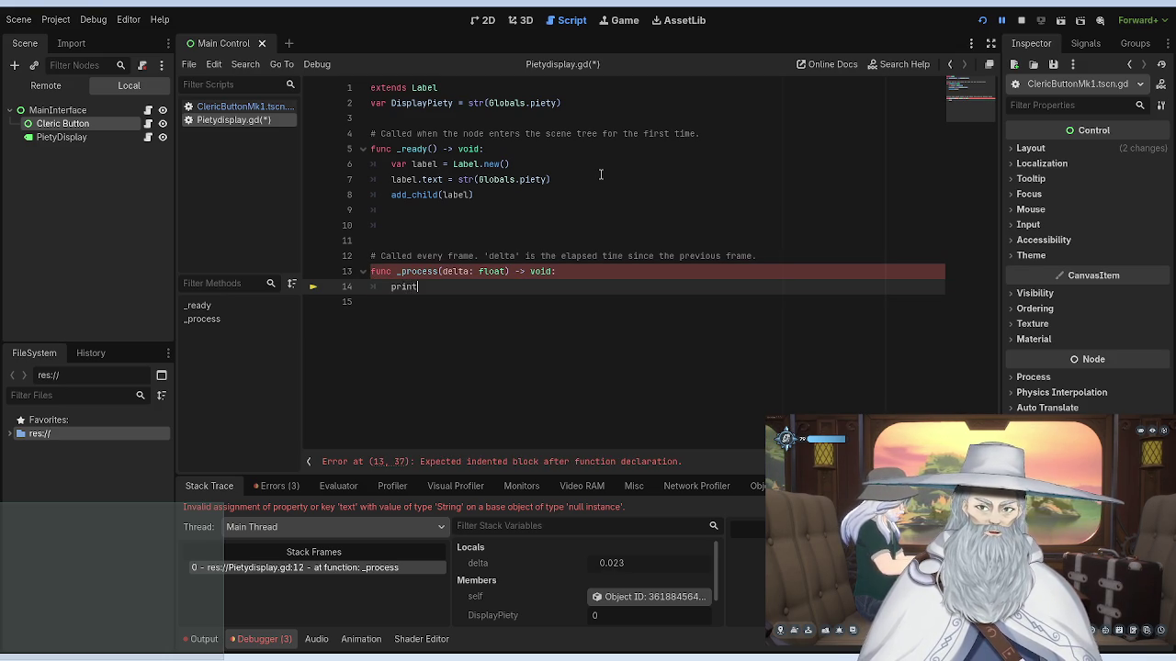
type("(g")
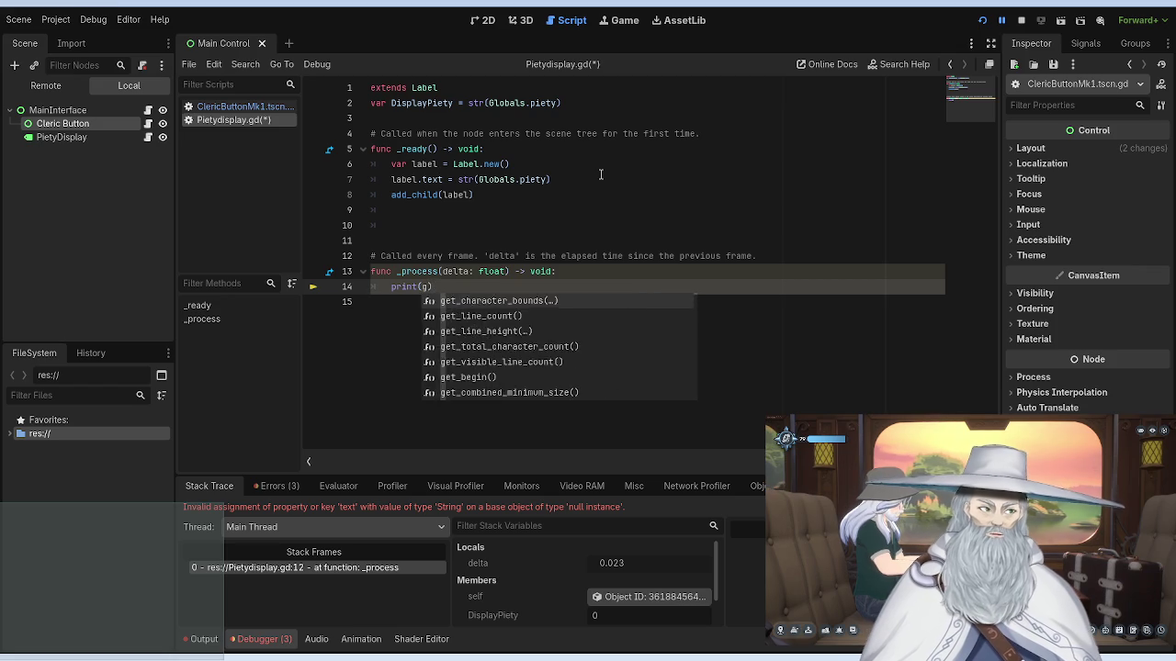
key("Escape")
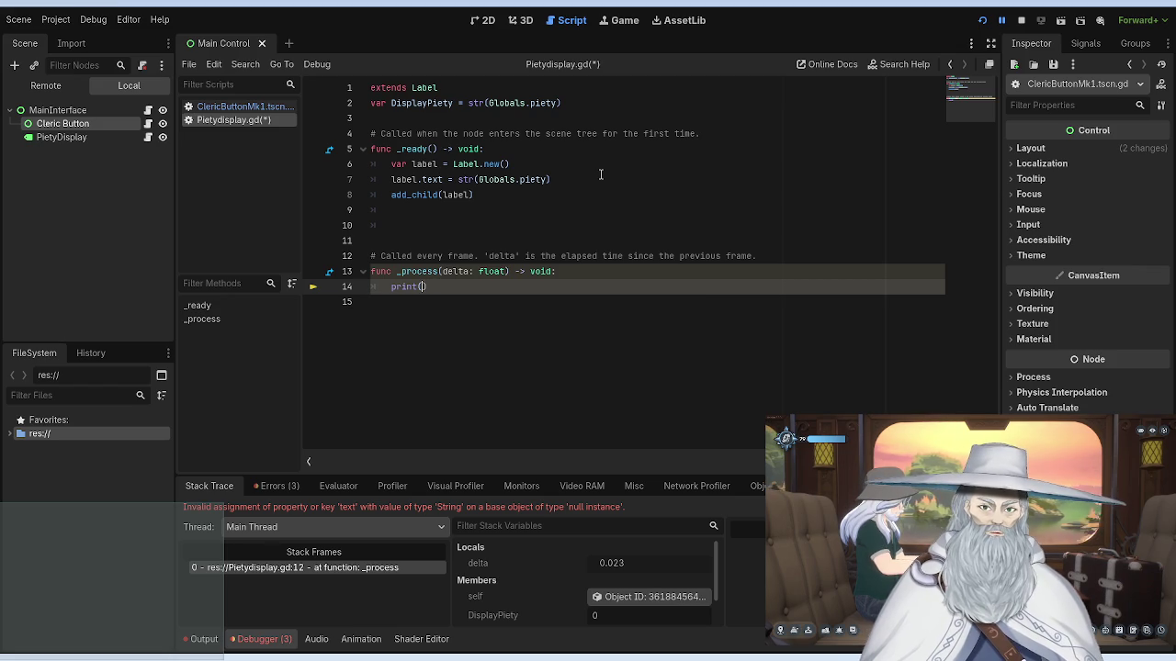
type("Glo")
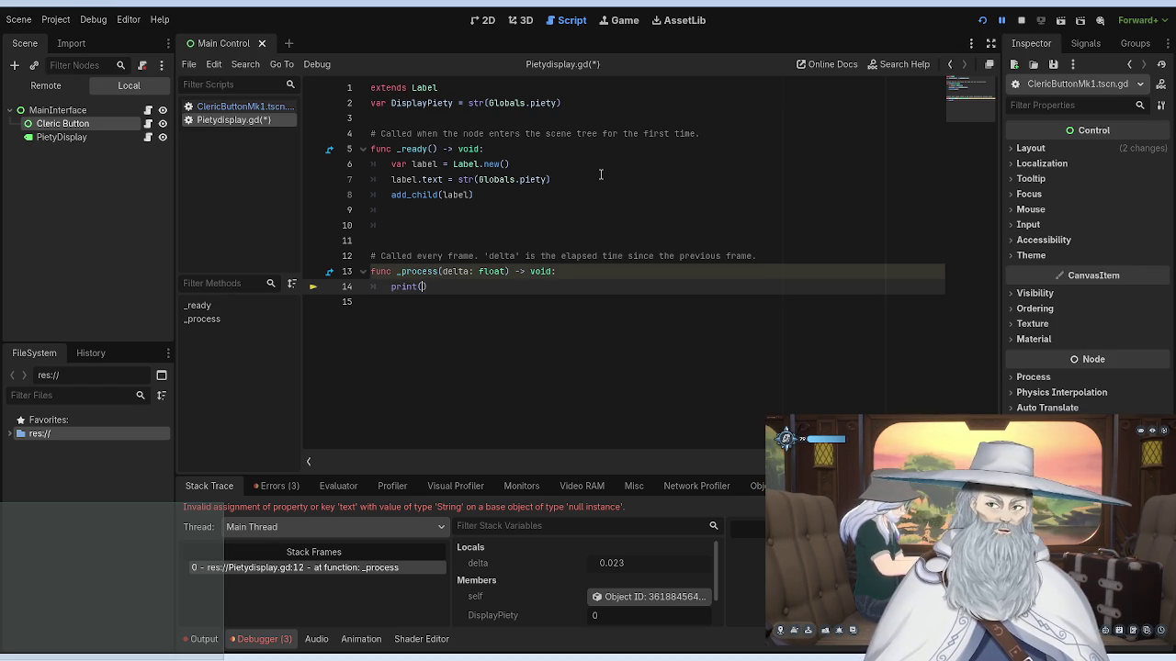
key("Return")
type(".")
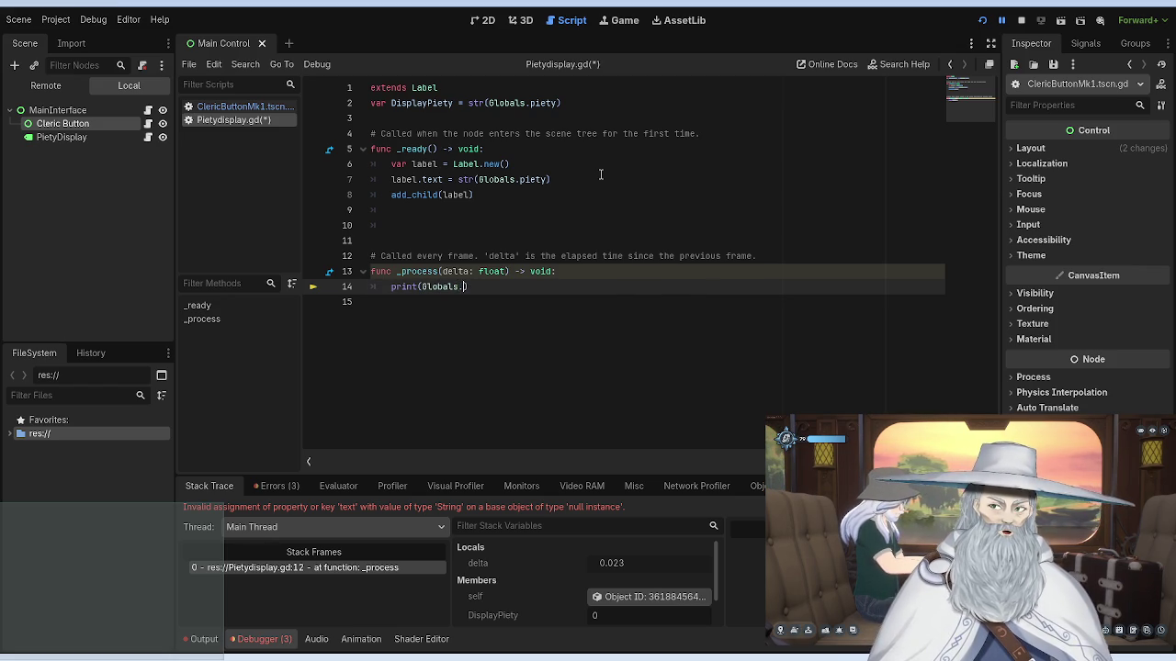
type("piety")
key("Return")
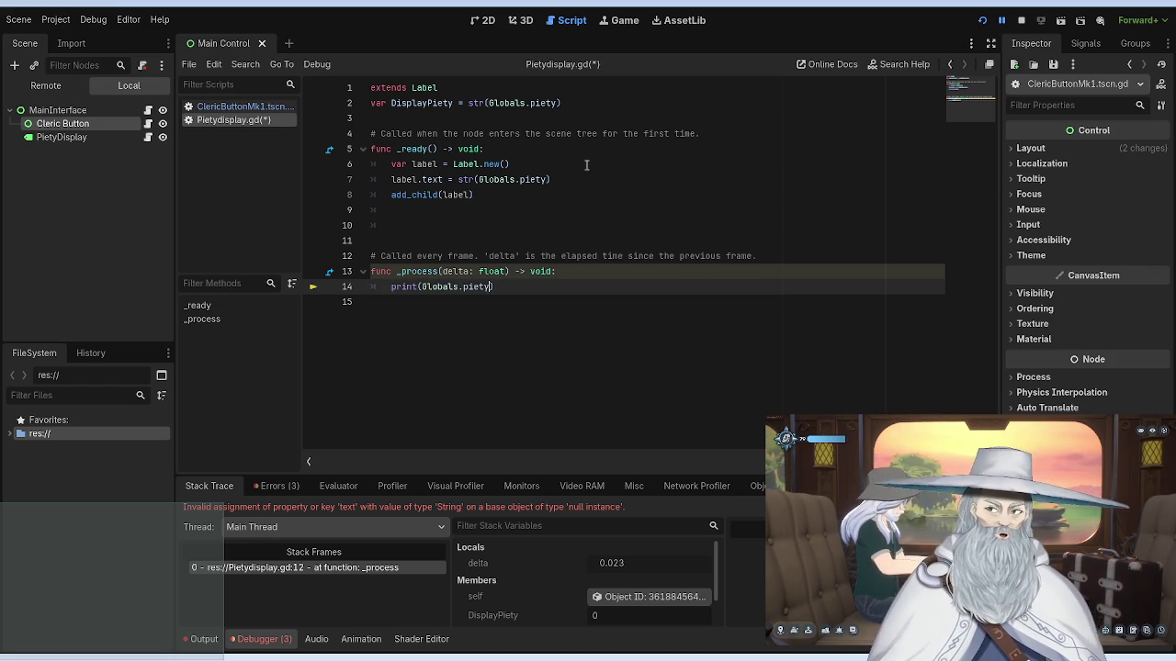
left_click(544, 179)
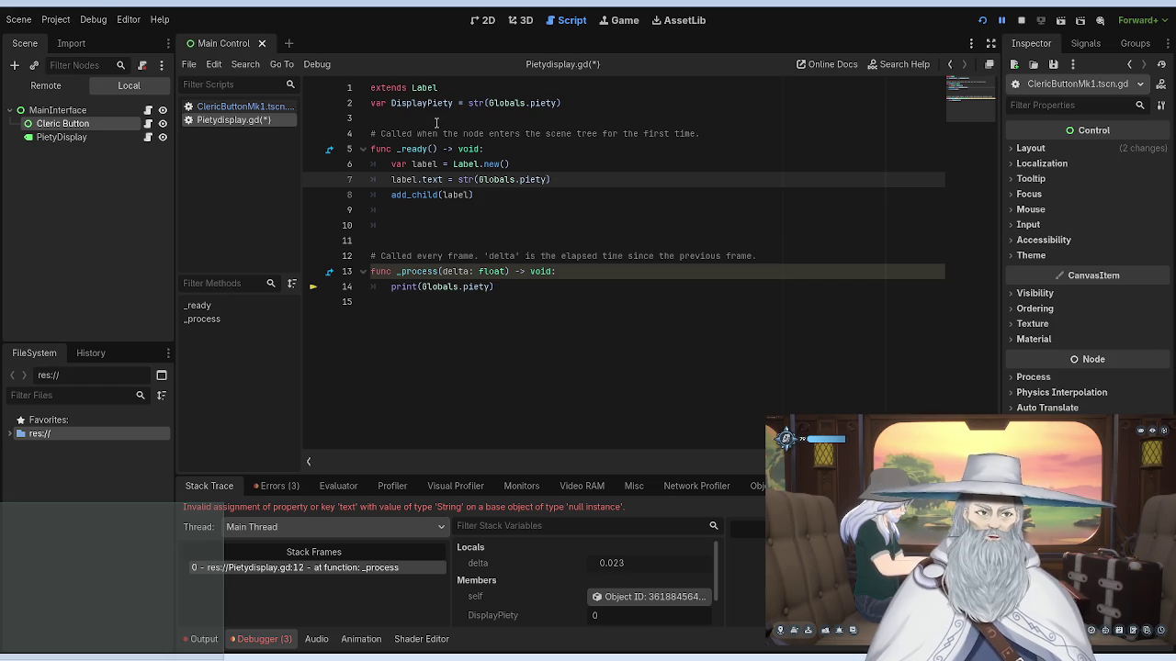
Step: Save the script, restart the game to watch the output, then stop it with F8
key("ctrl+s")
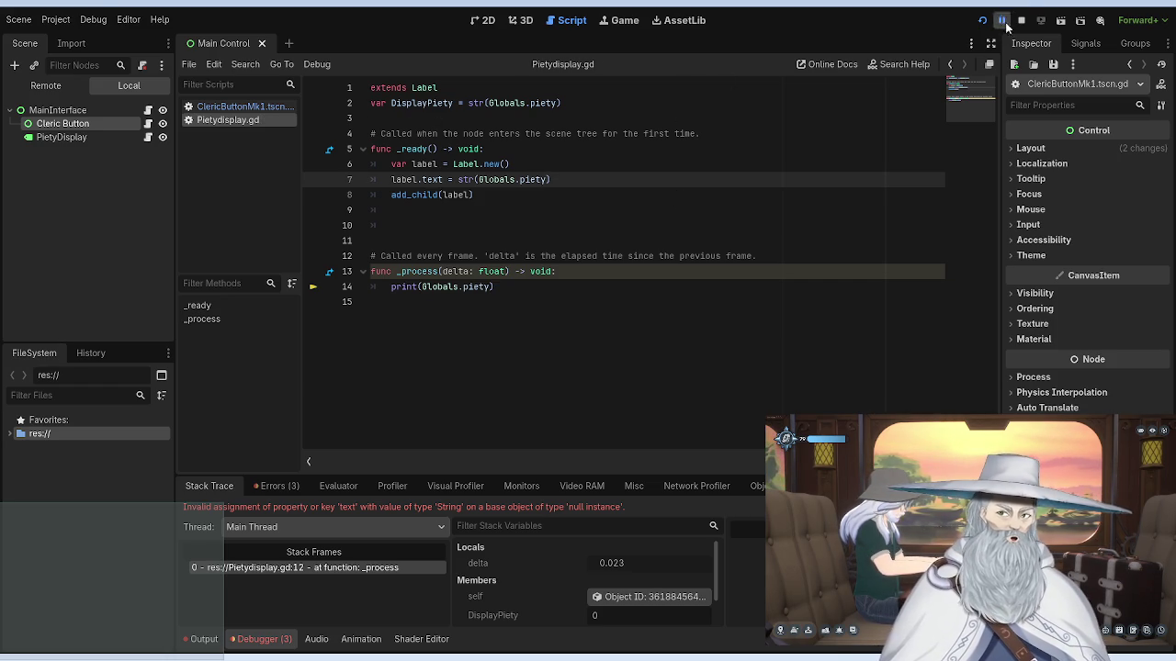
left_click(1020, 19)
left_click(980, 21)
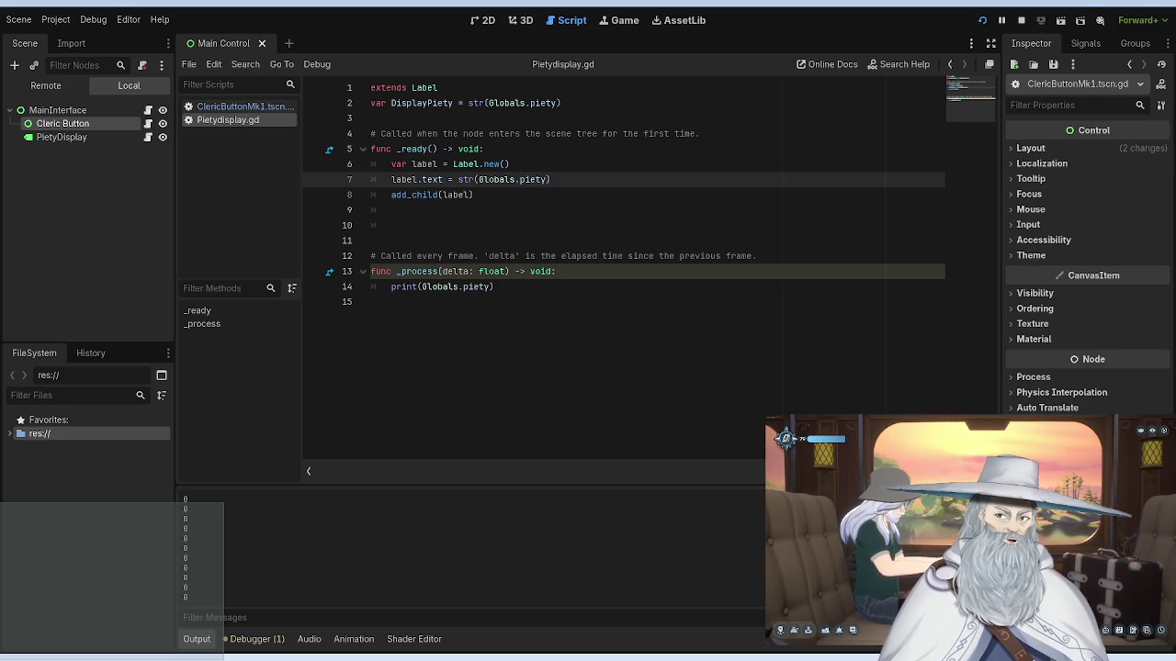
key("F8")
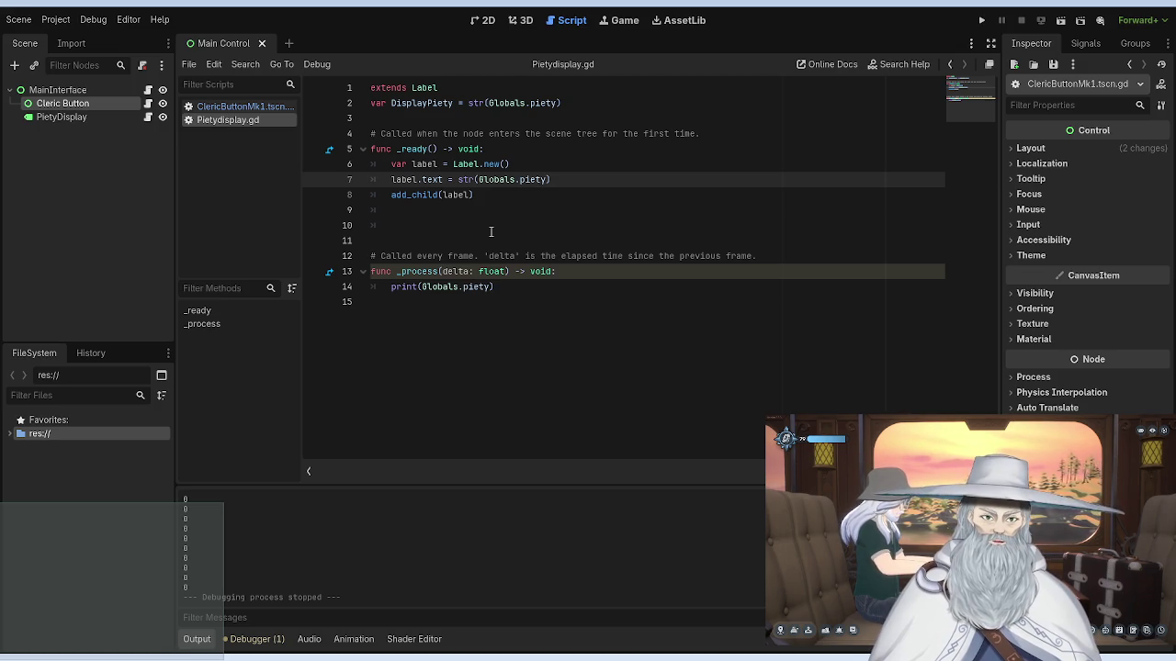
Step: Replace the print call in _process with a copy of the label-creation lines, save and test-run
left_click_drag(495, 286, 391, 286)
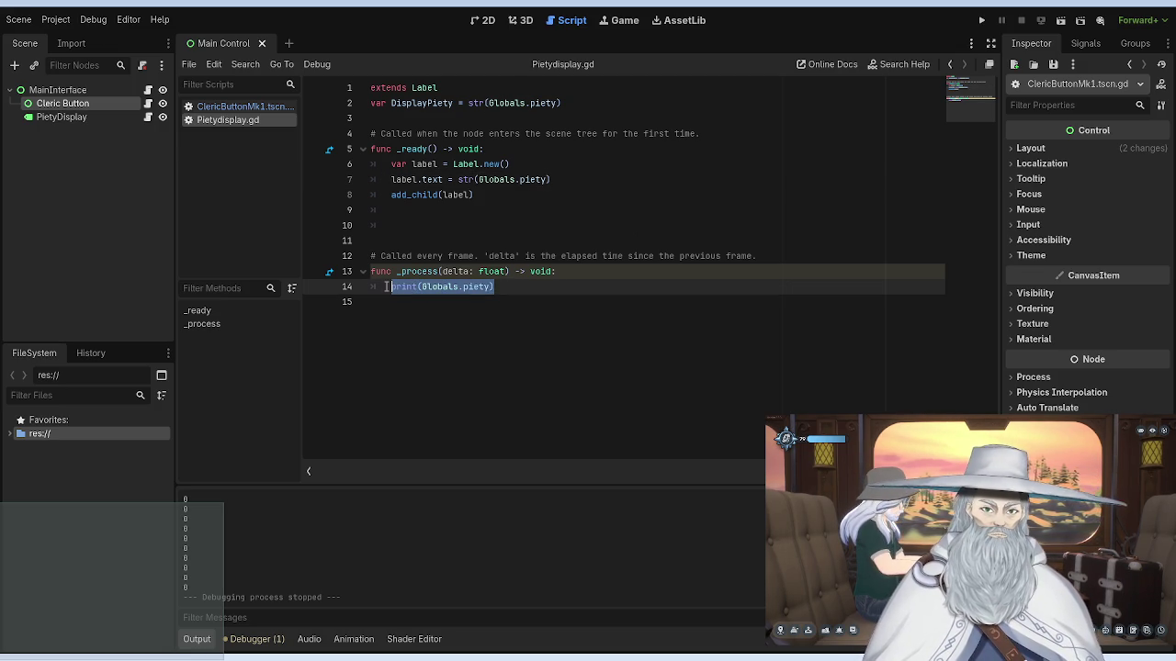
key("BackSpace")
mouse_move(474, 194)
left_mouse_down()
mouse_move(395, 152)
mouse_move(391, 164)
left_mouse_up()
key("ctrl+c")
left_click(536, 289)
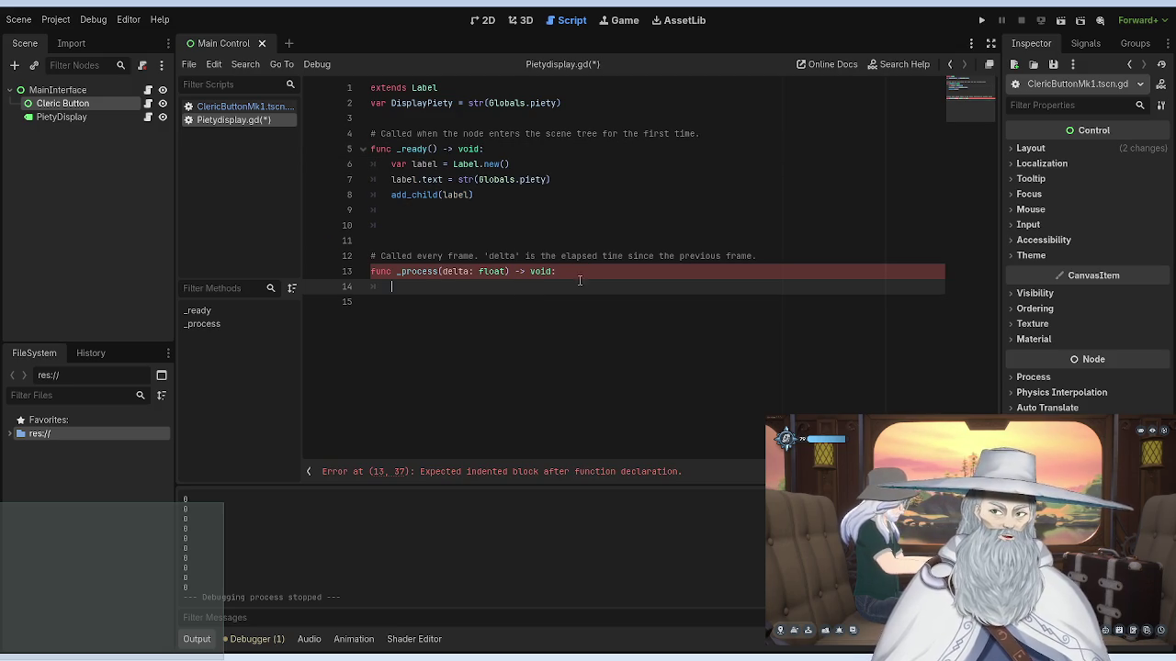
key("ctrl+v")
key("ctrl+s")
left_click(981, 19)
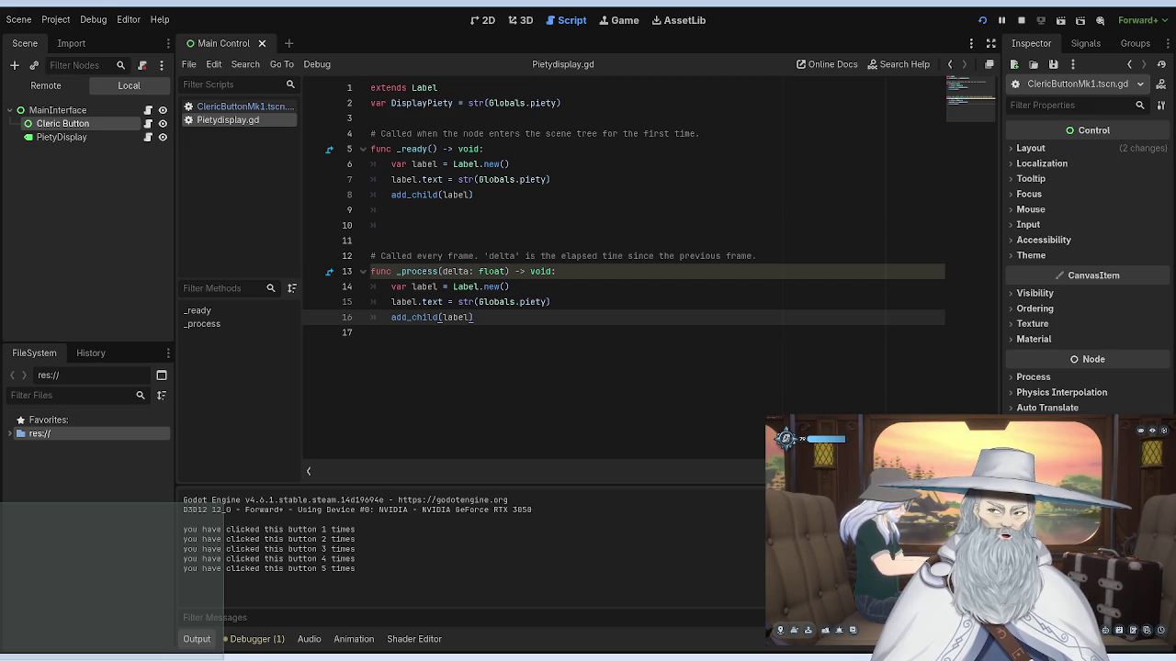
key("F8")
Step: Remove the label code from _ready, paste the DisplayPiety declaration there, save and run
mouse_move(475, 194)
left_mouse_down()
mouse_move(368, 150)
mouse_move(393, 164)
left_mouse_up()
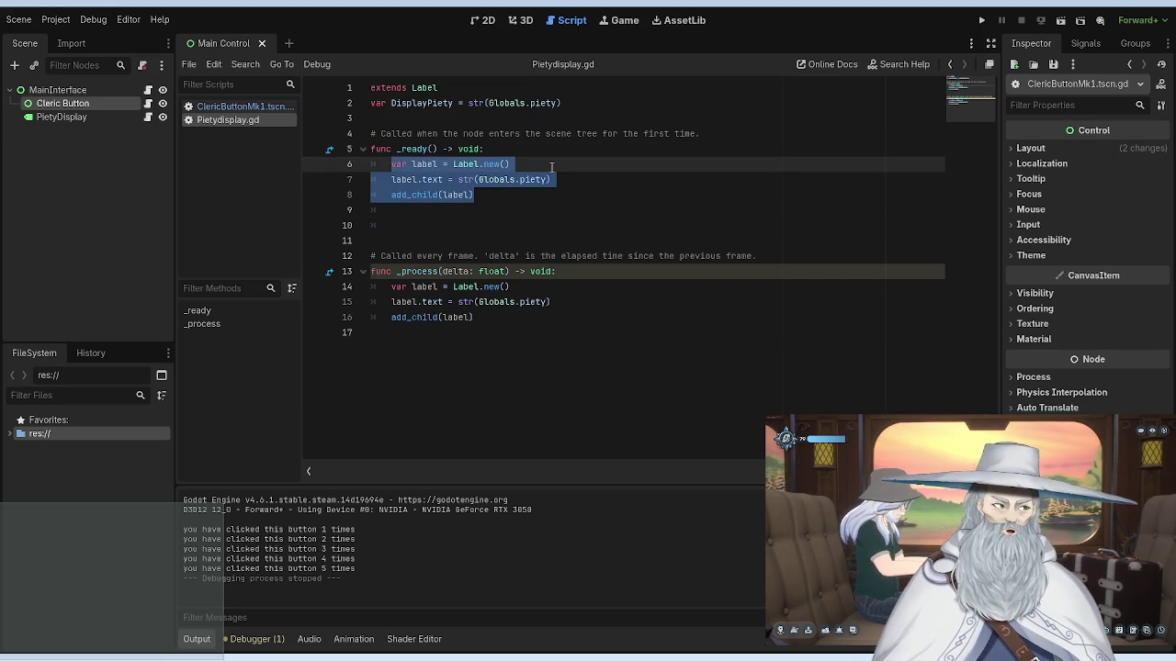
key("BackSpace")
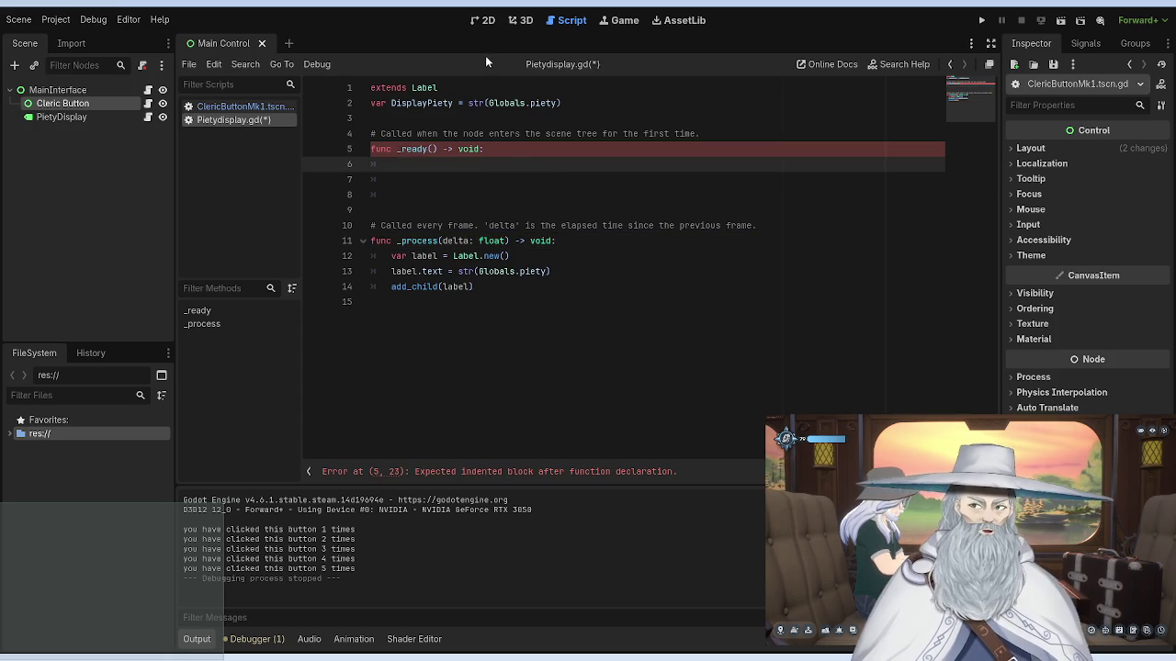
left_click_drag(564, 103, 372, 103)
key("ctrl+c")
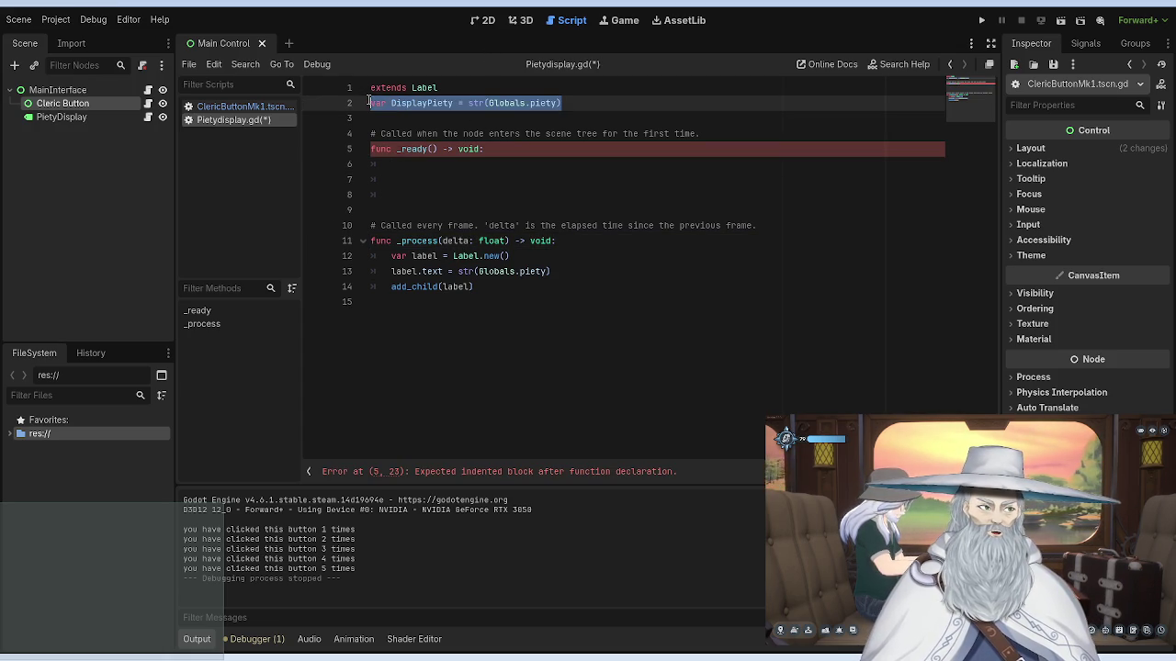
left_click(452, 163)
key("ctrl+v")
key("ctrl+s")
left_click(984, 20)
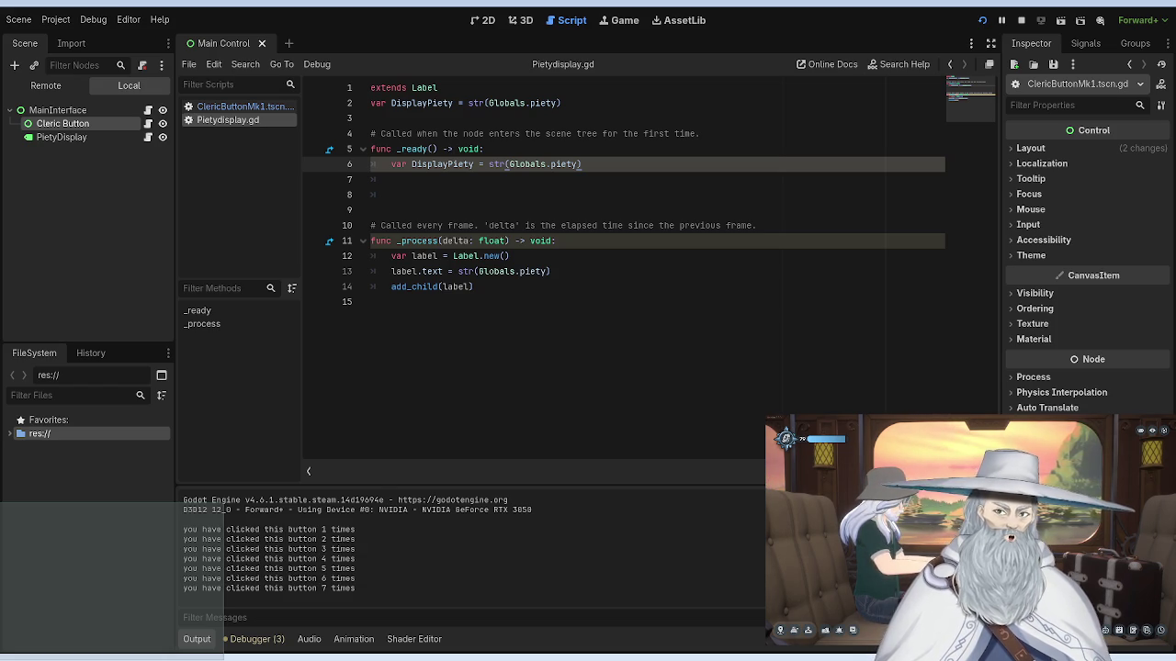
Step: Stop the game, delete add_child(label) from _process, and run it again
left_click(487, 287)
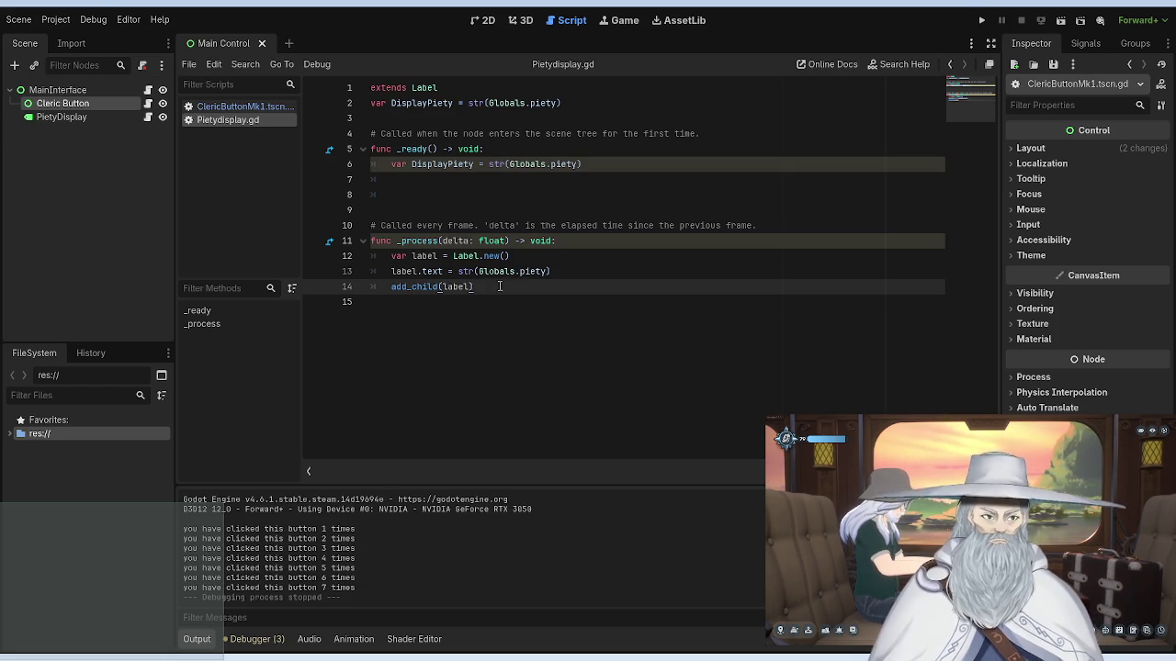
left_click_drag(480, 286, 391, 286)
key("BackSpace")
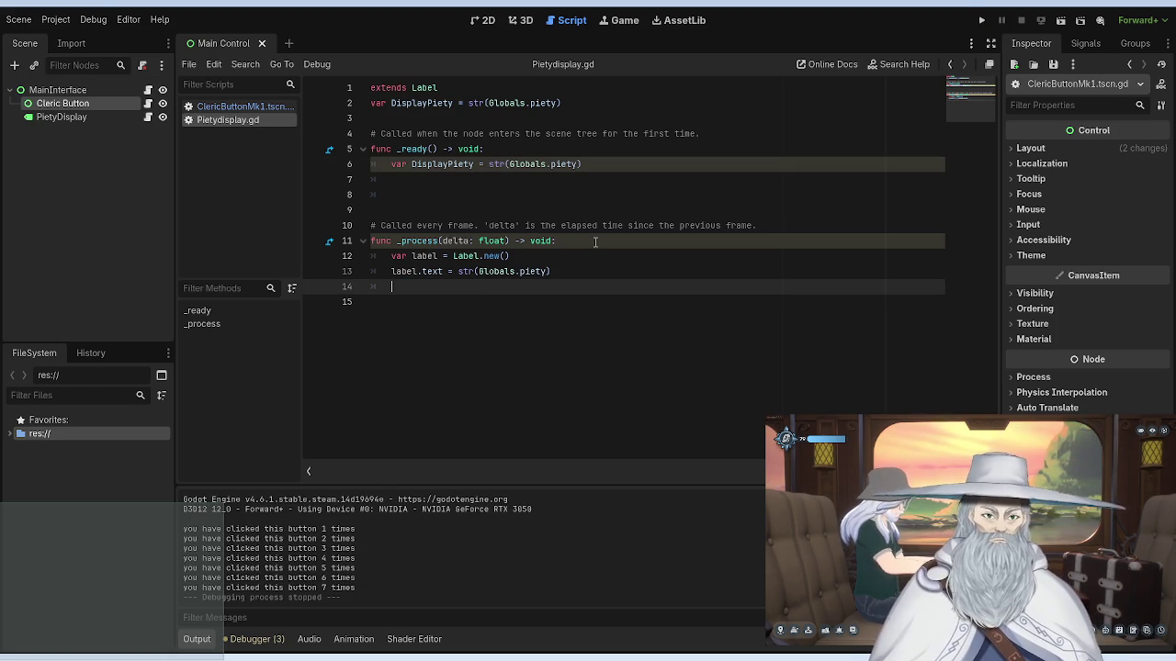
left_click(981, 19)
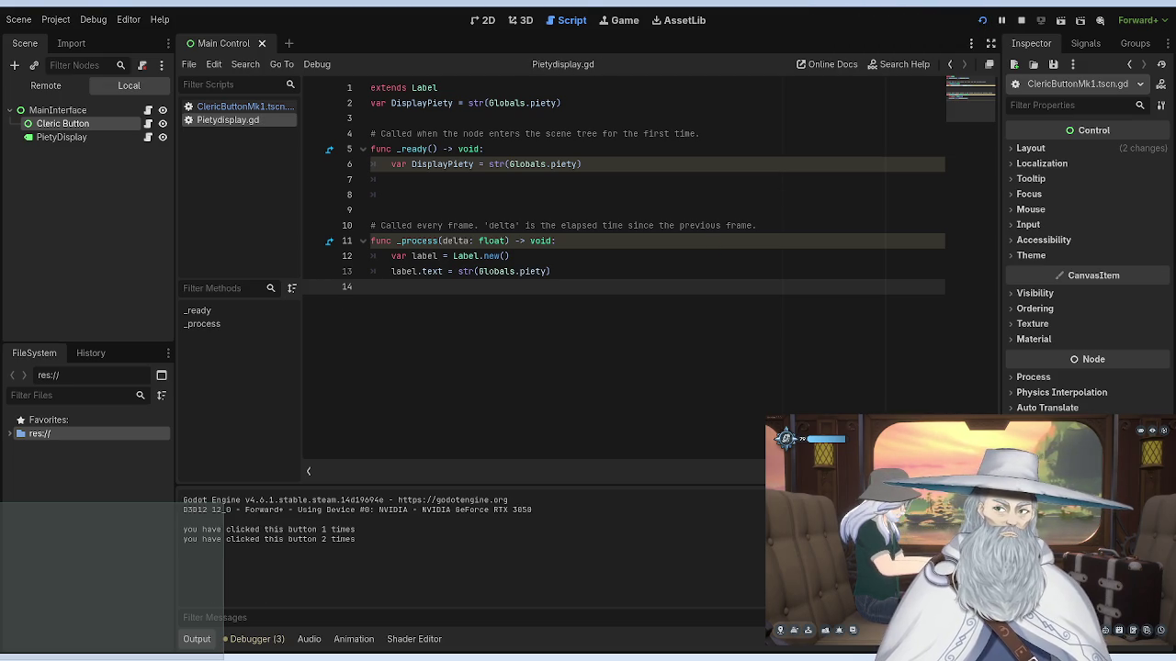
Step: Restore add_child(label) at the end of _process, save, empty _ready, and run the game
key("F8")
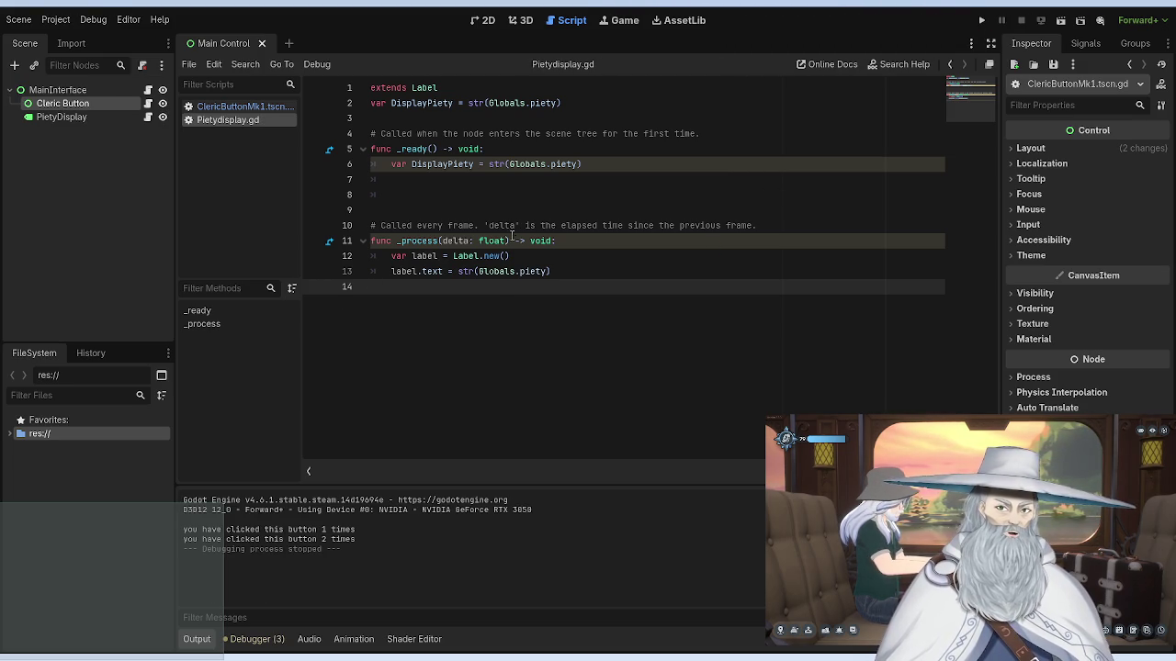
type("add_child(label)")
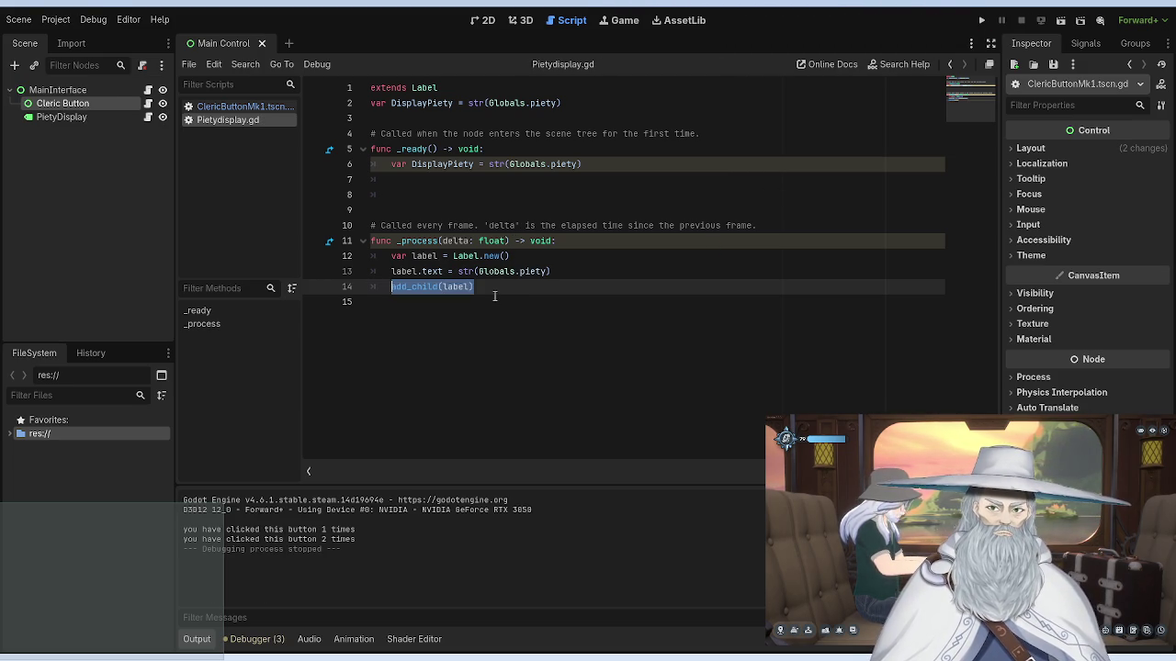
key("ctrl+s")
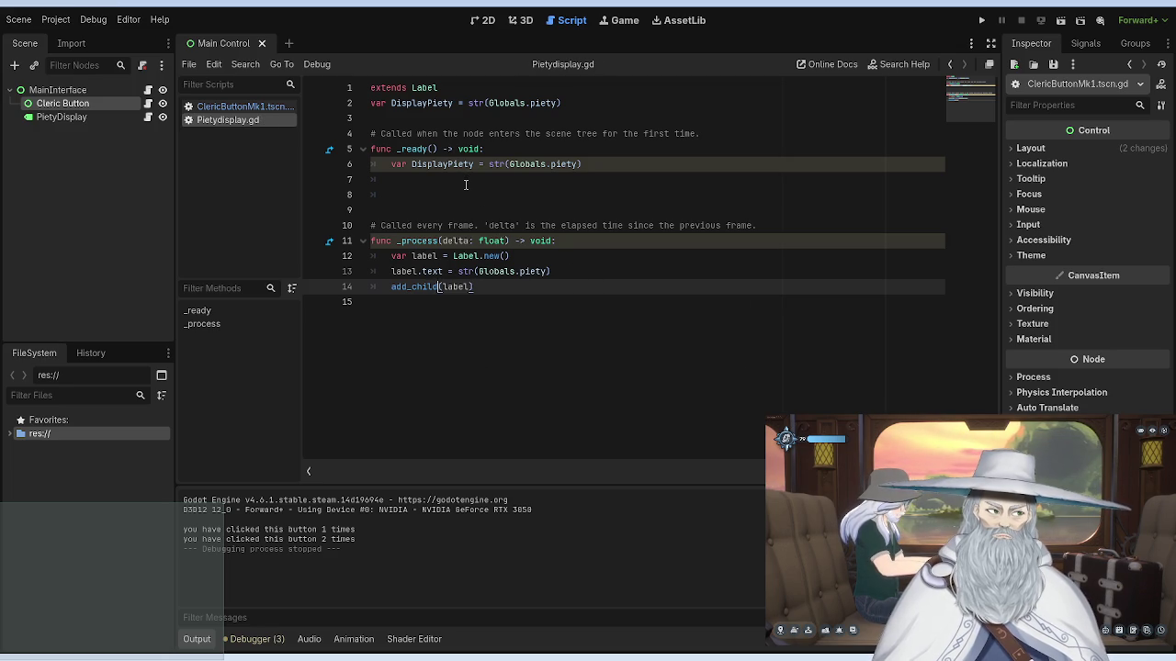
left_click_drag(588, 163, 386, 165)
key("BackSpace")
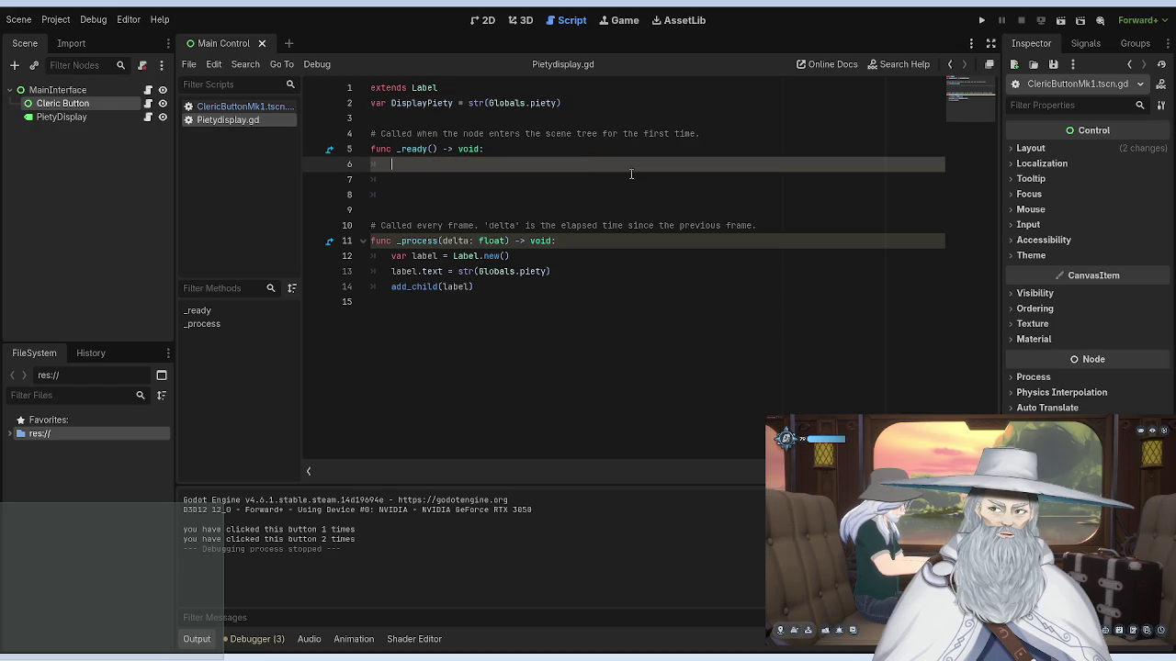
left_click(575, 120)
left_click(981, 19)
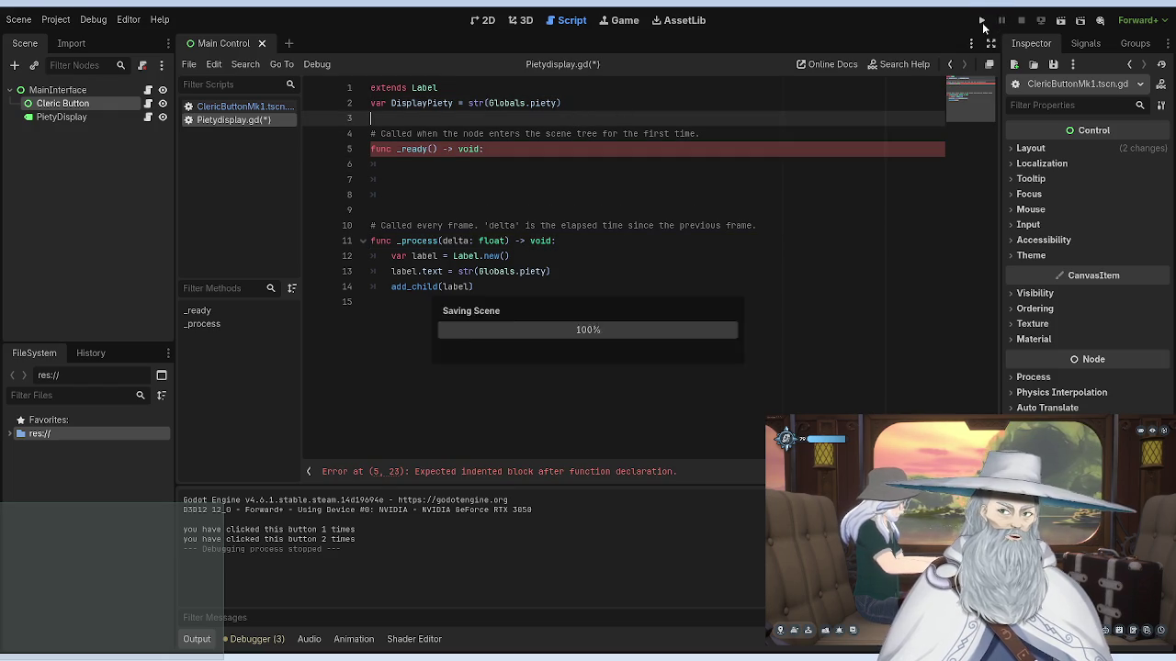
Step: Make _ready print('Loading'), fixing the quotation marks around Loading
left_click(525, 158)
type("print")
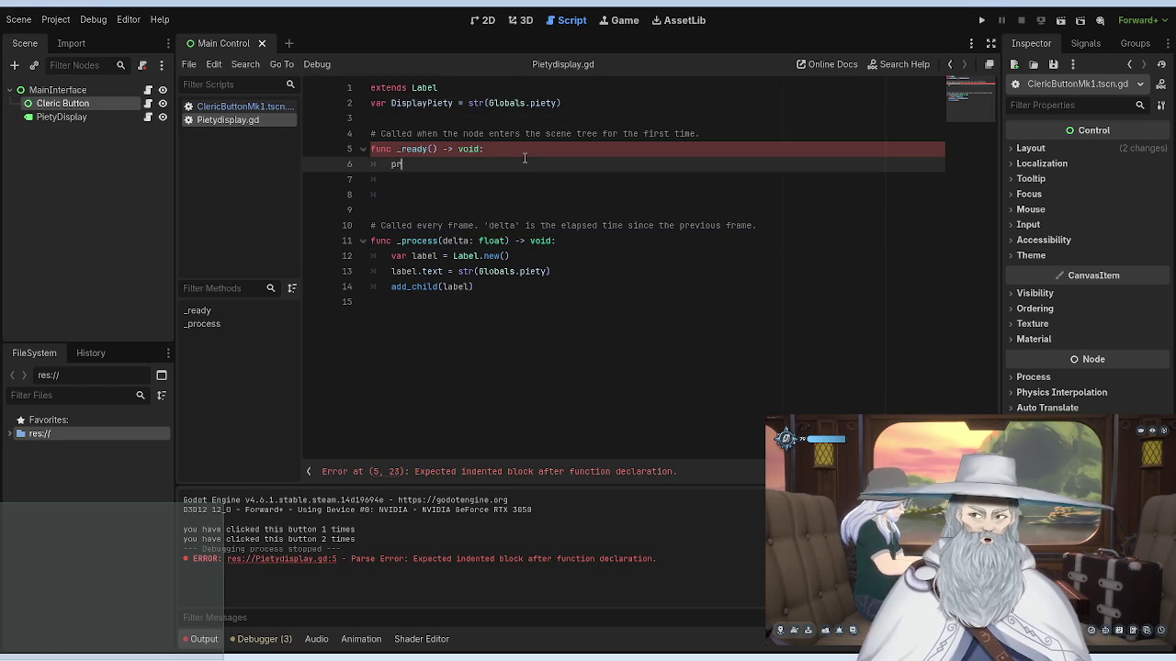
key("Return")
type("Loading")
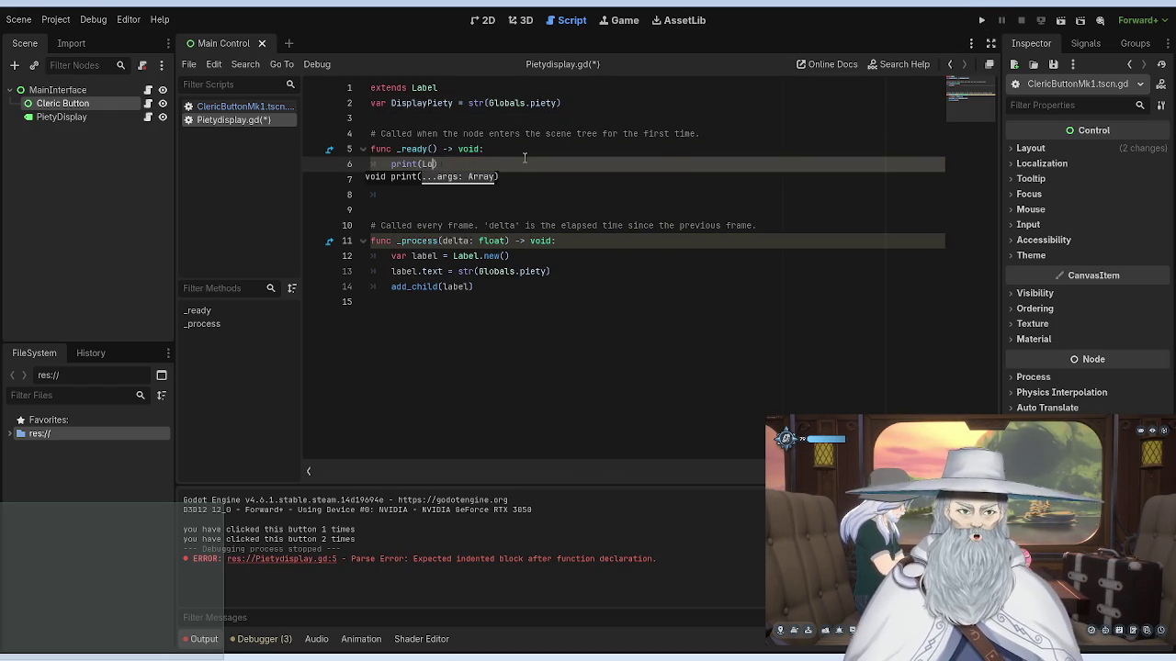
type("'")
key("ctrl+Left")
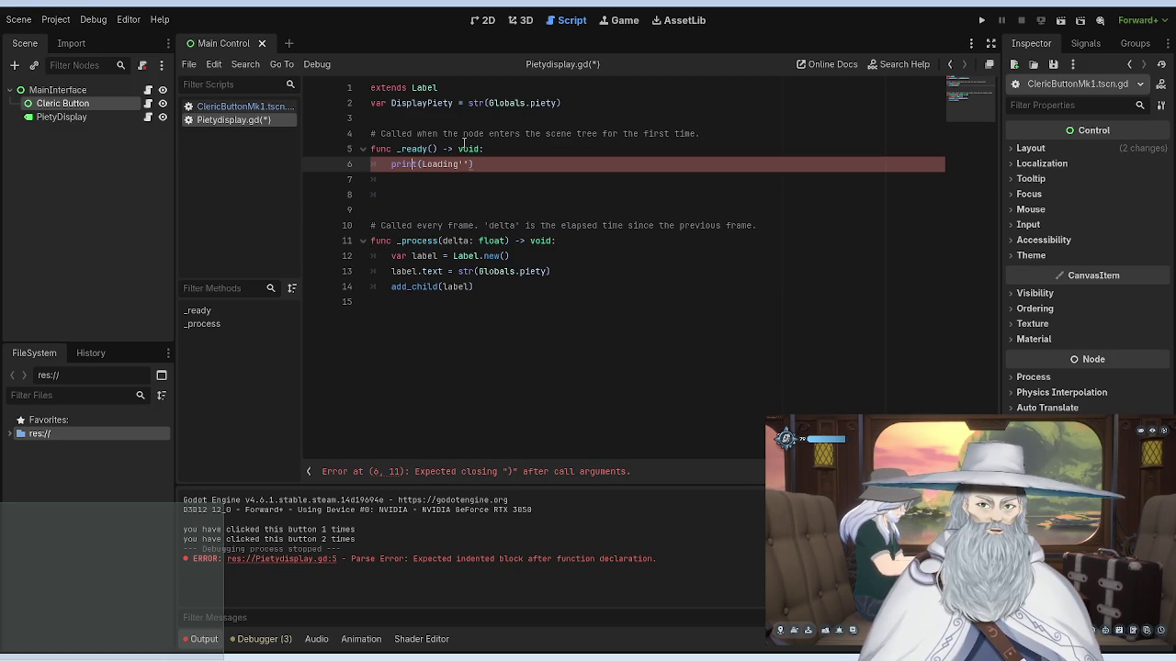
key("ctrl+space")
type("'")
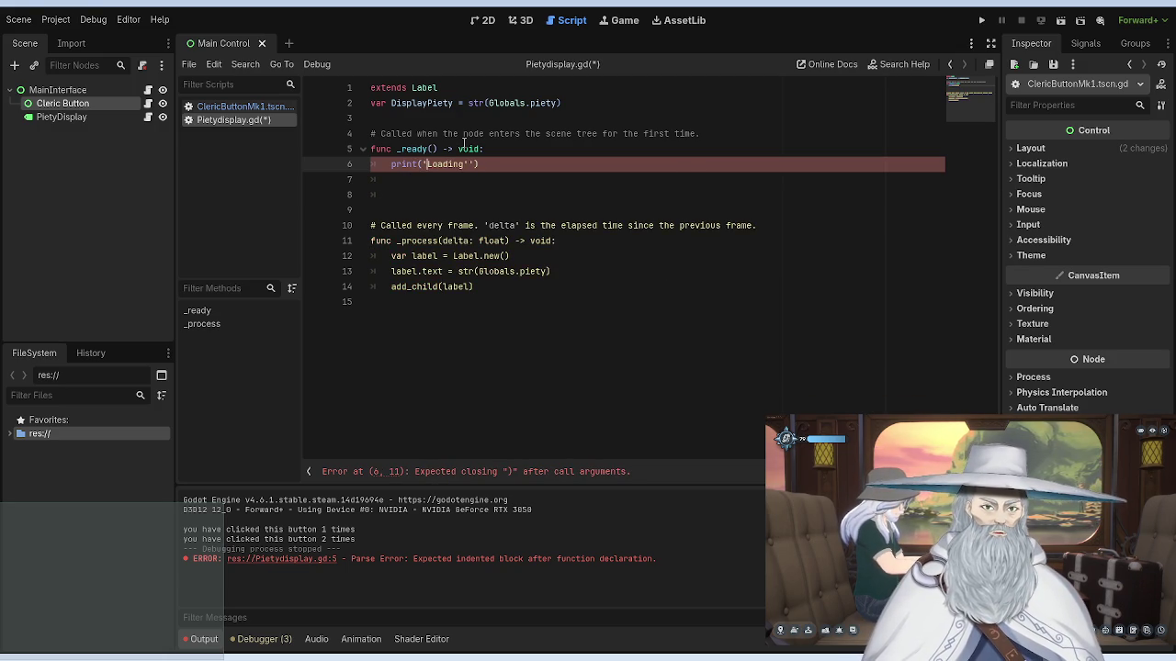
key("ctrl+Right")
key("Delete")
key("Delete")
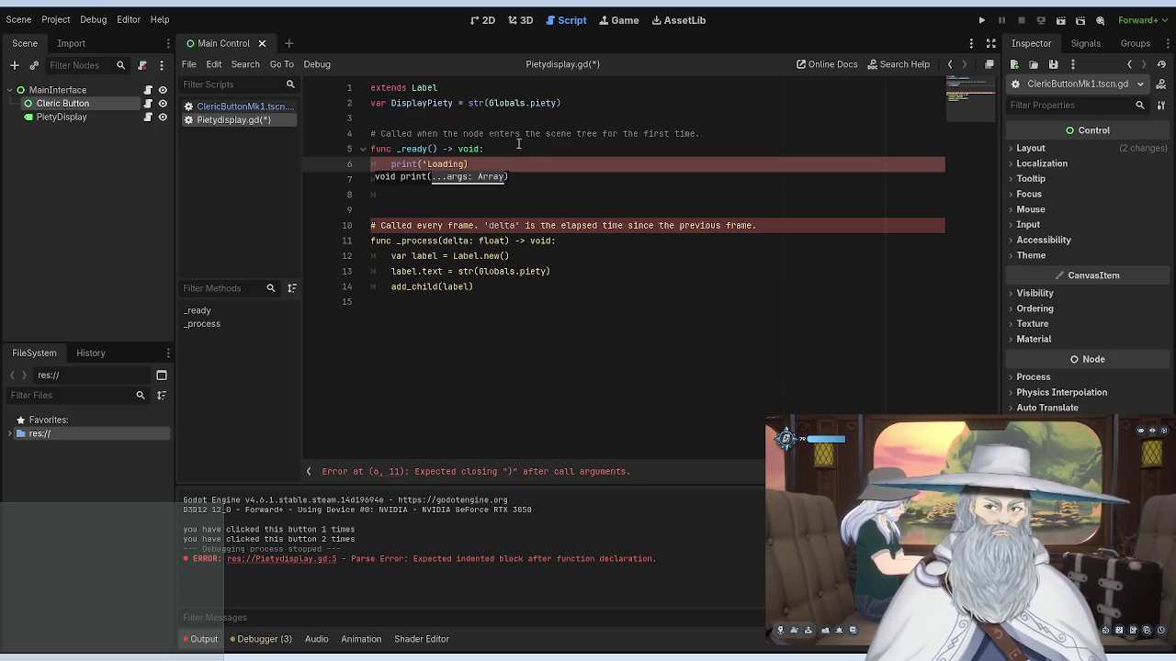
type("'")
left_click(588, 133)
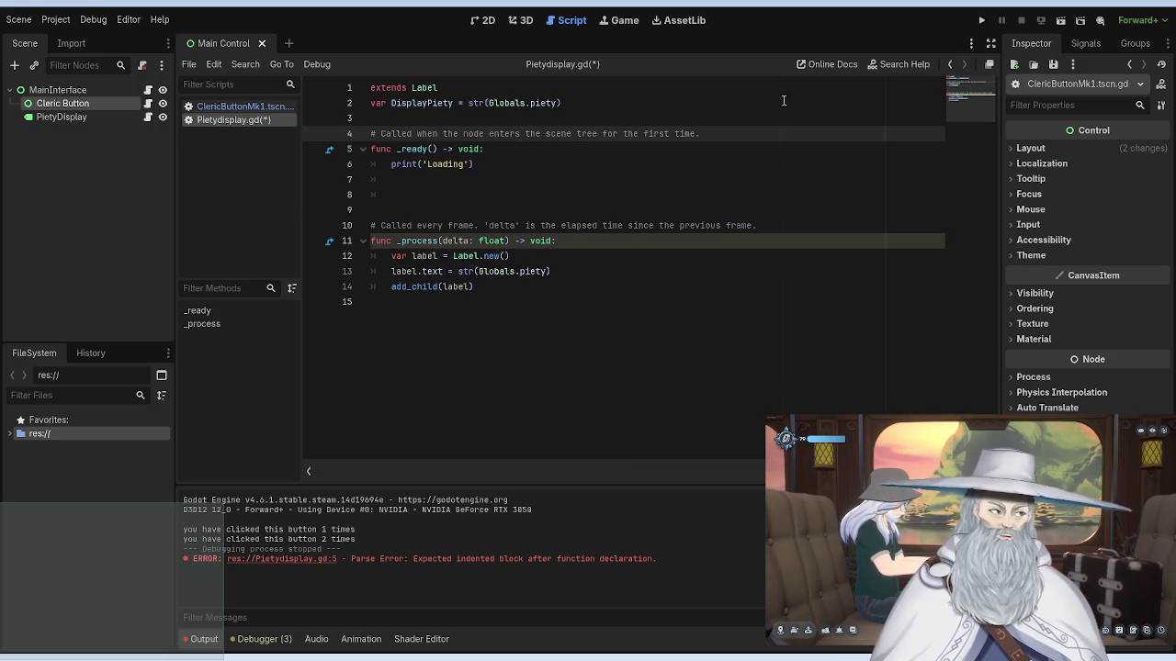
Step: Test-run the game to see Loading printed, then add a new line after add_child(label)
left_click(981, 19)
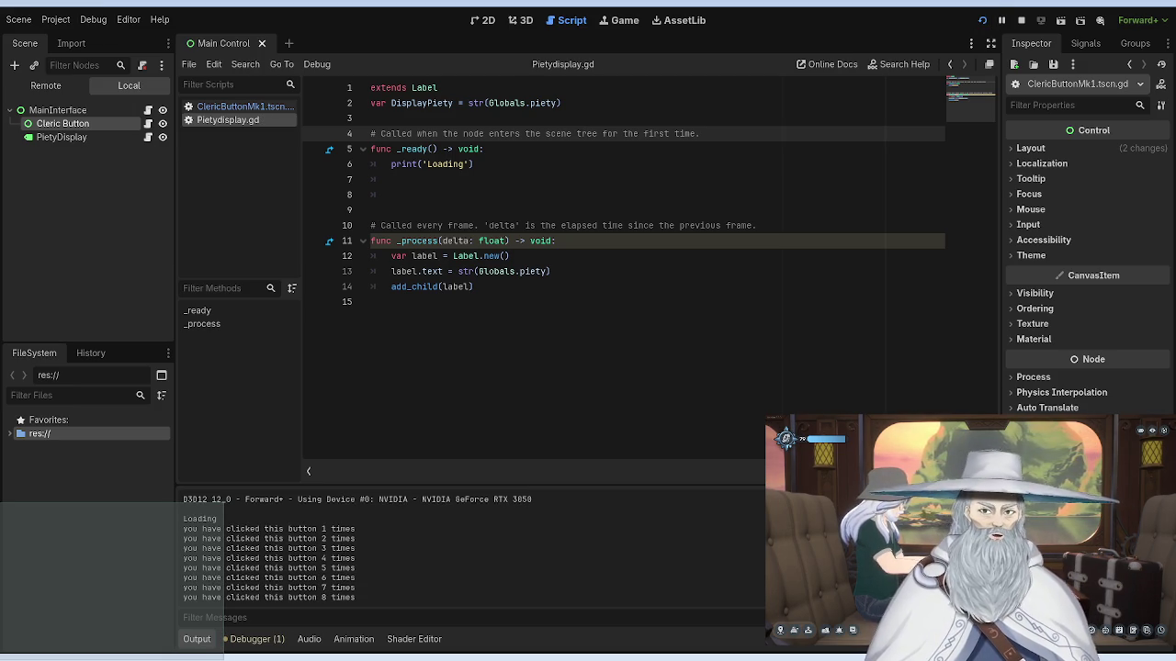
key("F8")
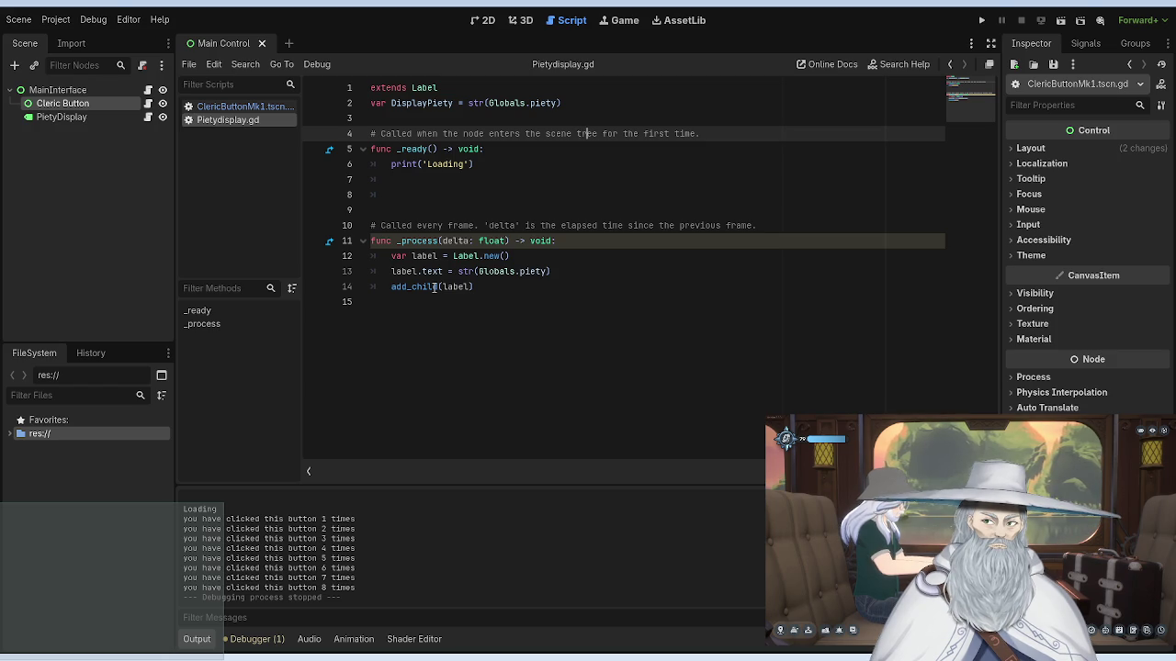
left_click(492, 287)
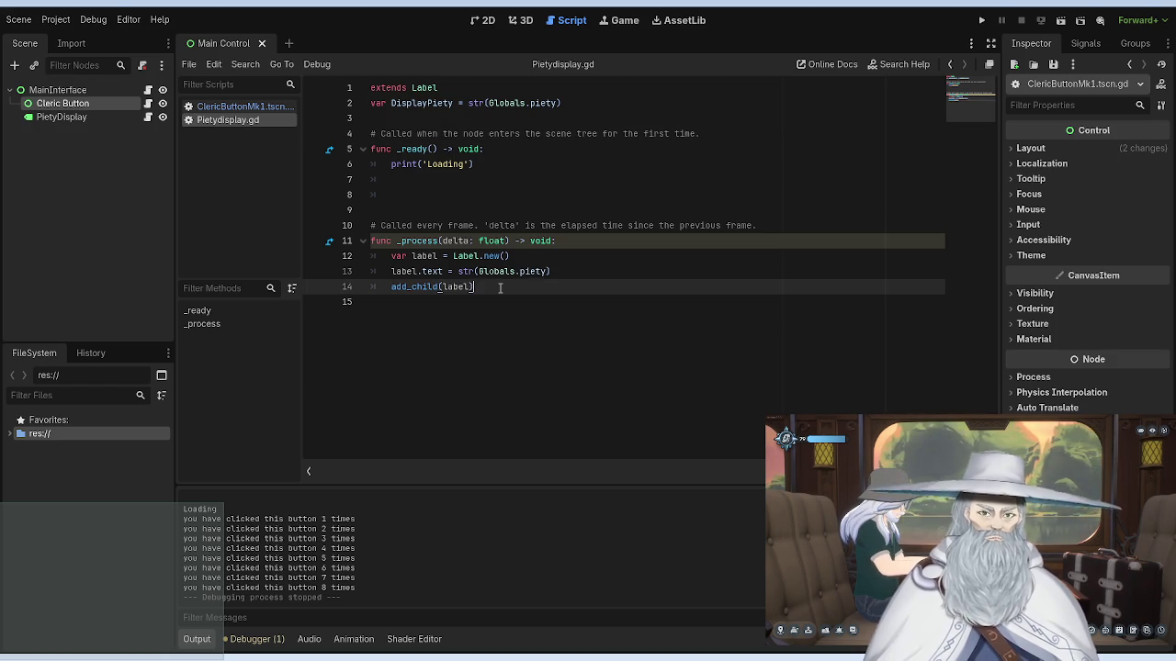
key("Return")
Step: Add remove_child(label) after add_child in _process and run the project with F5
type("remove")
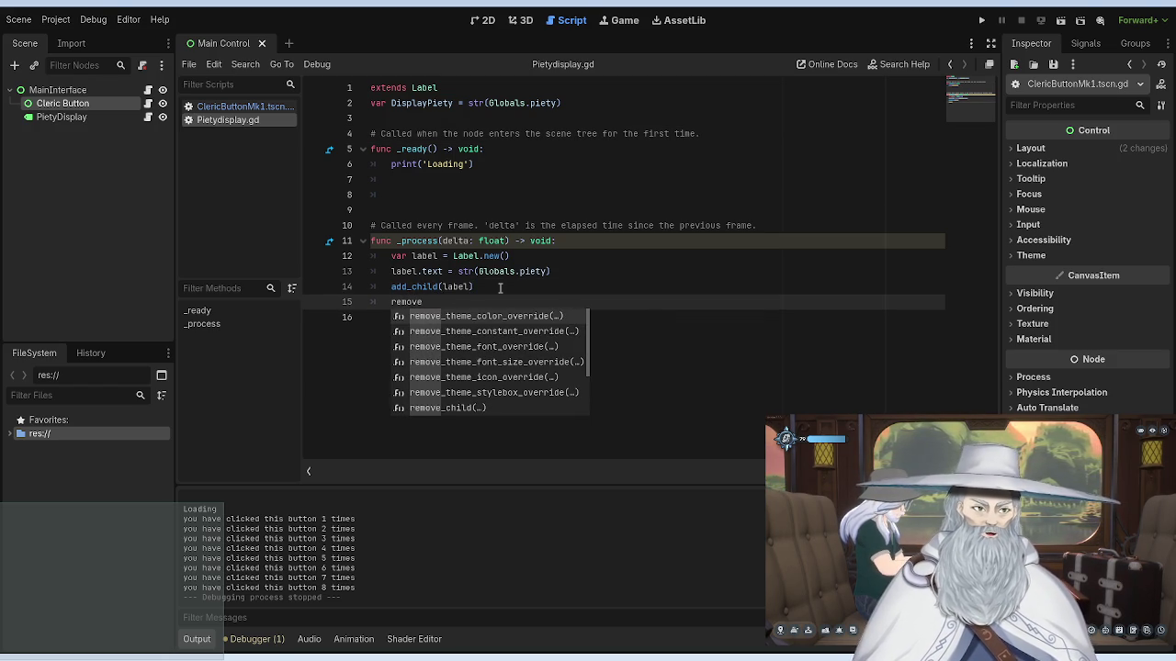
type("_chi")
key("BackSpace")
key("BackSpace")
key("BackSpace")
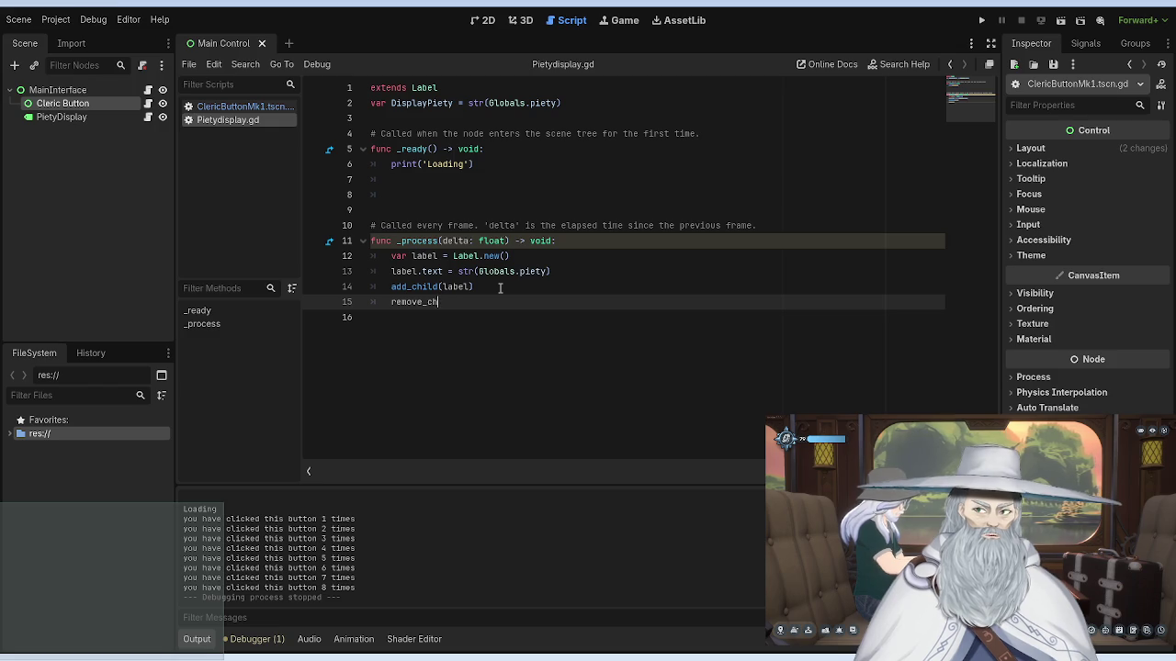
type("hild")
key("Return")
type("label")
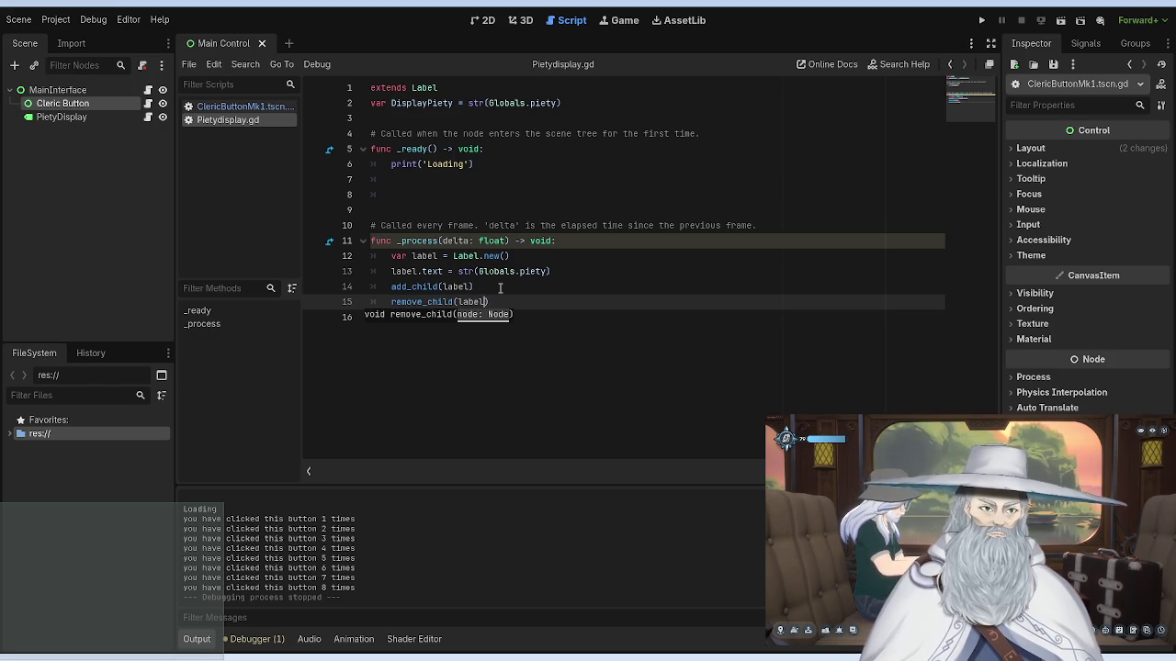
left_click(487, 271)
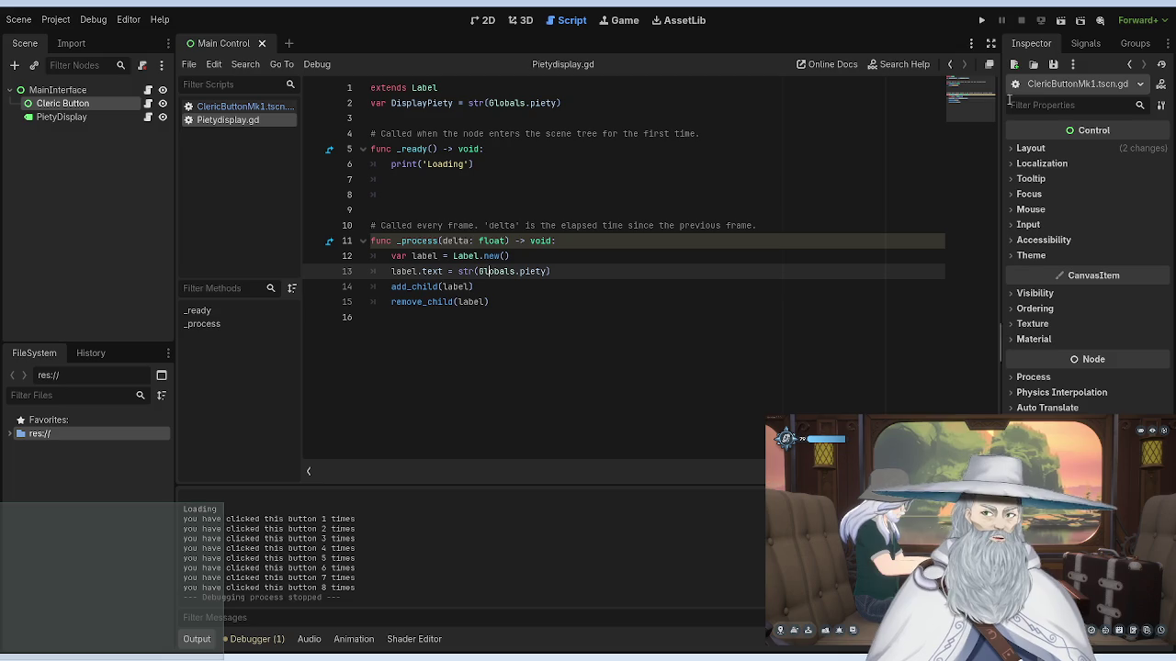
key("F5")
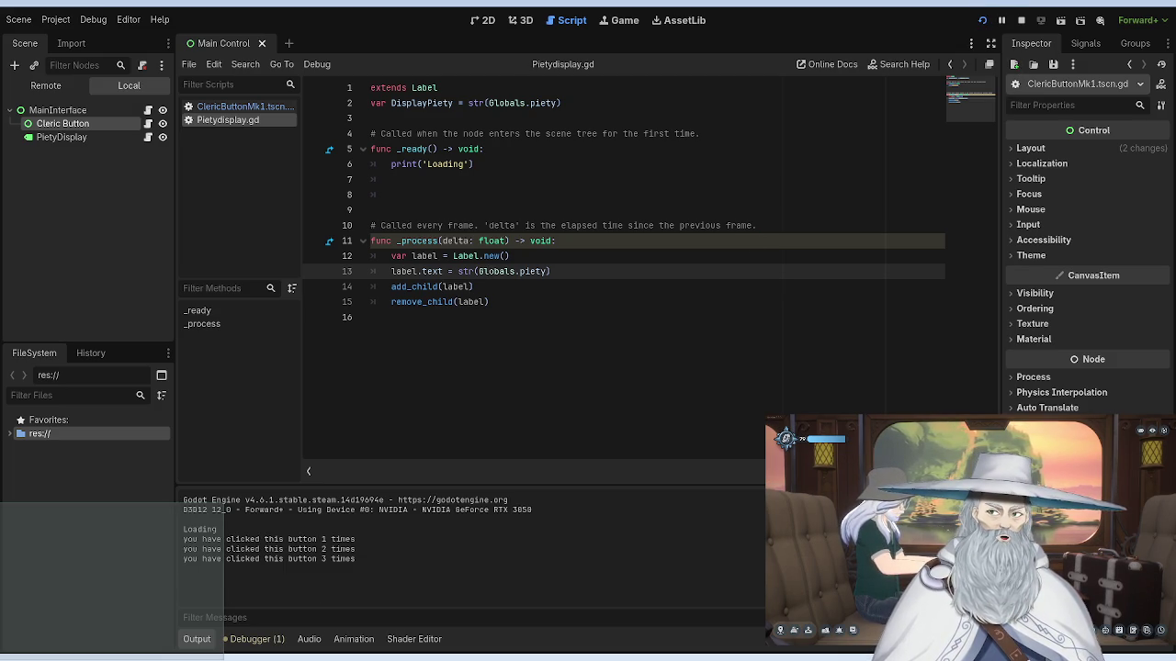
Step: Delete the remove_child(label) line, save, and run the project again
left_click_drag(490, 302, 392, 302)
key("BackSpace")
key("ctrl+s")
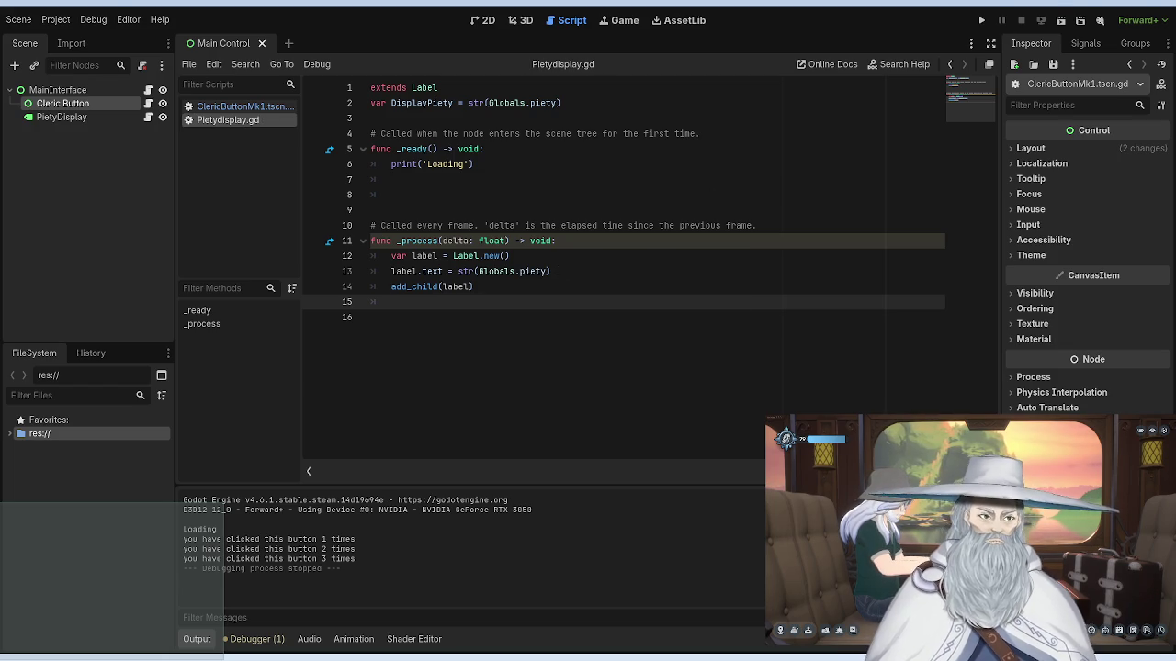
left_click(981, 19)
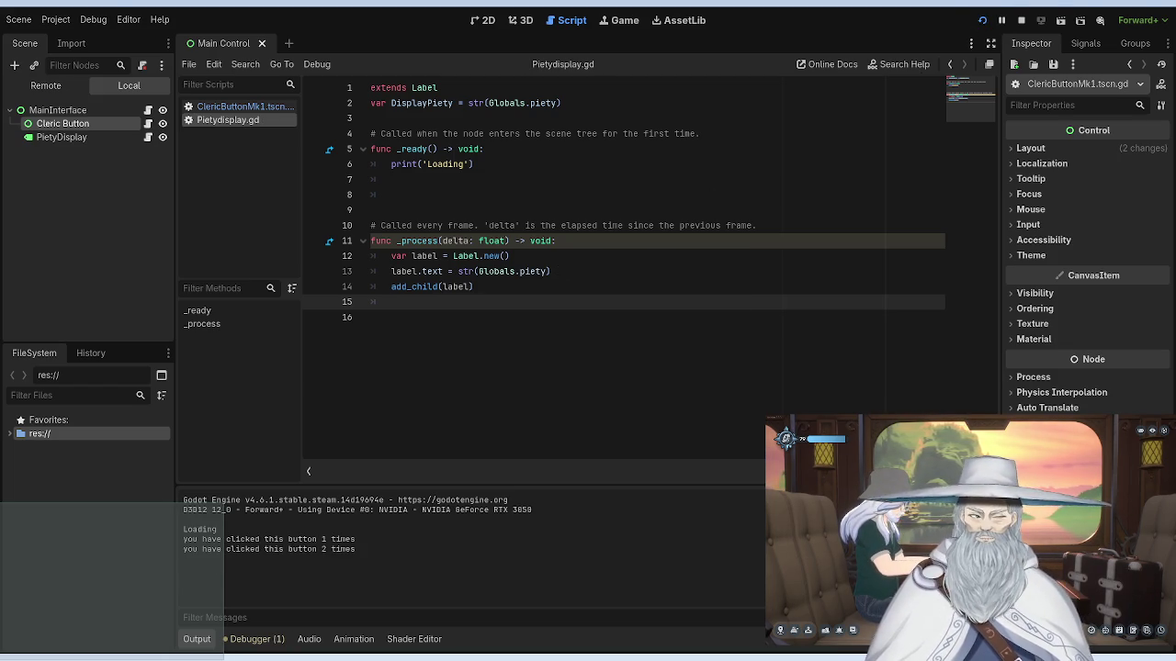
Step: Stop the game, then type 'if l' on line 15 and erase it again
key("F8")
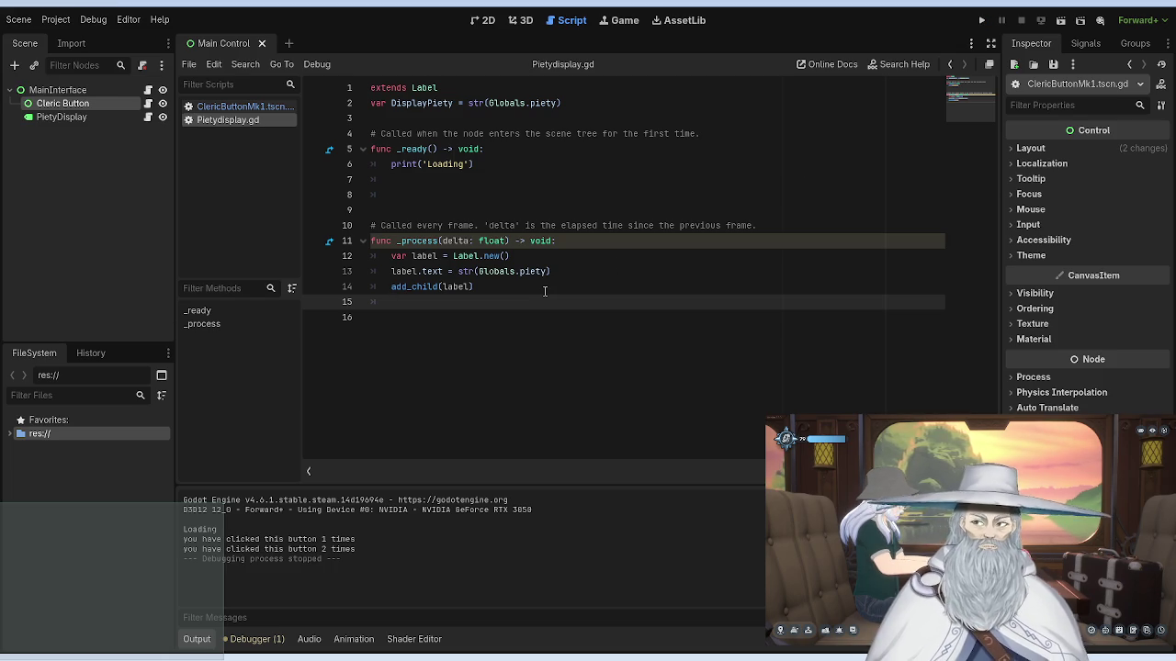
type("if ")
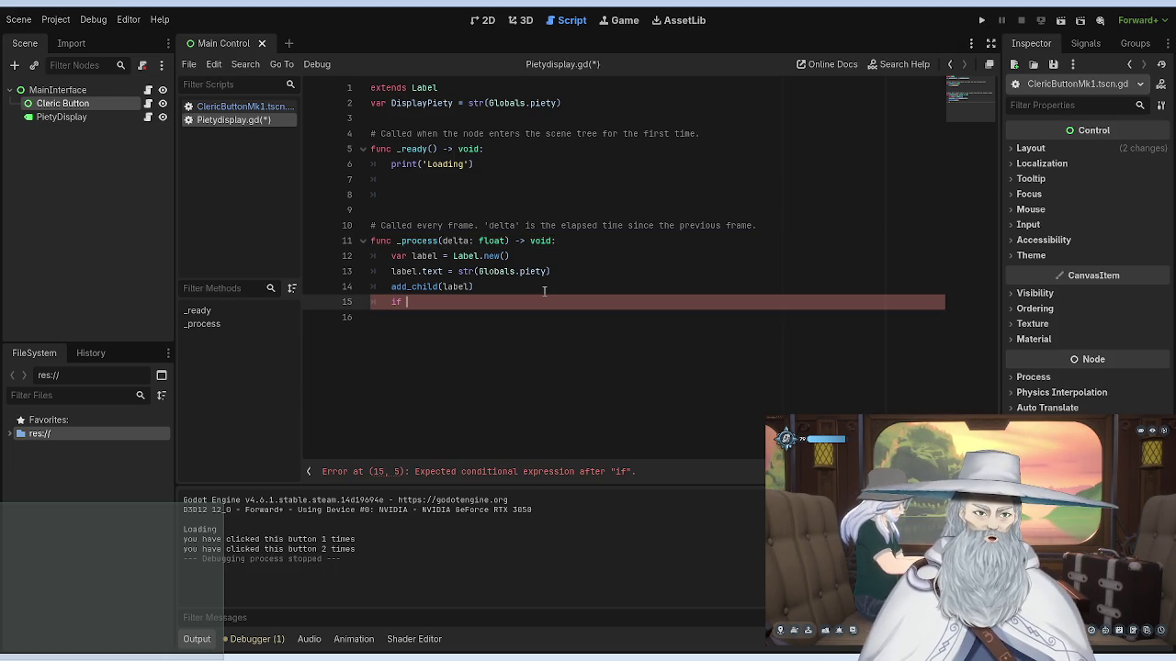
type("labe")
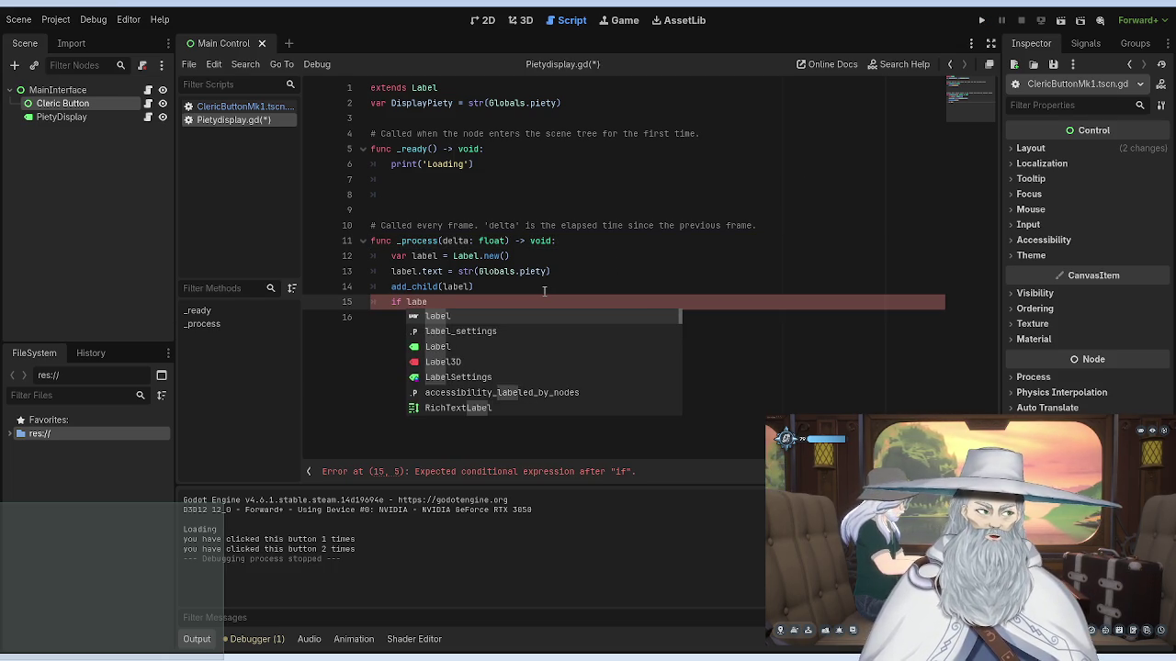
key("BackSpace")
key("BackSpace")
key("BackSpace")
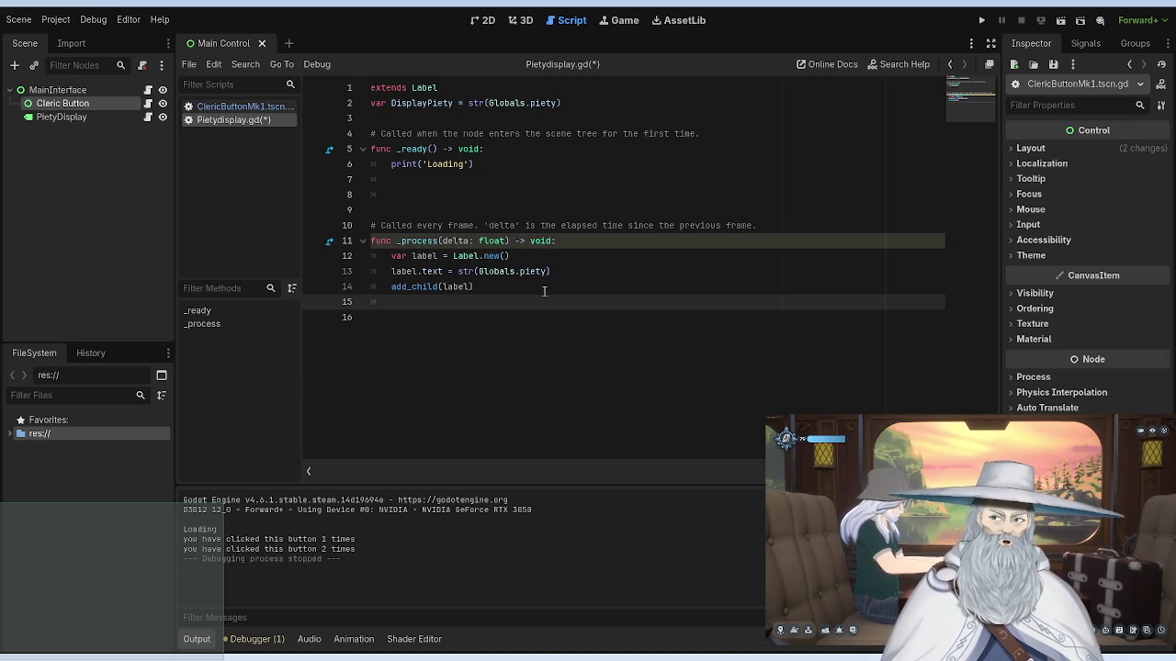
Step: Cut the whole _process block into _ready, save, then undo the move
left_click_drag(474, 287, 368, 242)
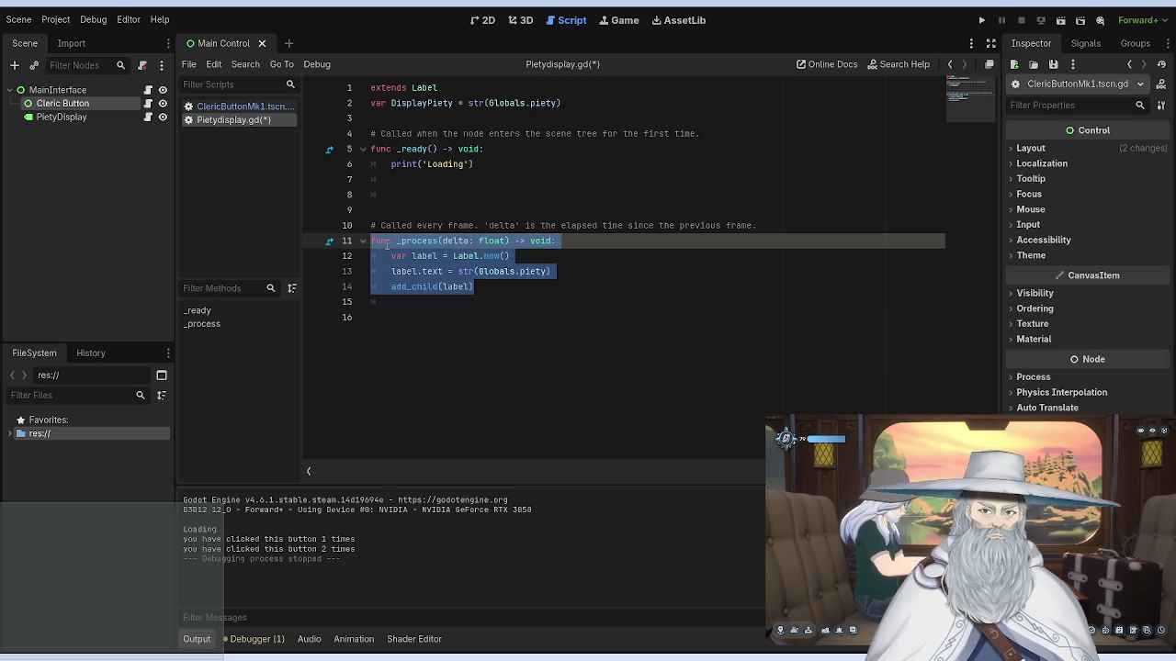
key("ctrl+x")
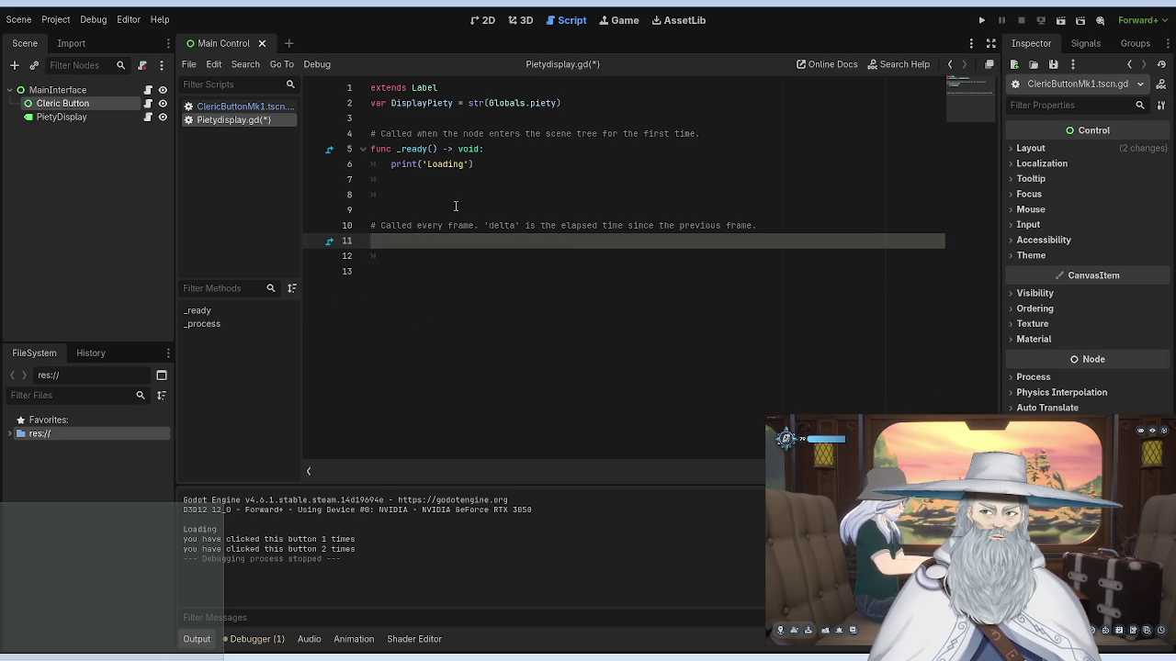
left_click(429, 180)
key("ctrl+v")
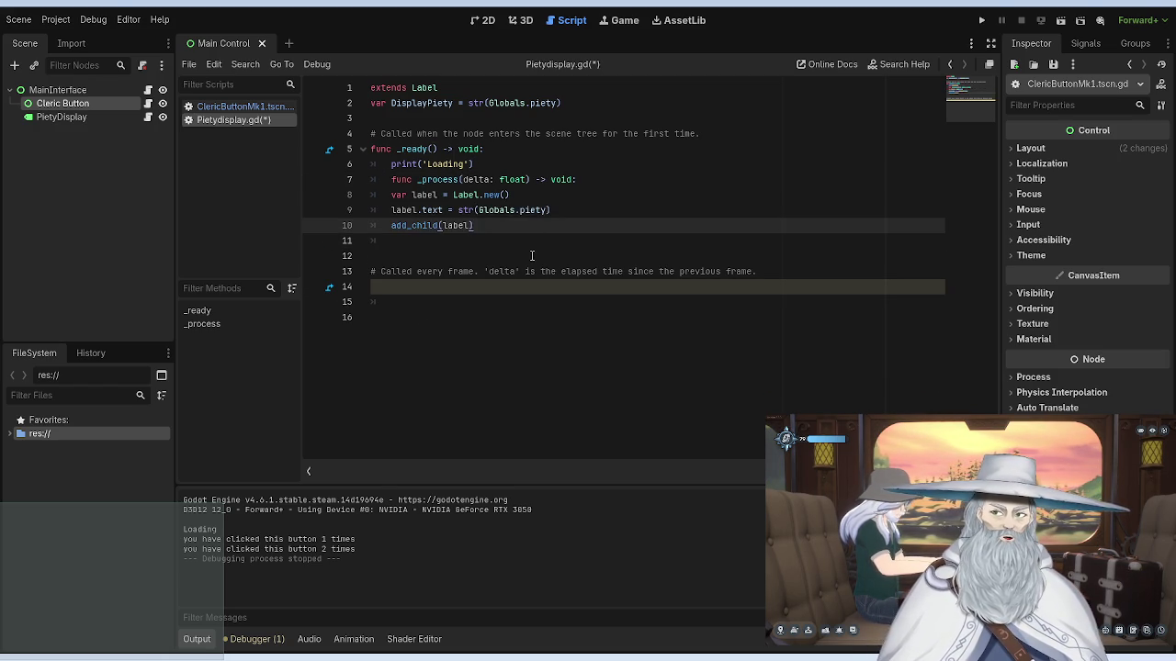
key("ctrl+s")
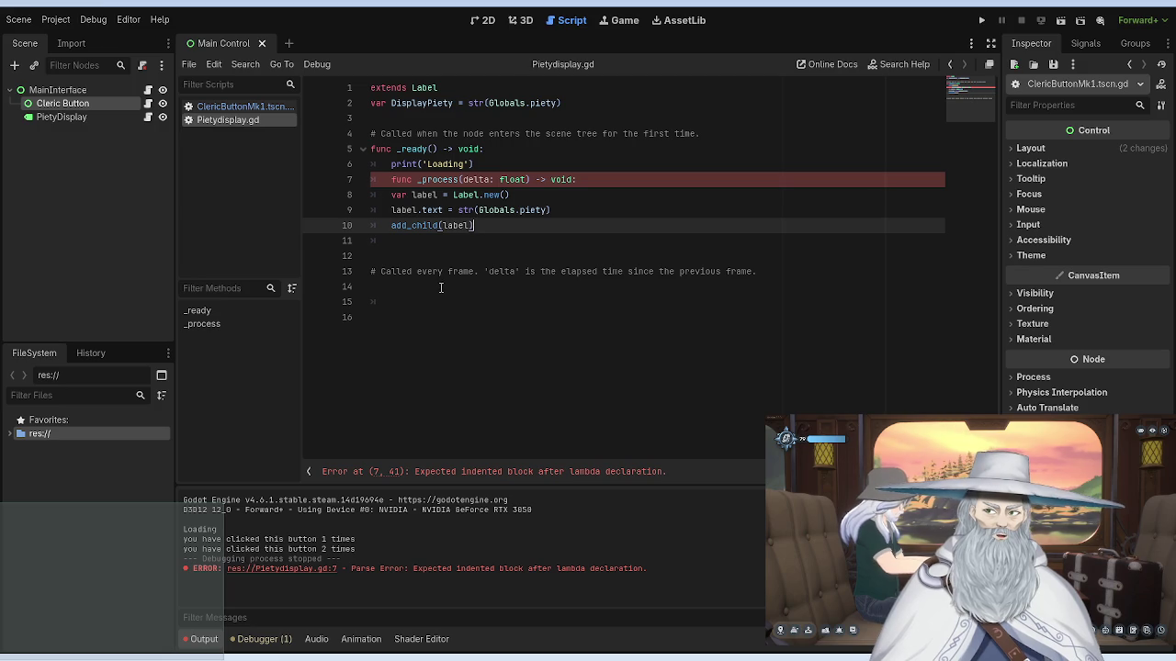
key("ctrl+z")
key("ctrl+z")
Step: Move the three label lines from _process into _ready below print('Loading') and fix the indent
left_click_drag(474, 286, 367, 257)
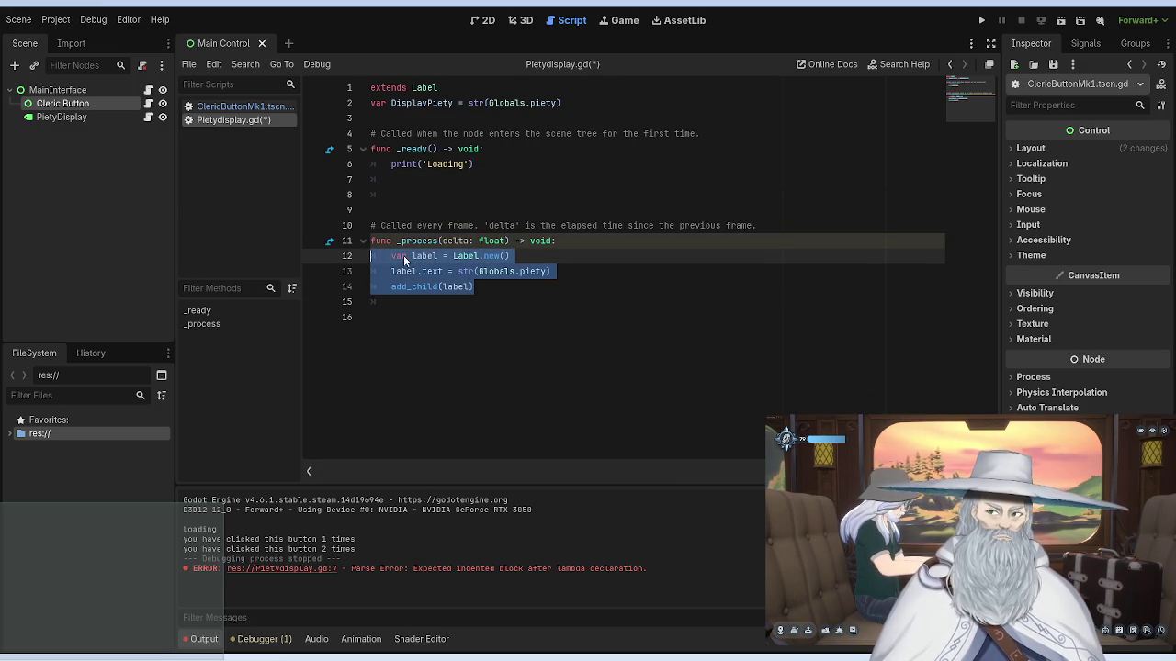
key("ctrl+x")
left_click(522, 195)
key("Up")
key("ctrl+v")
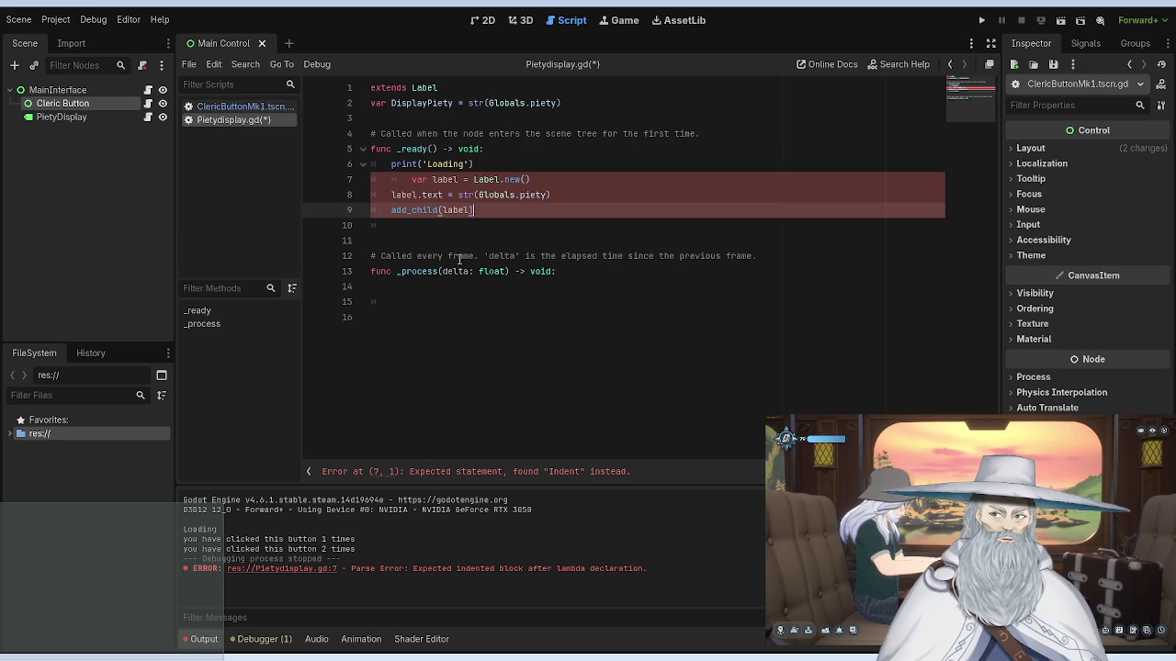
key("Up")
key("Up")
key("Home")
key("BackSpace")
left_click(521, 210)
left_click(542, 300)
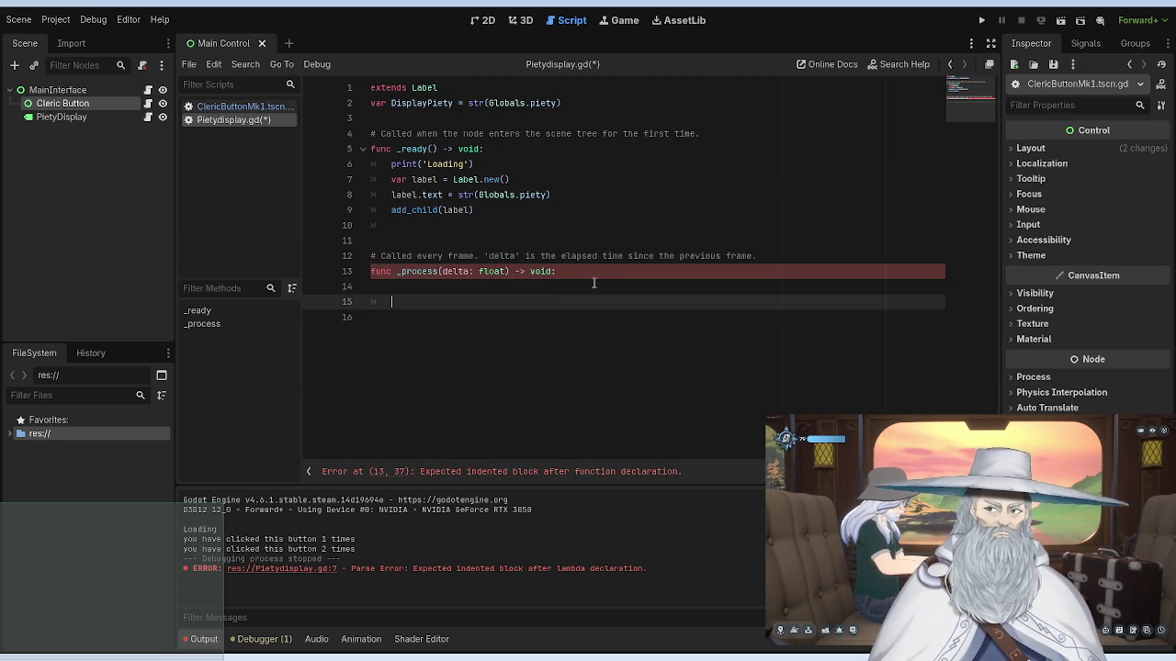
type("if")
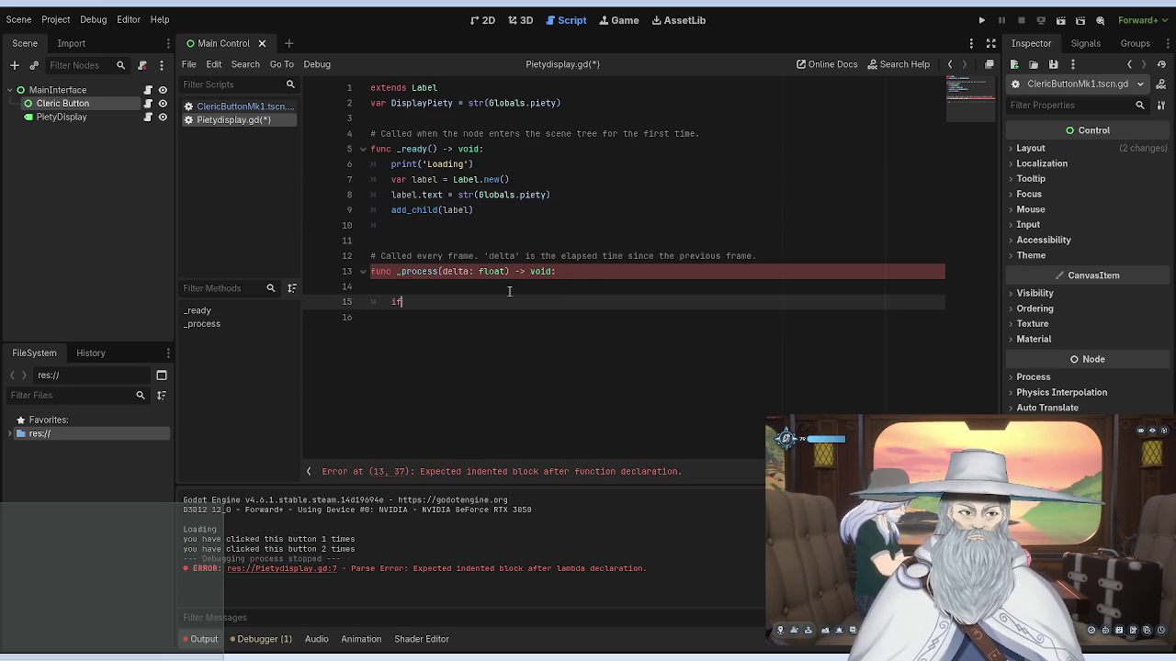
key("BackSpace")
key("BackSpace")
key("BackSpace")
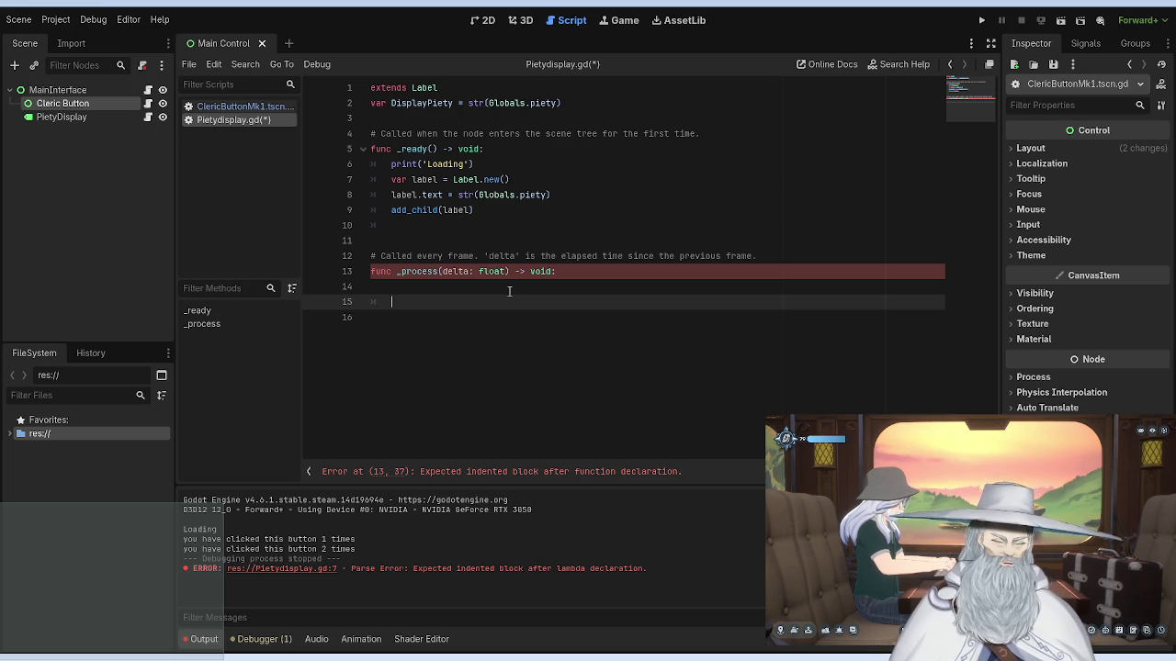
type("update_child")
key("BackSpace")
key("BackSpace")
key("BackSpace")
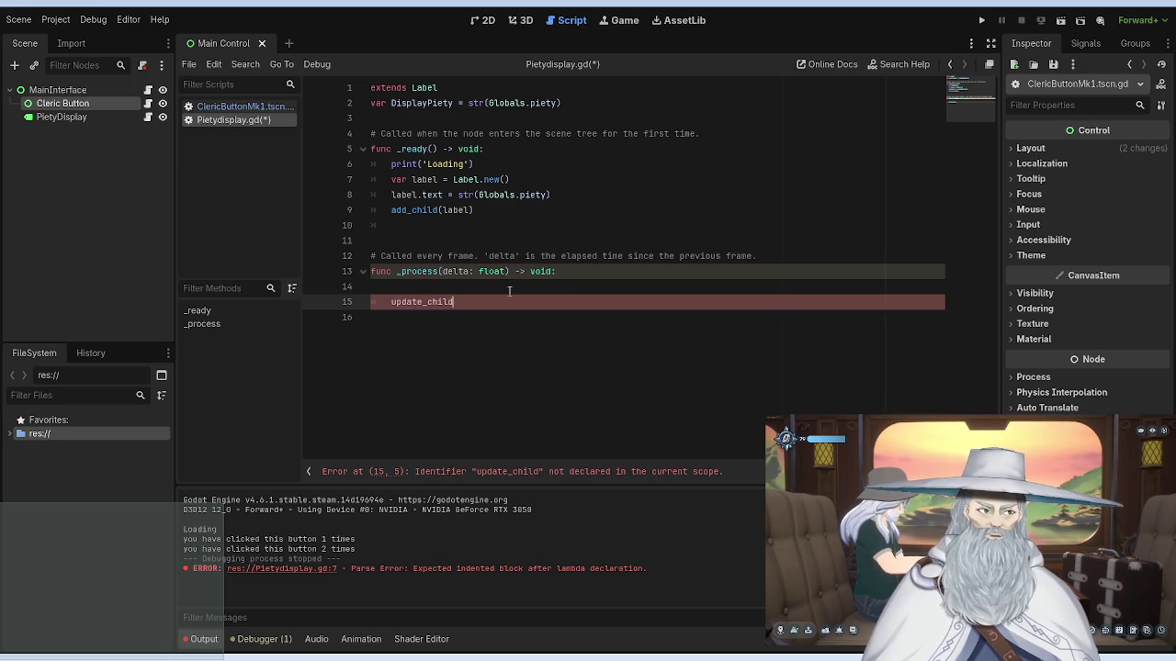
key("BackSpace")
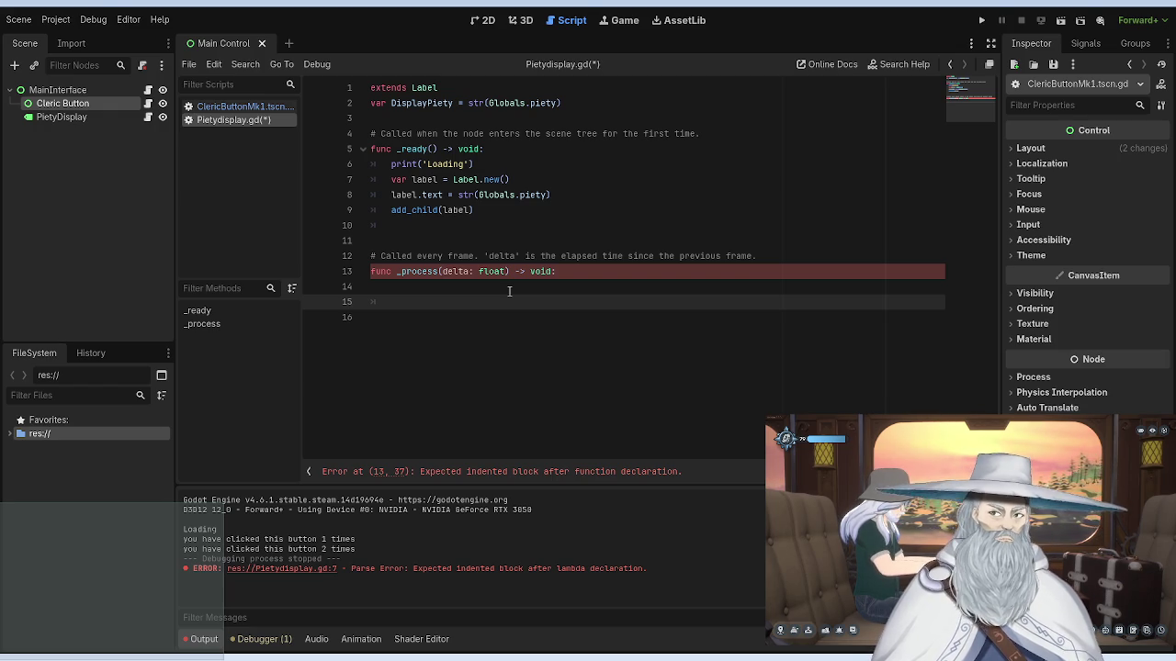
mouse_move(485, 209)
left_mouse_down()
mouse_move(370, 149)
mouse_move(372, 164)
mouse_move(397, 163)
left_mouse_up()
left_click(477, 209)
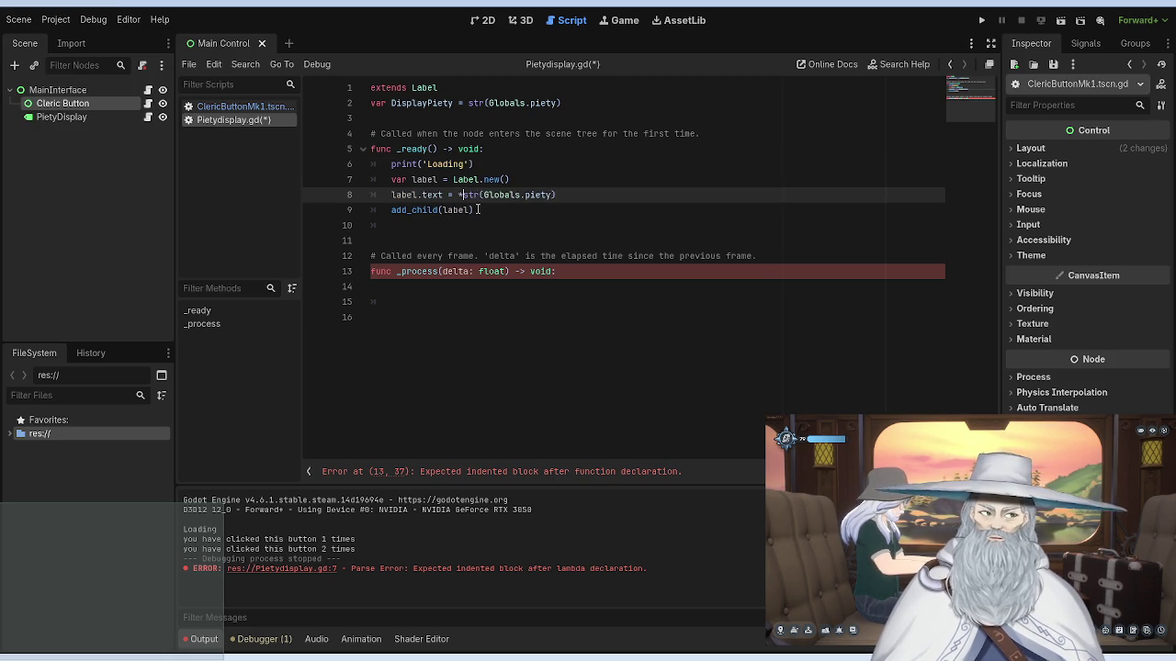
type("*")
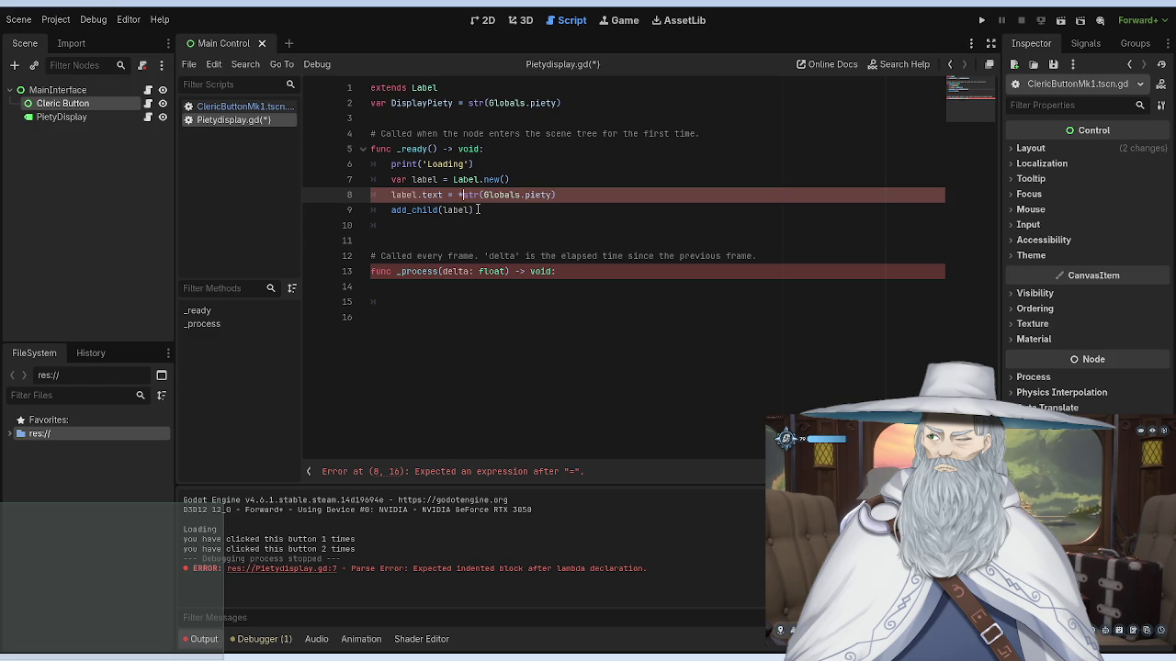
type("*")
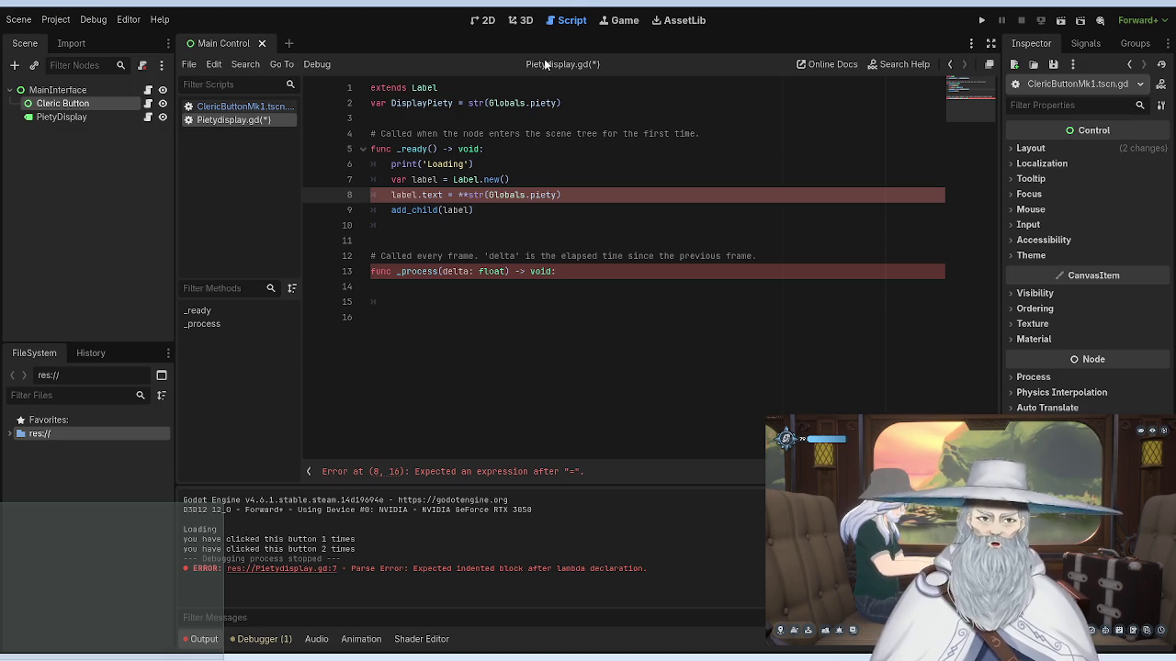
key("BackSpace")
key("BackSpace")
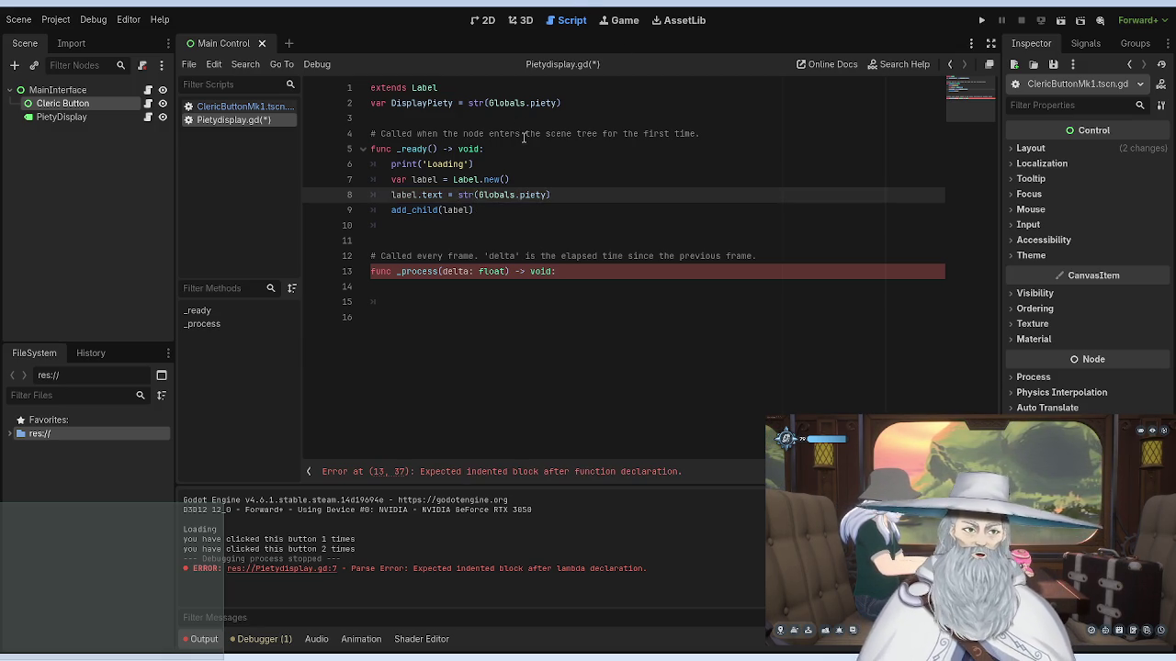
Step: Run the project to test the current label output
left_click(523, 133)
left_click(982, 22)
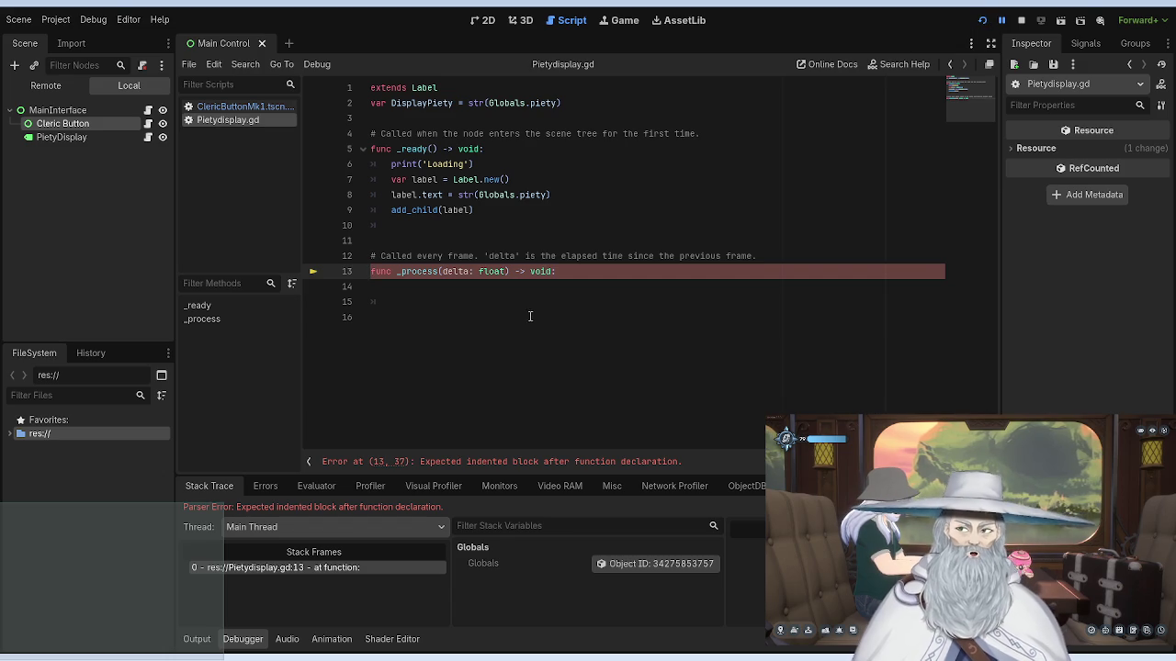
left_click(528, 305)
left_click(514, 290)
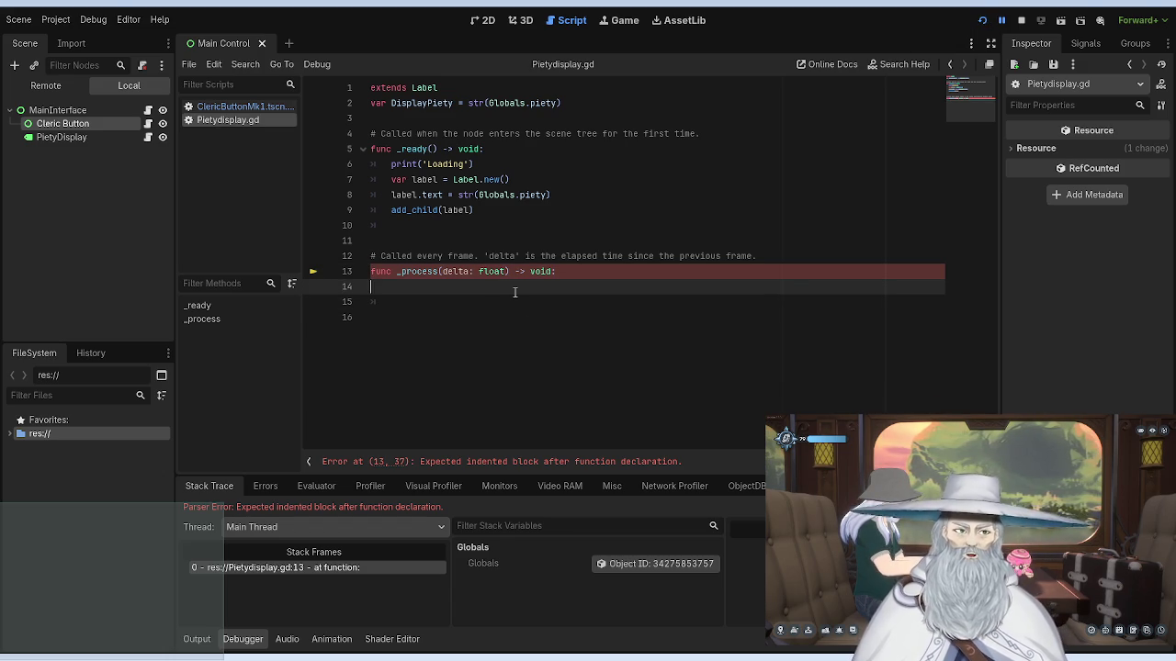
Step: Copy the label.text line from _ready into _process and indent it into the body
left_click_drag(560, 195, 390, 180)
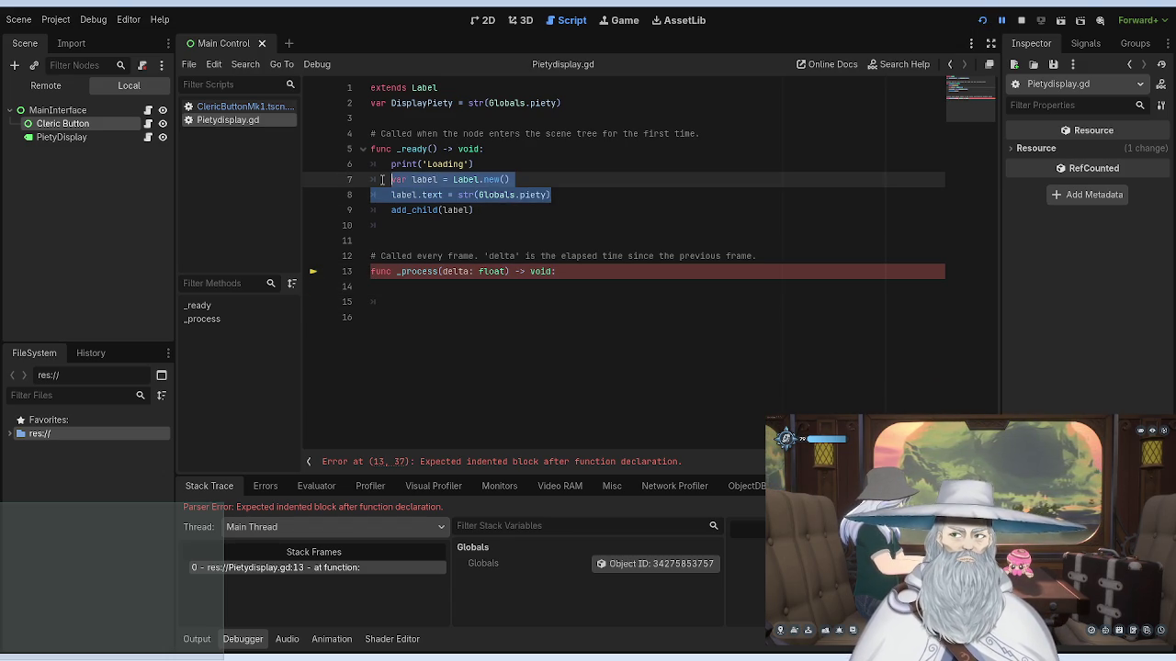
left_click(517, 194)
left_click_drag(554, 195, 391, 195)
key("ctrl+c")
left_click(504, 288)
key("ctrl+v")
left_click(371, 287)
key("Tab")
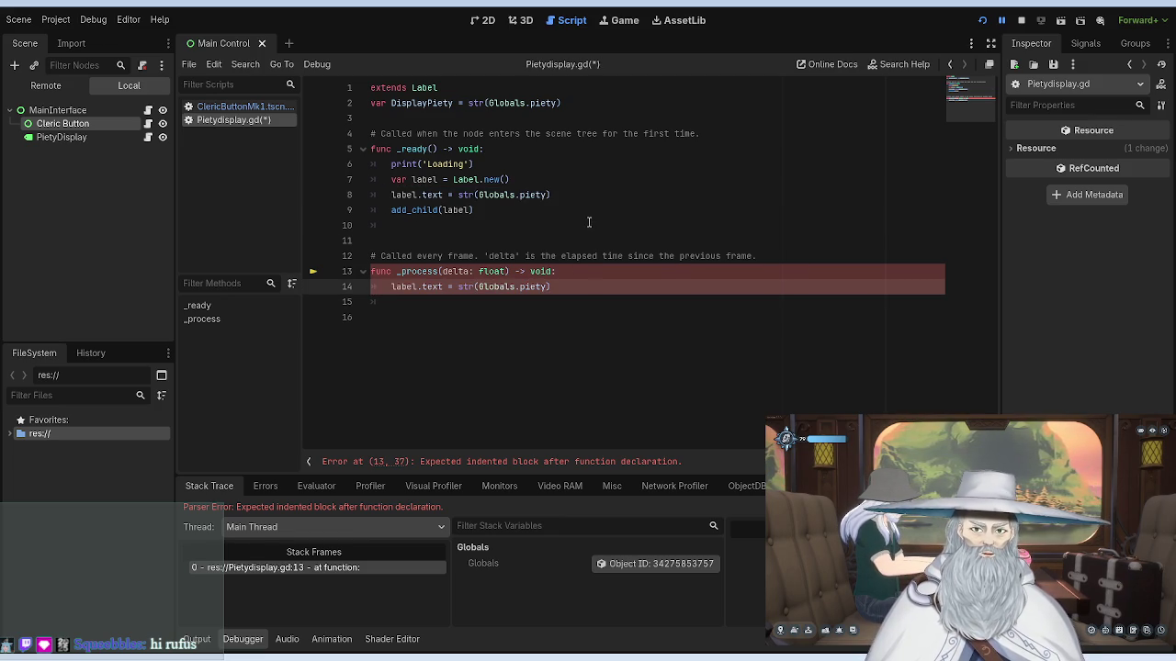
left_click(589, 225)
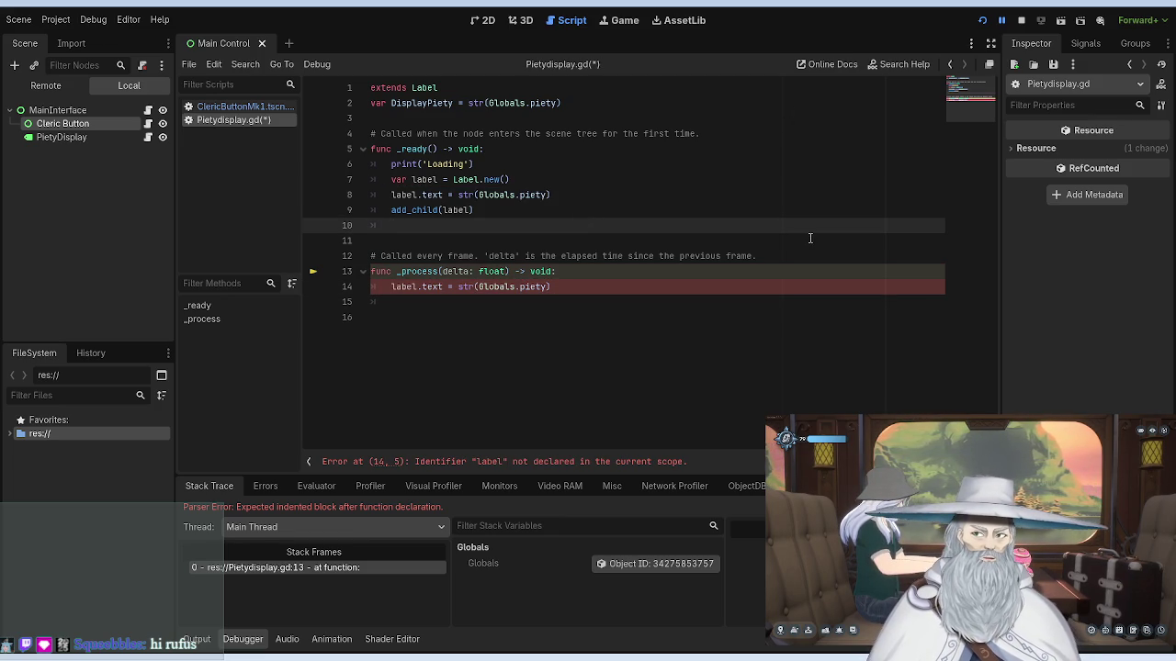
Step: Add var label = Label.new() at the top of _process, save, and stop the game
left_click_drag(510, 179, 405, 187)
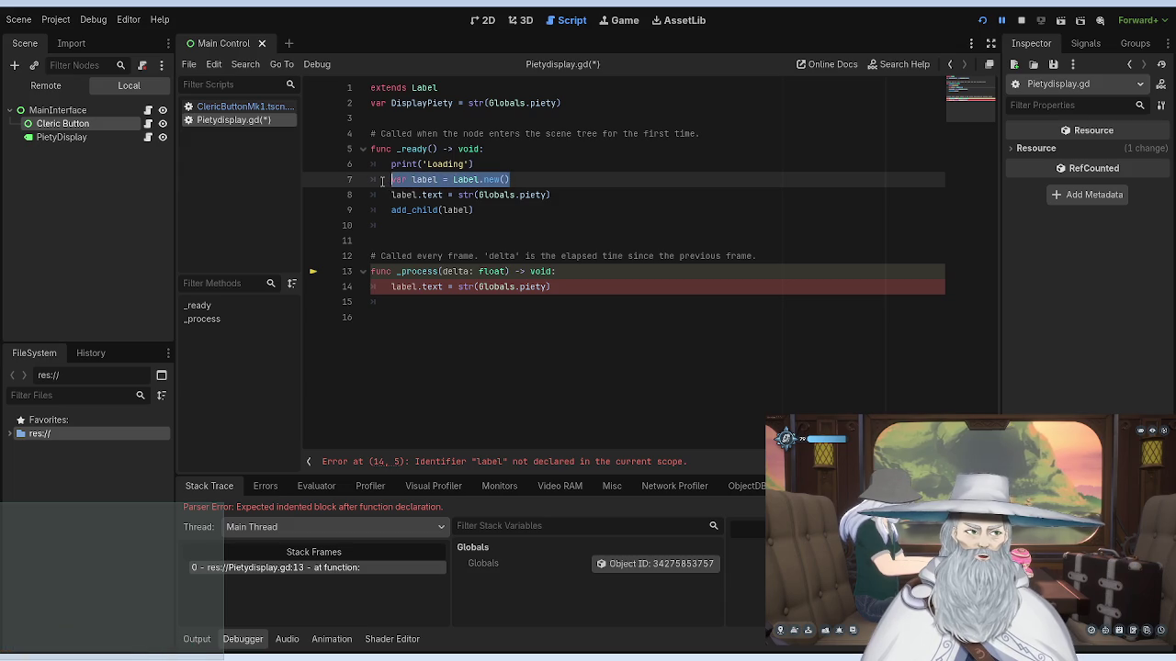
left_click(567, 271)
key("Return")
key("ctrl+v")
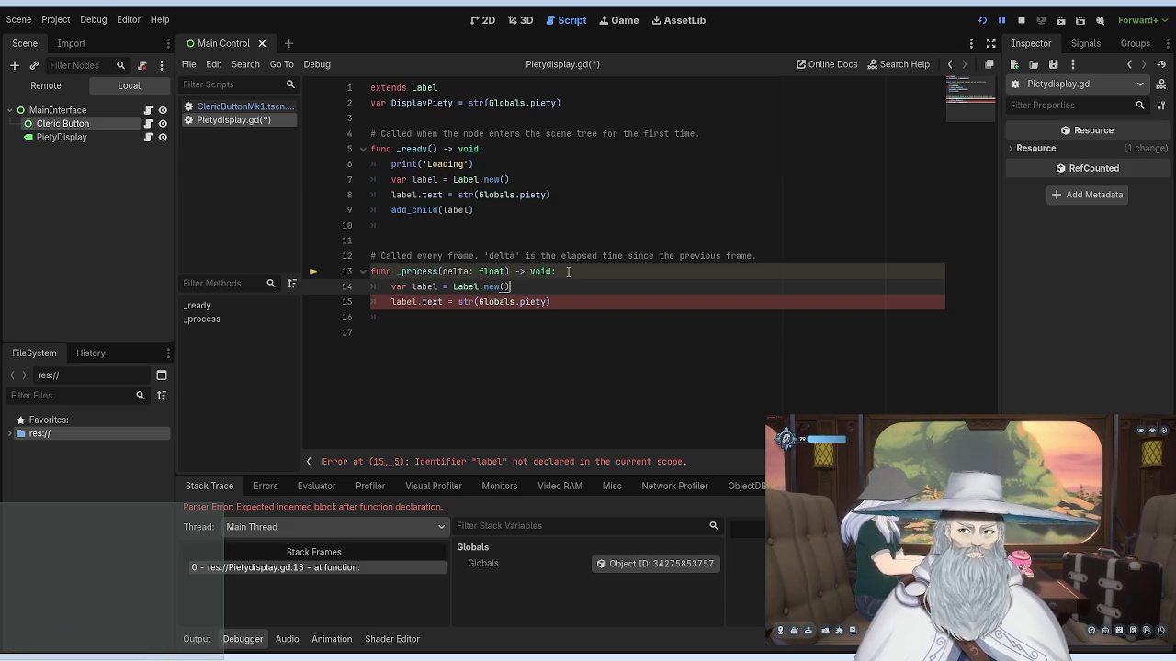
left_click(544, 226)
key("ctrl+s")
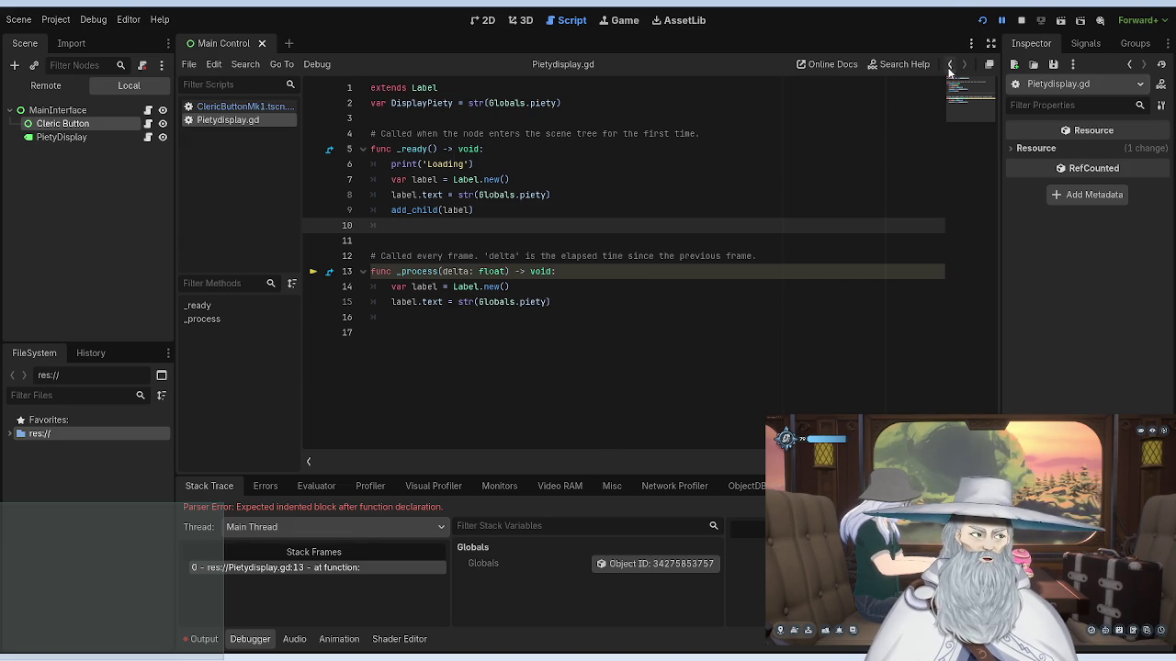
left_click(1020, 20)
Step: Run the project again and stop it with F8
left_click(980, 20)
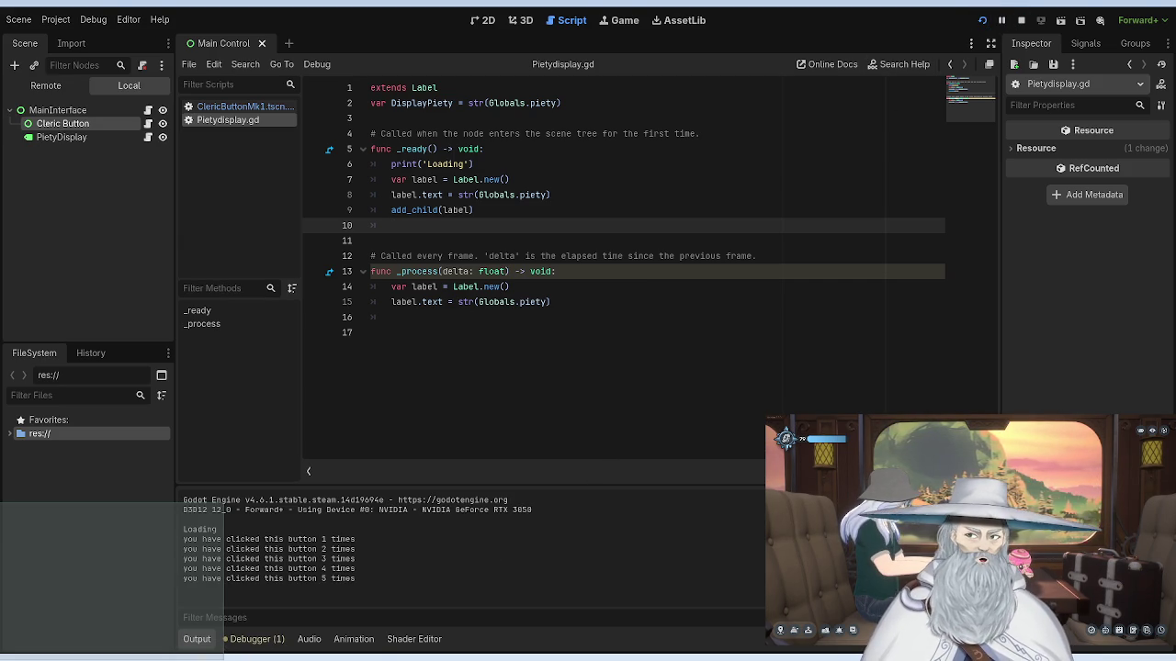
key("F8")
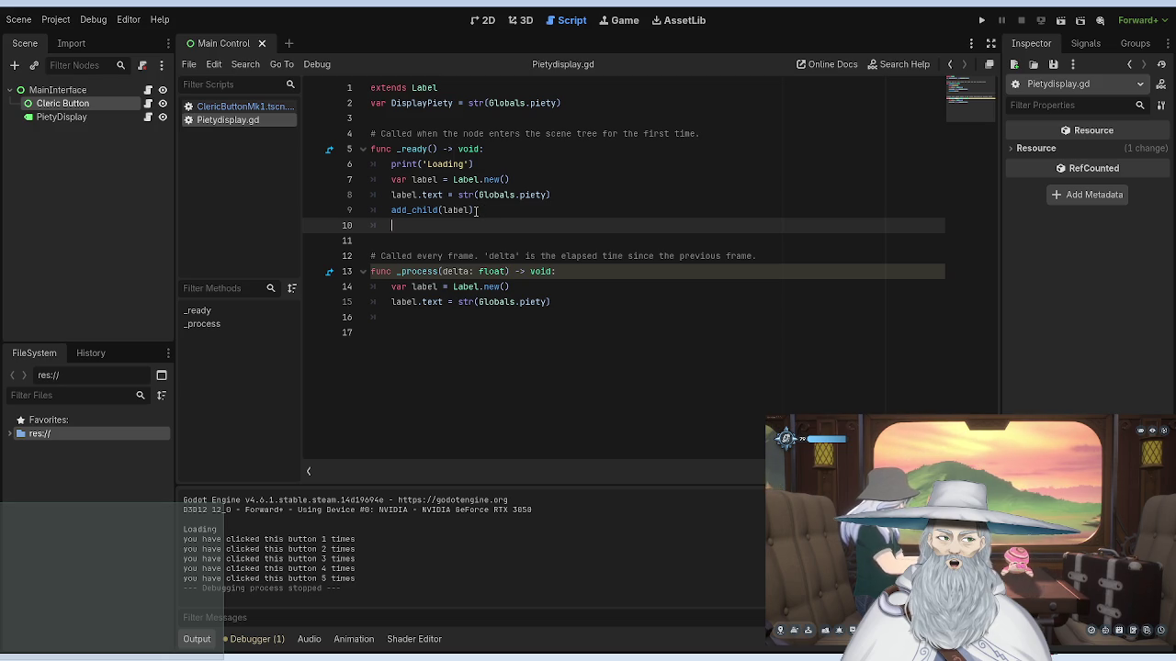
Step: Move var label = Label.new() from _ready to script level on line 3 and test-run
left_click_drag(517, 179, 382, 180)
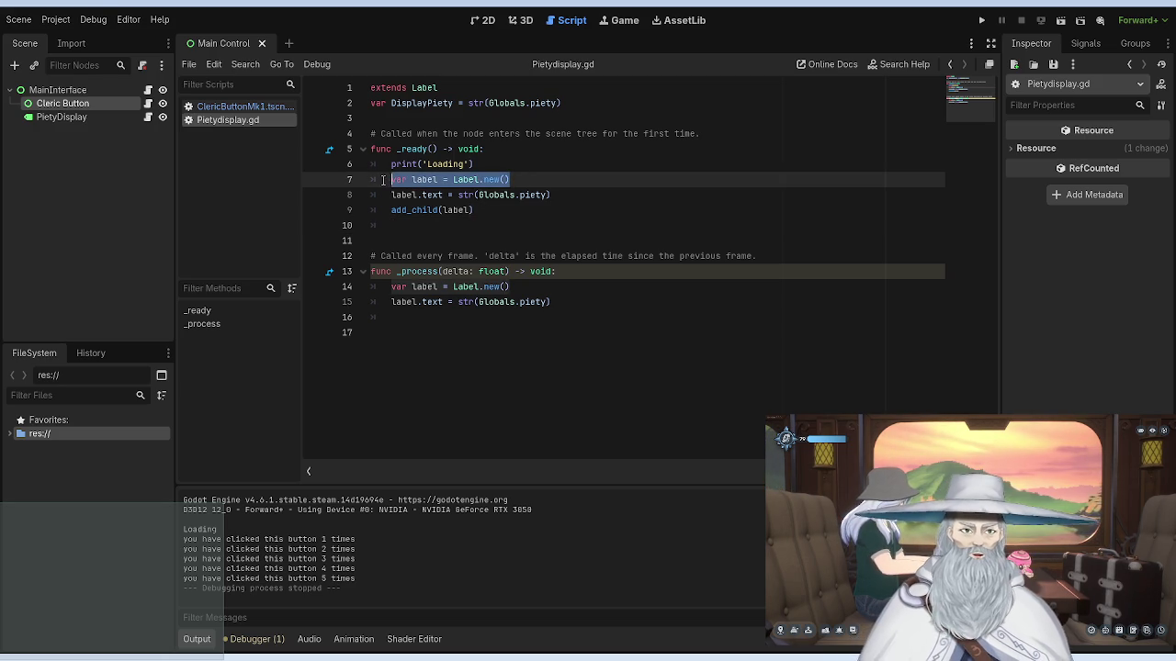
key("BackSpace")
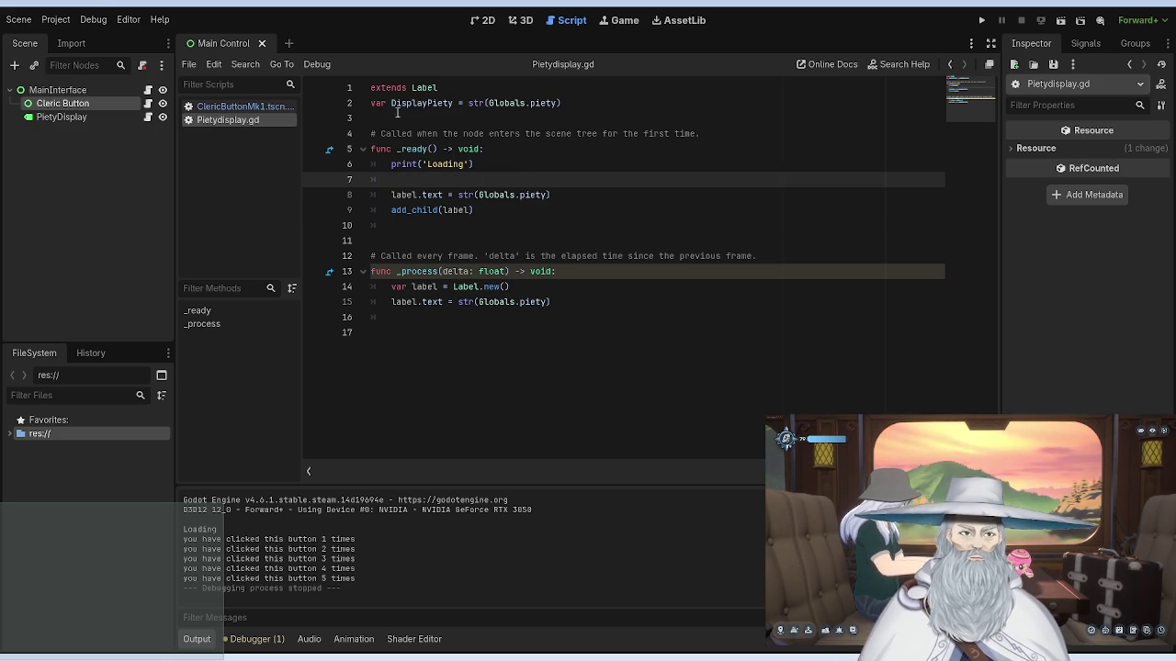
left_click(395, 117)
key("ctrl+v")
left_click(526, 193)
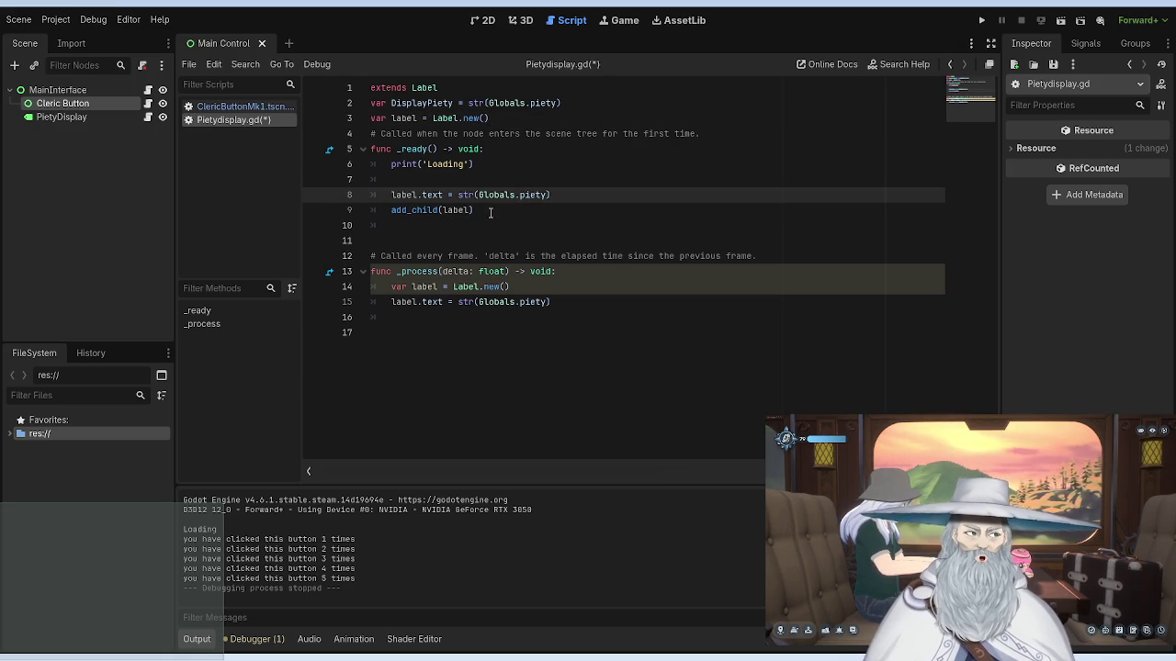
left_click(491, 212)
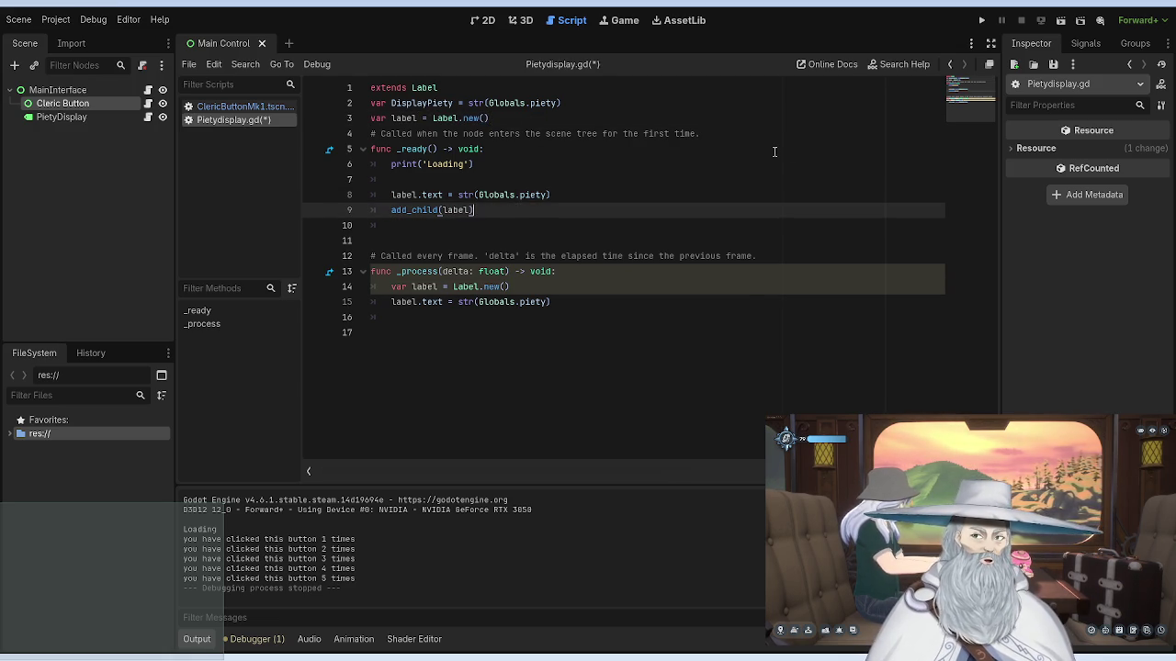
left_click(980, 20)
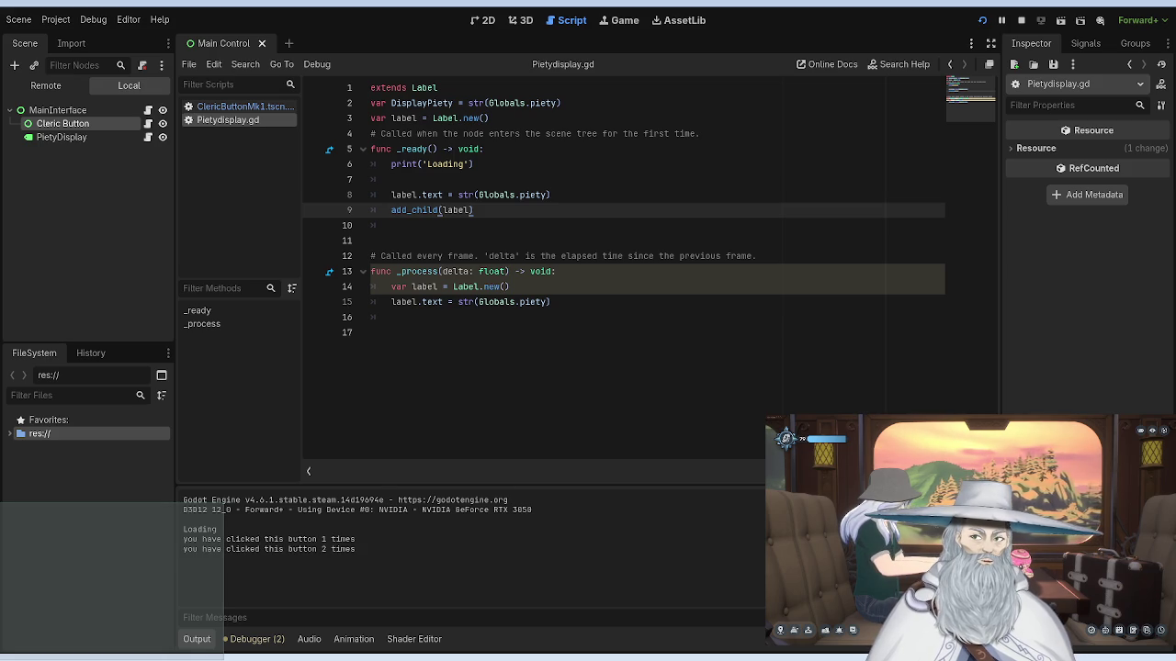
Step: Cut add_child(label) out of _ready and open a new line at the end of _process
left_click_drag(473, 209, 389, 209)
key("ctrl+x")
left_click(571, 308)
key("Return")
Step: Paste add_child(label) as the last line of _process and run the project
key("ctrl+v")
mouse_move(551, 302)
left_mouse_down()
mouse_move(404, 287)
mouse_move(389, 301)
left_mouse_up()
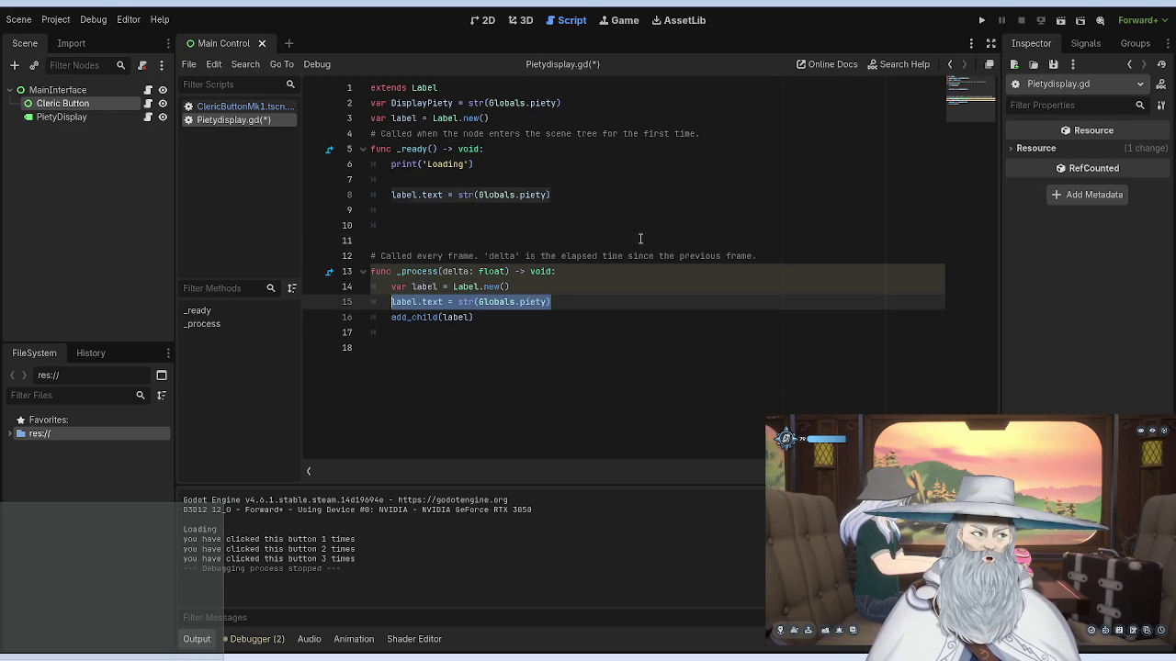
left_click(641, 240)
left_click(980, 20)
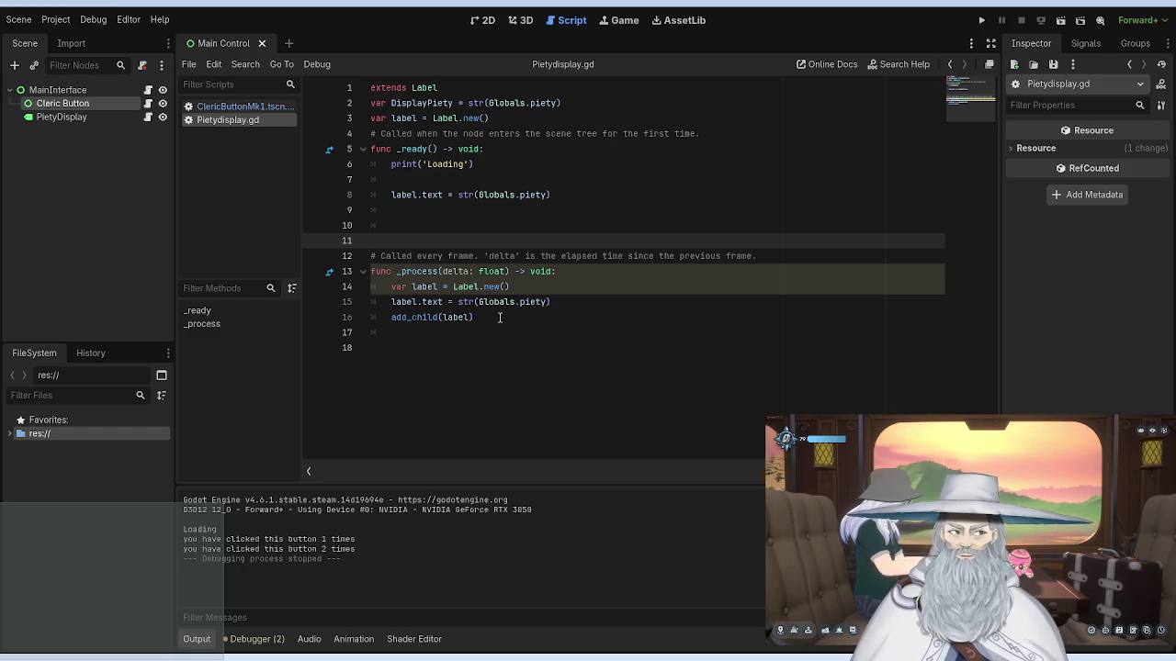
left_click(500, 316)
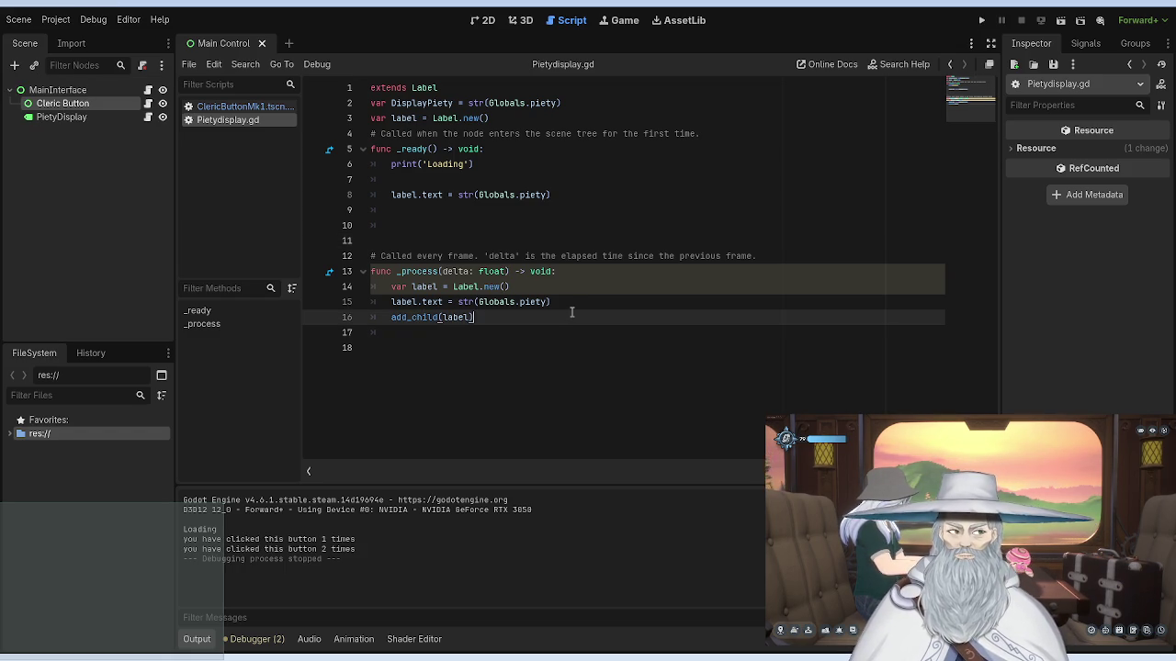
Step: Type and erase a stray 'wait' line after add_child, then run the project again
key("Return")
type("wait")
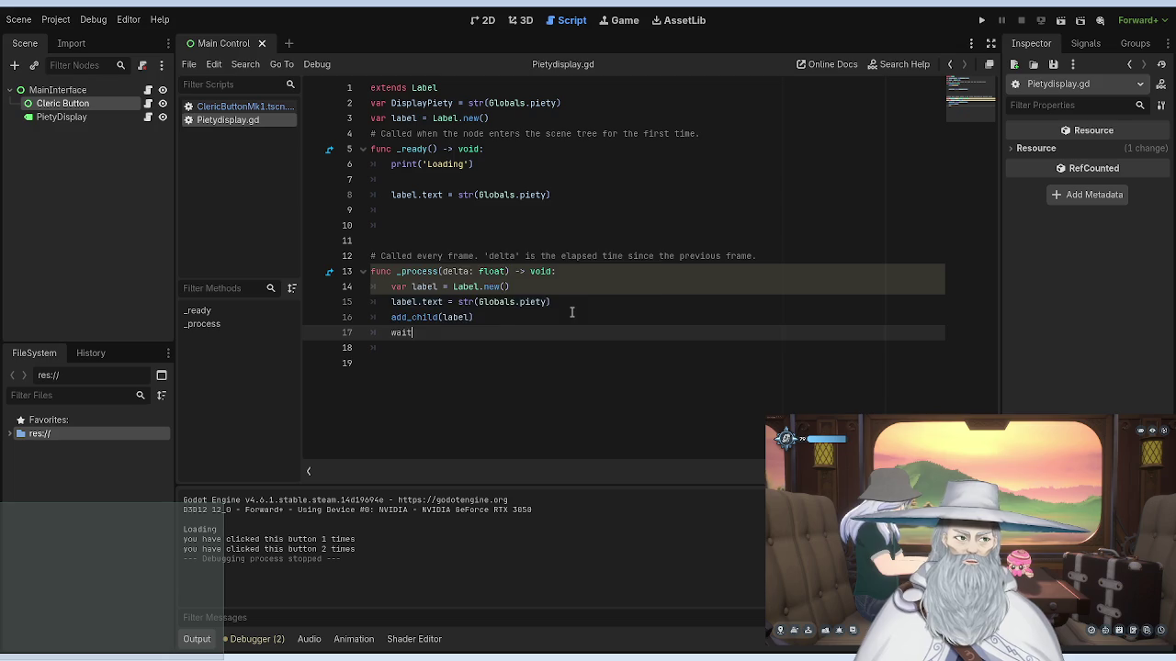
key("BackSpace")
key("BackSpace")
key("BackSpace")
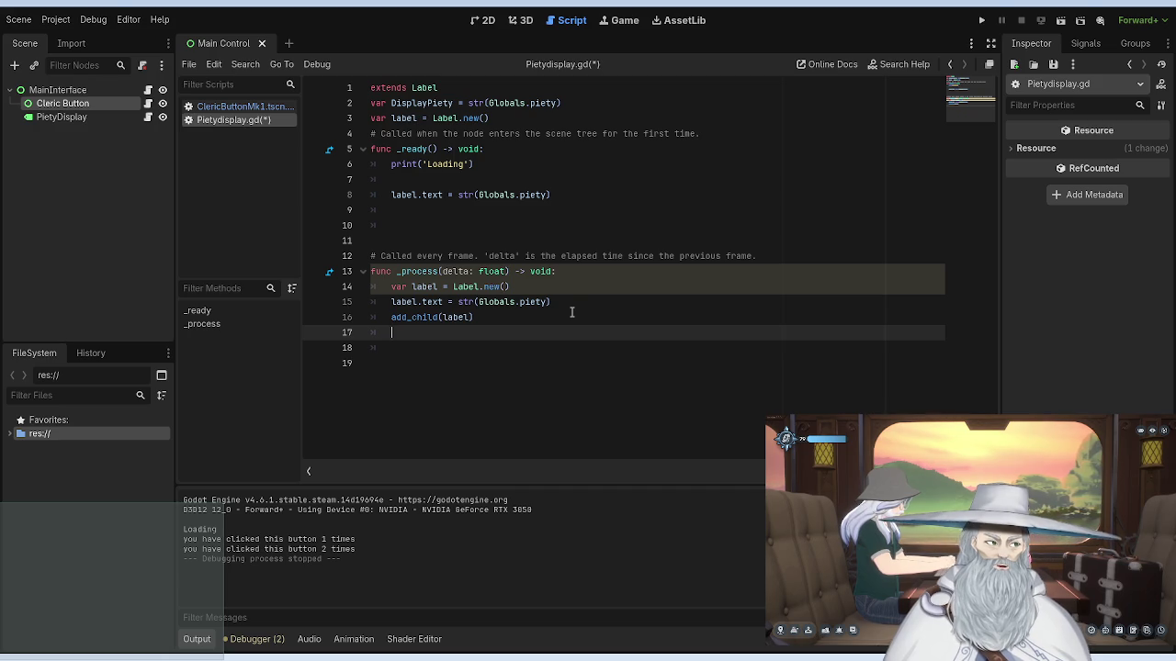
left_click(980, 19)
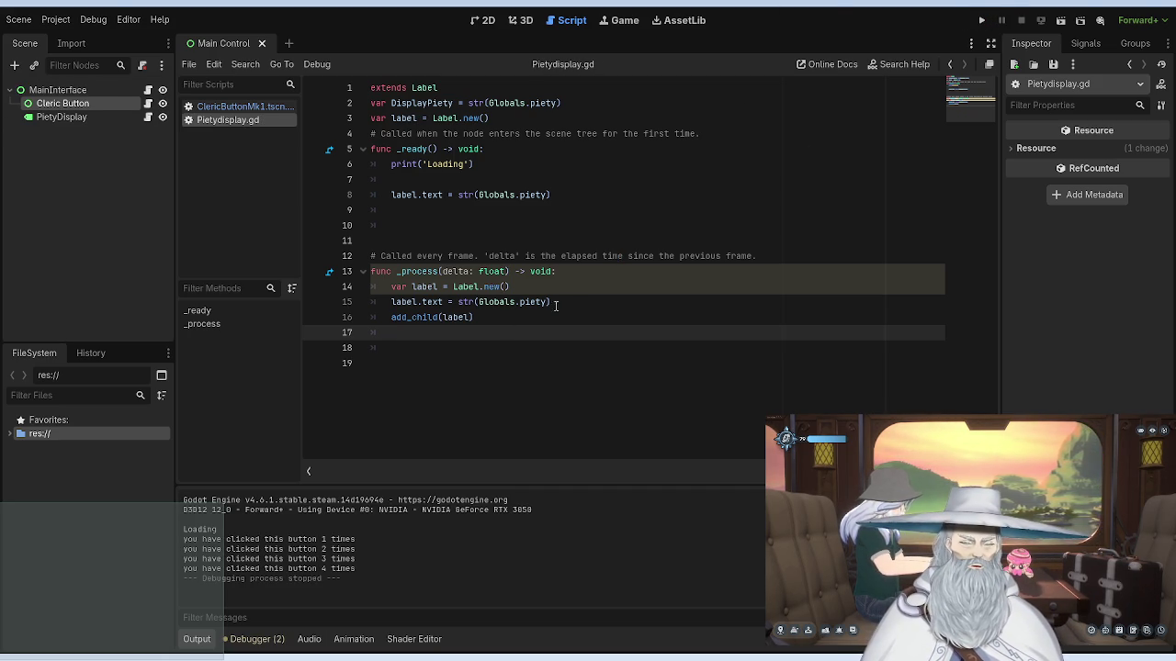
left_click_drag(484, 318, 382, 310)
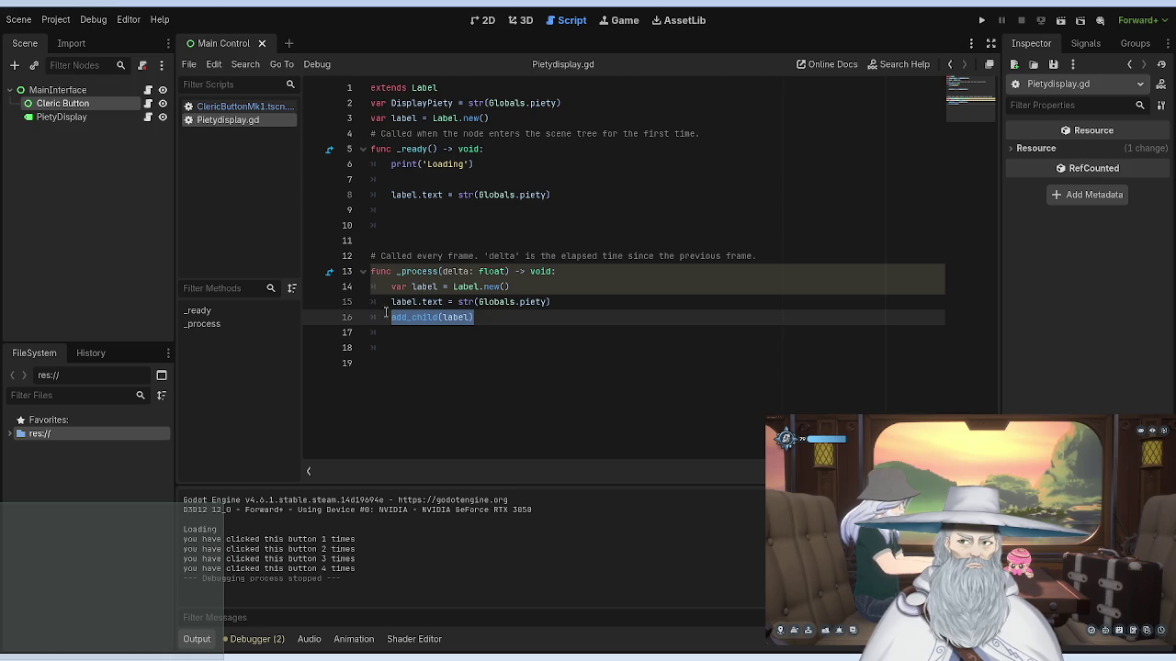
Step: Delete add_child(label) and label.text from _process, and label.text from _ready
key("BackSpace")
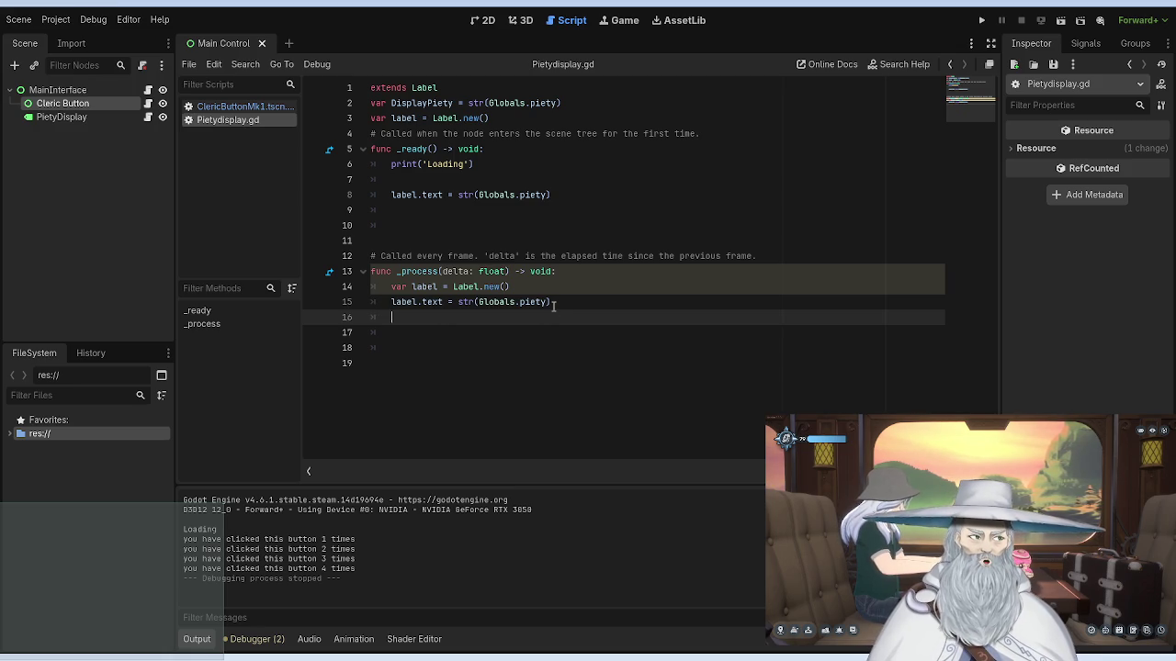
left_click_drag(559, 302, 390, 302)
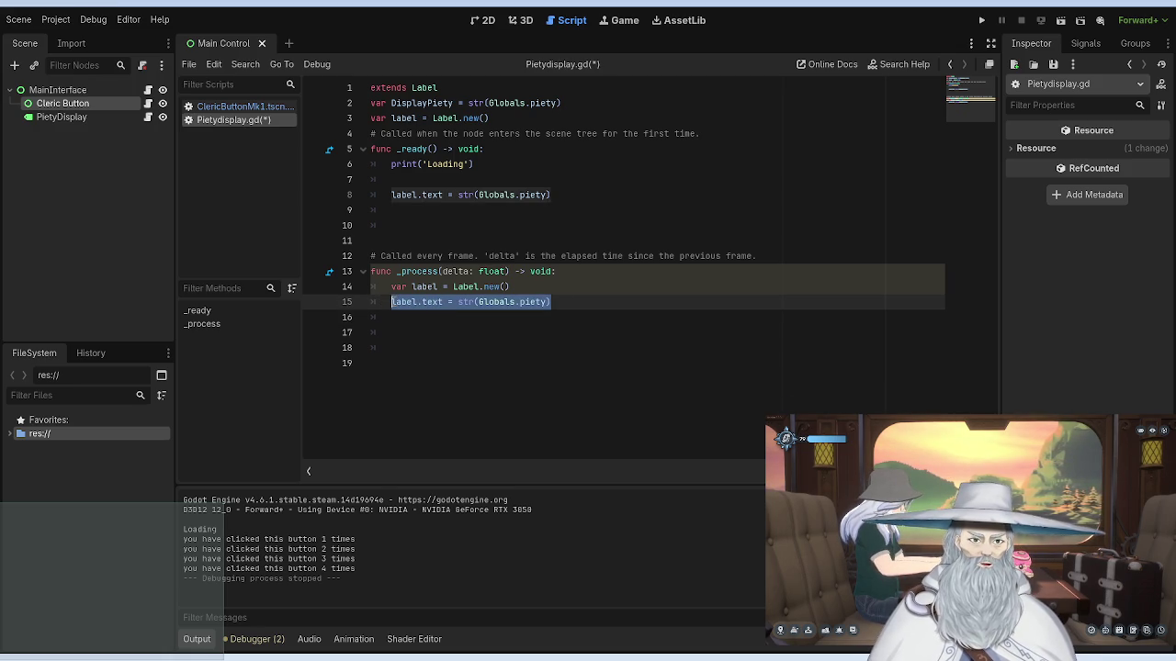
key("BackSpace")
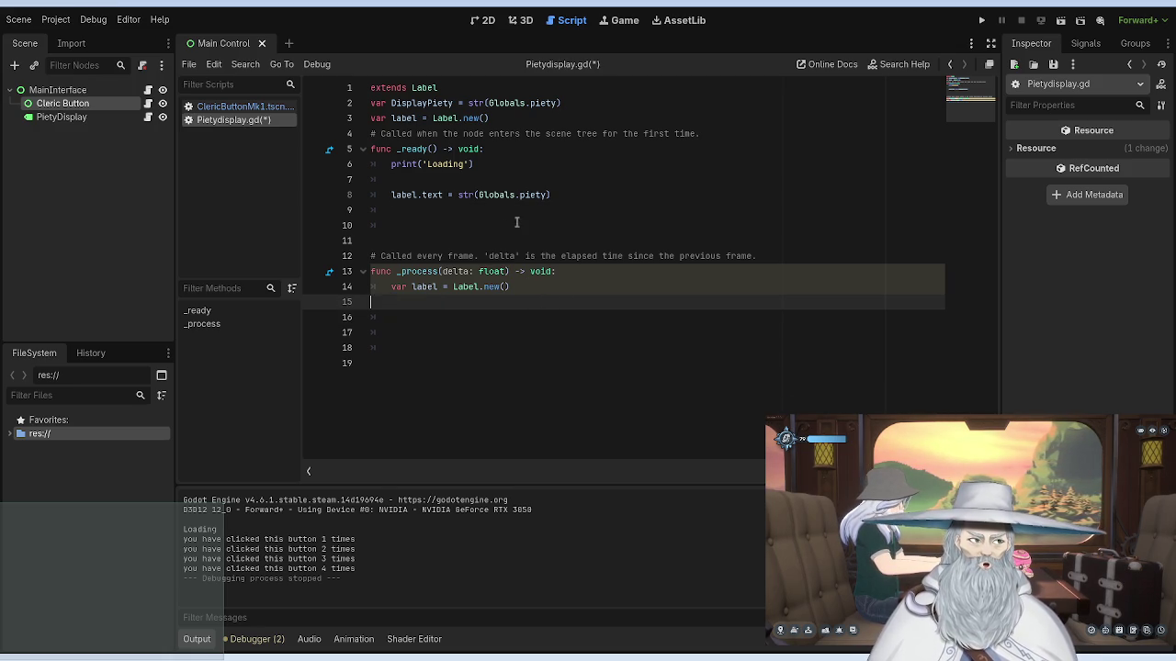
left_click_drag(551, 195, 386, 194)
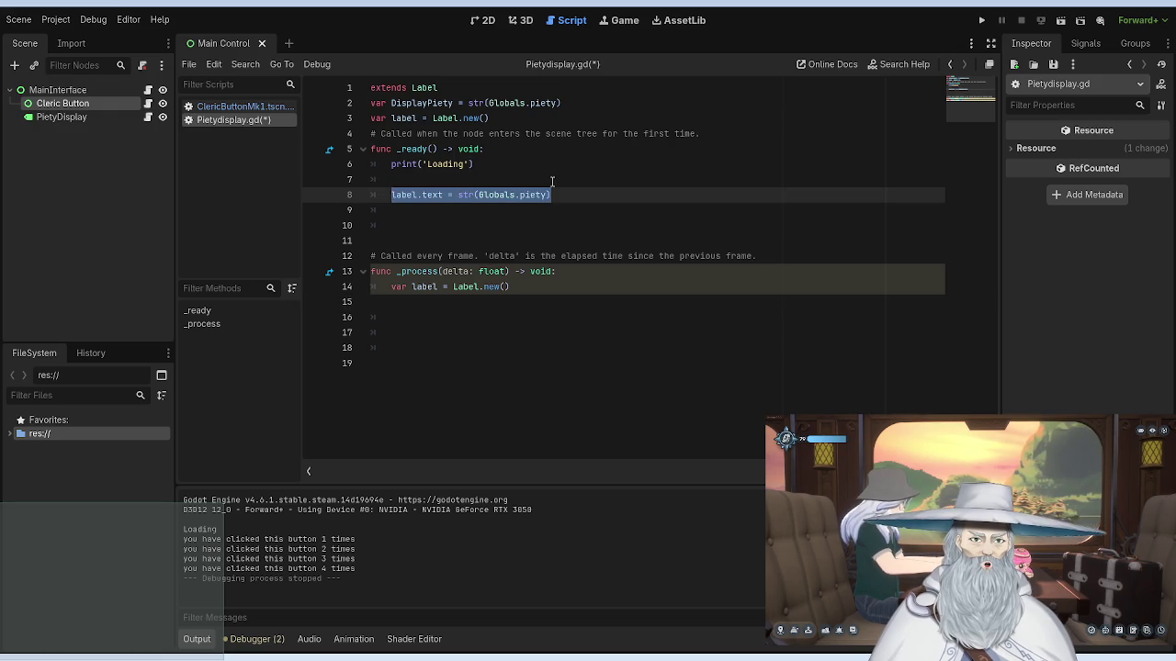
key("BackSpace")
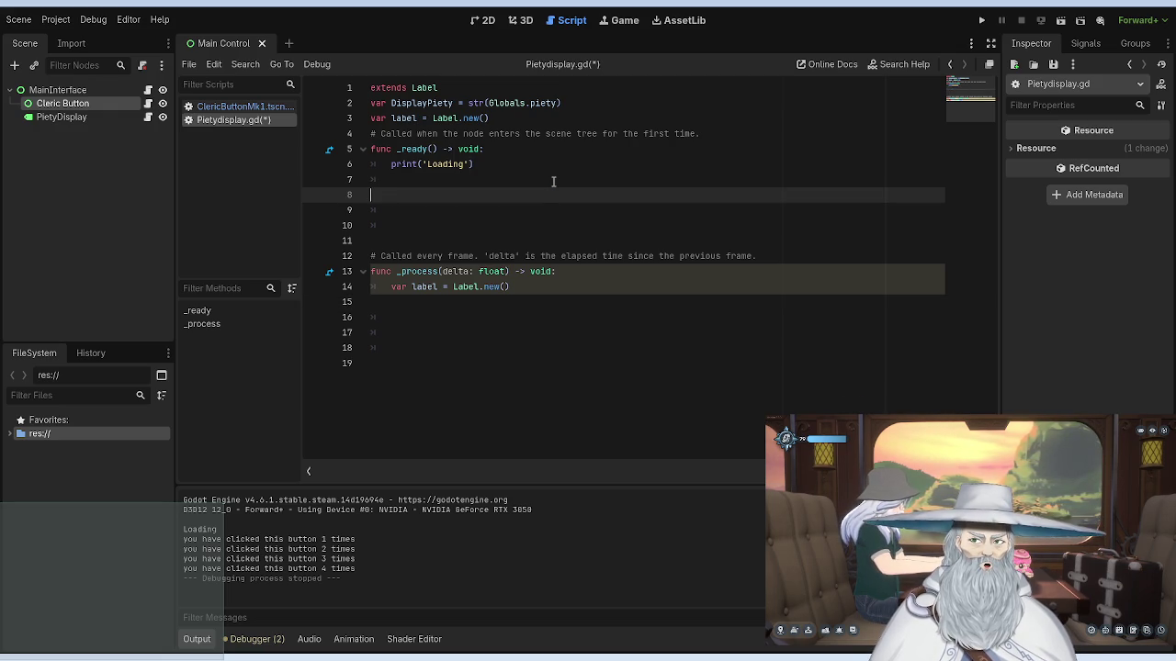
Step: Remove the leftover blank lines around _ready, ending at the Label.new() line in _process
left_click(554, 182)
left_click(535, 210)
key("BackSpace")
key("Delete")
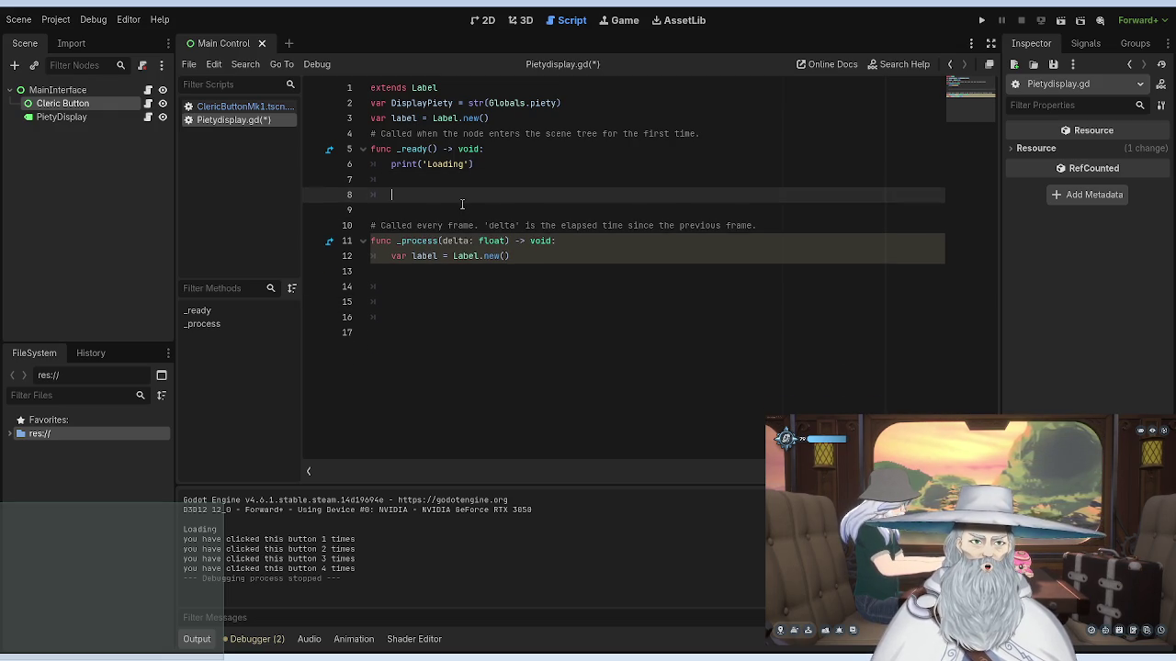
left_click(425, 177)
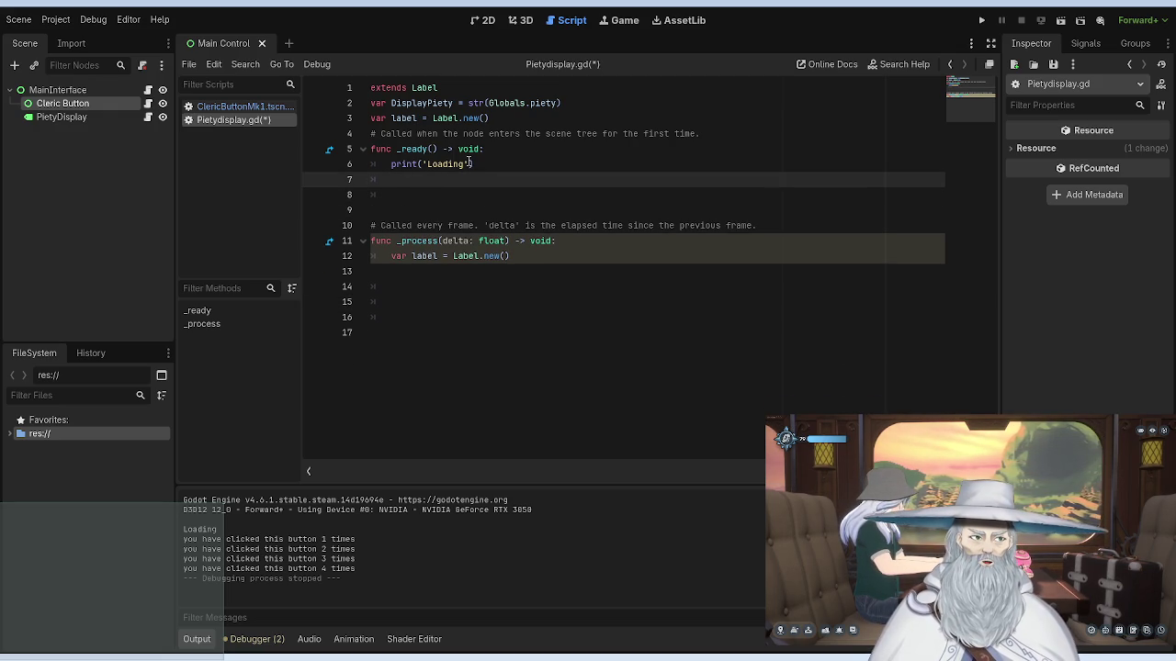
key("BackSpace")
left_click_drag(474, 164, 391, 164)
left_click_drag(538, 244, 392, 240)
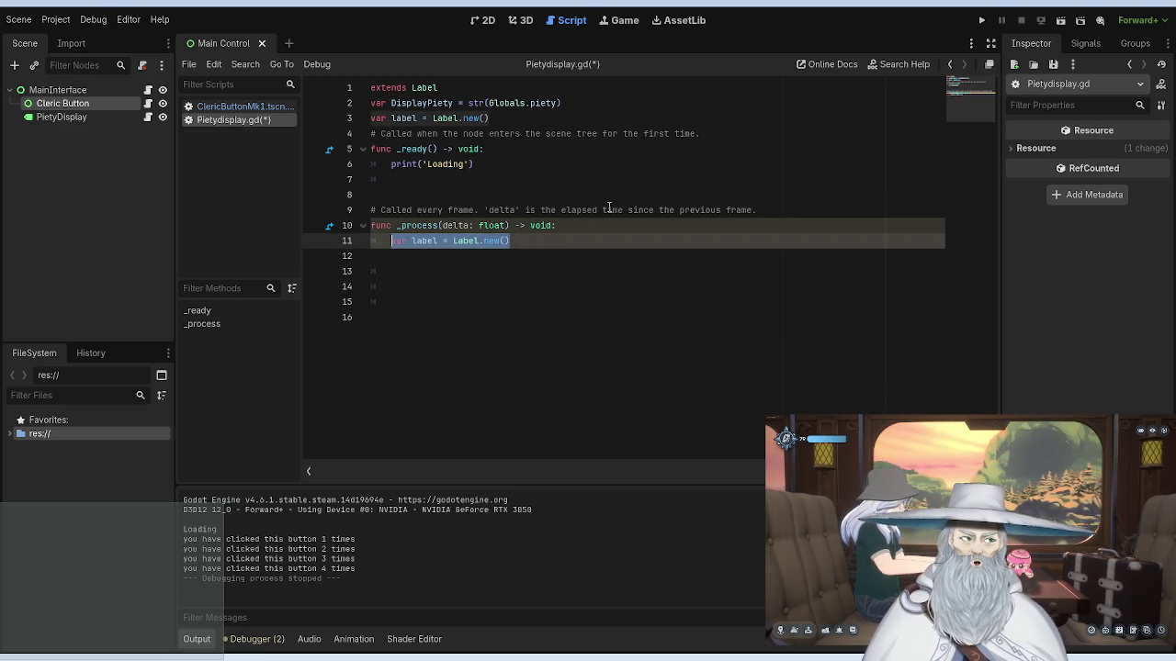
key("End")
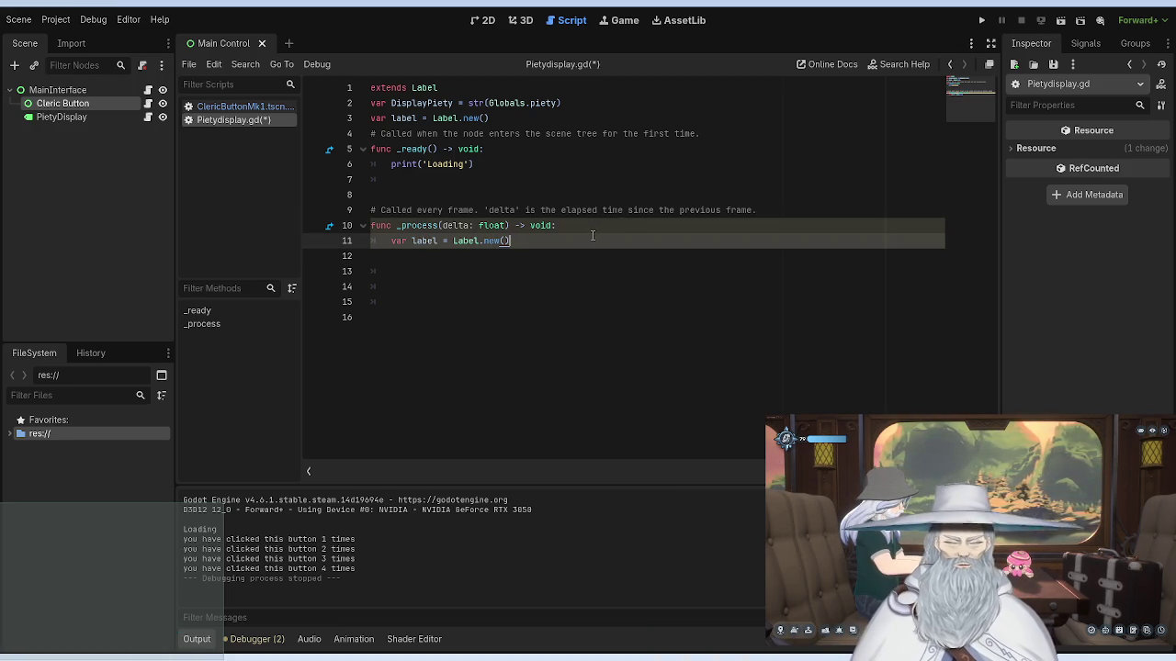
Step: Write a Label(DisplayPiety) line in _process via autocomplete, then delete it again
key("Return")
type("label")
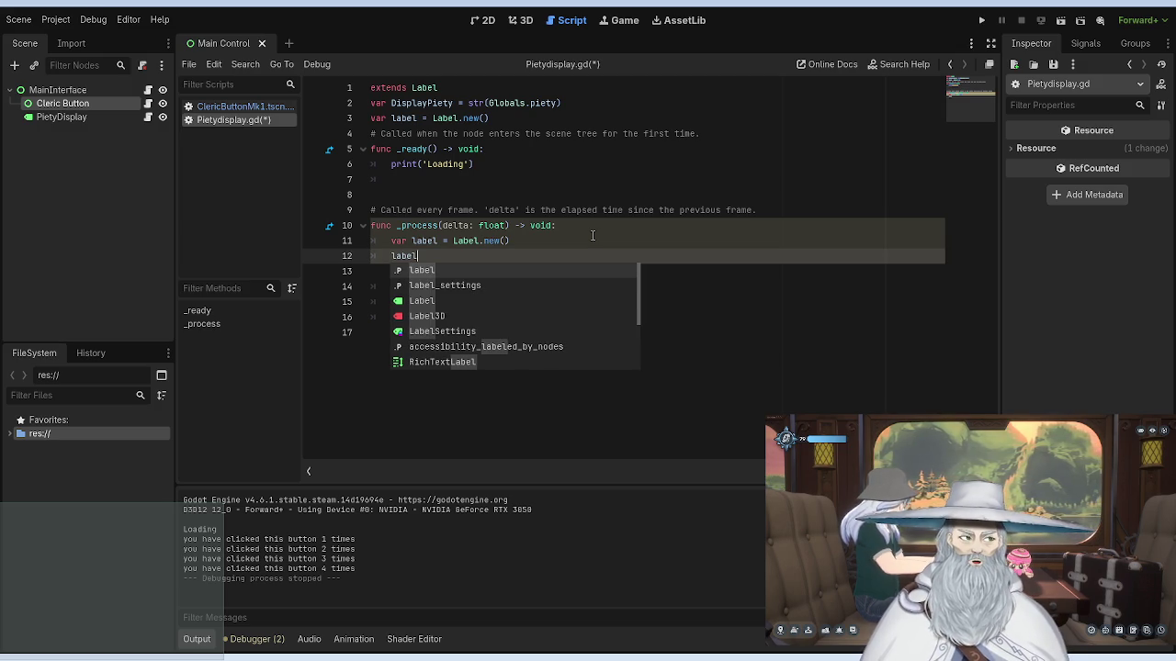
key("Down")
key("Down")
key("Return")
type("(")
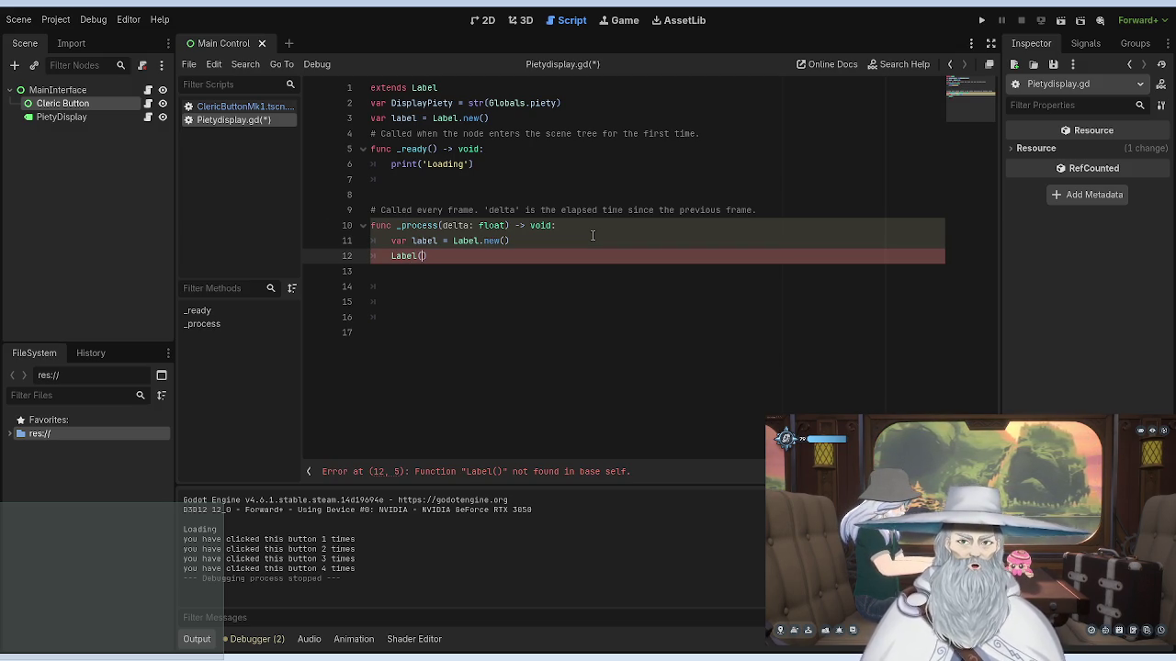
type("Di")
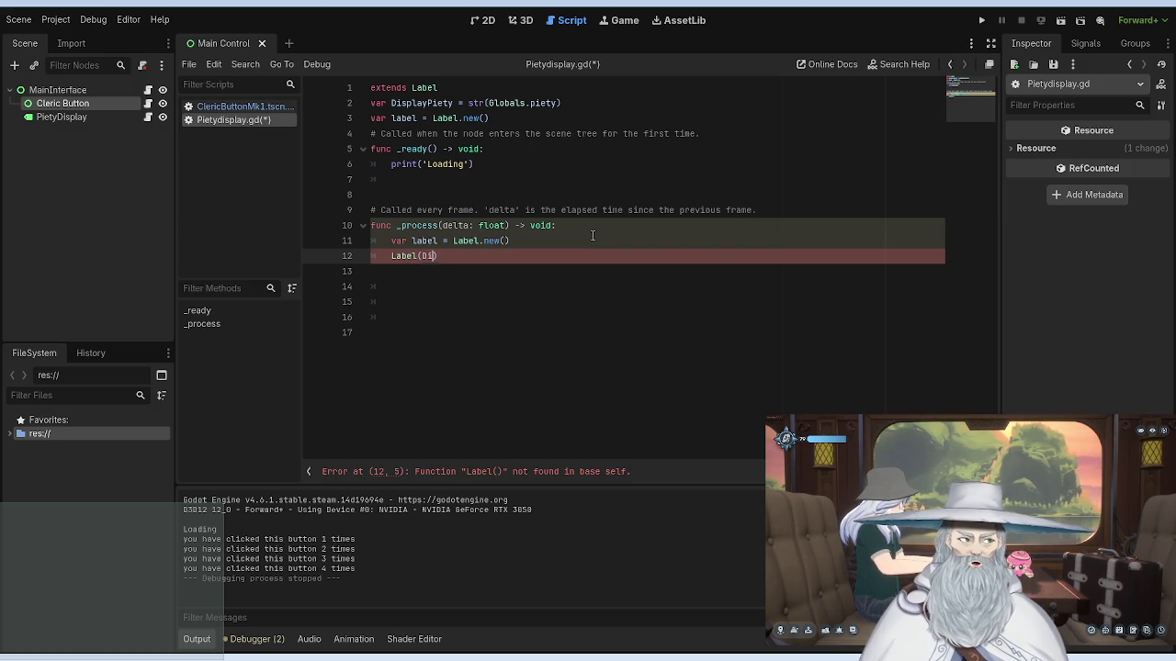
type("splay")
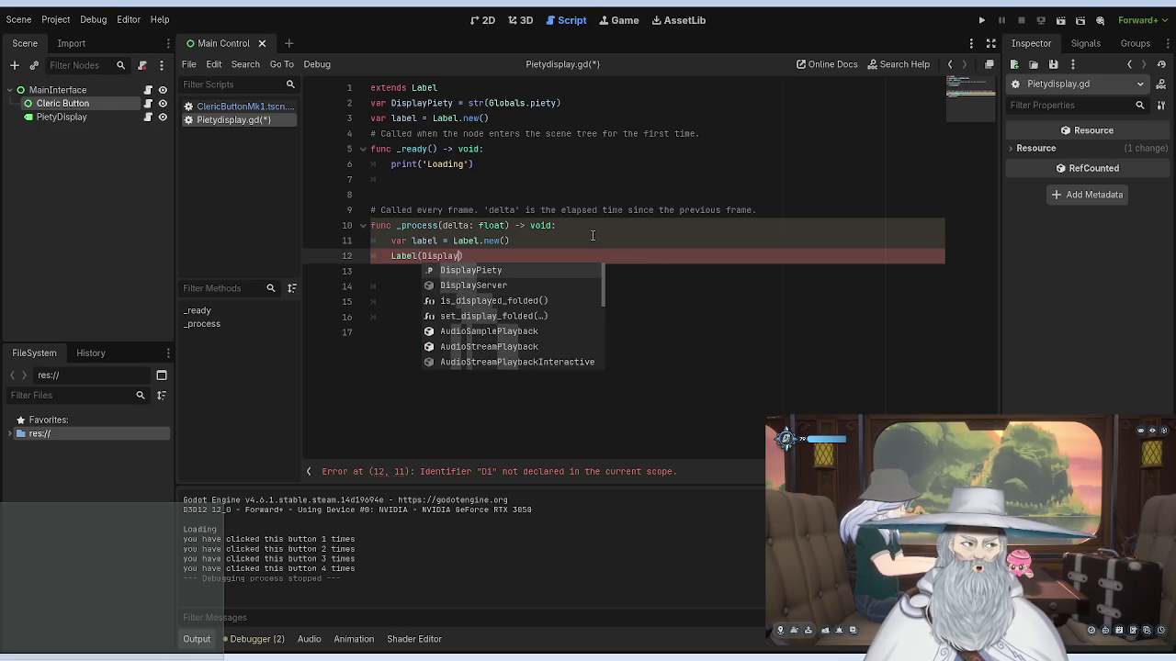
key("Return")
key("BackSpace")
key("BackSpace")
key("BackSpace")
key("BackSpace")
key("BackSpace")
key("BackSpace")
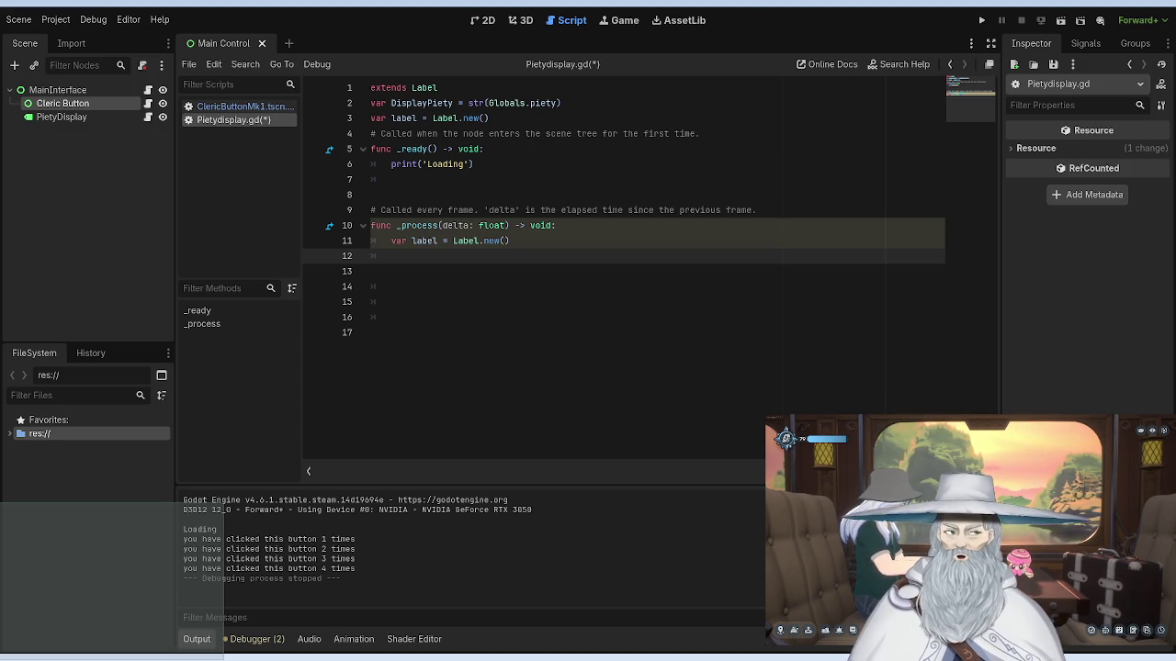
left_click(71, 116)
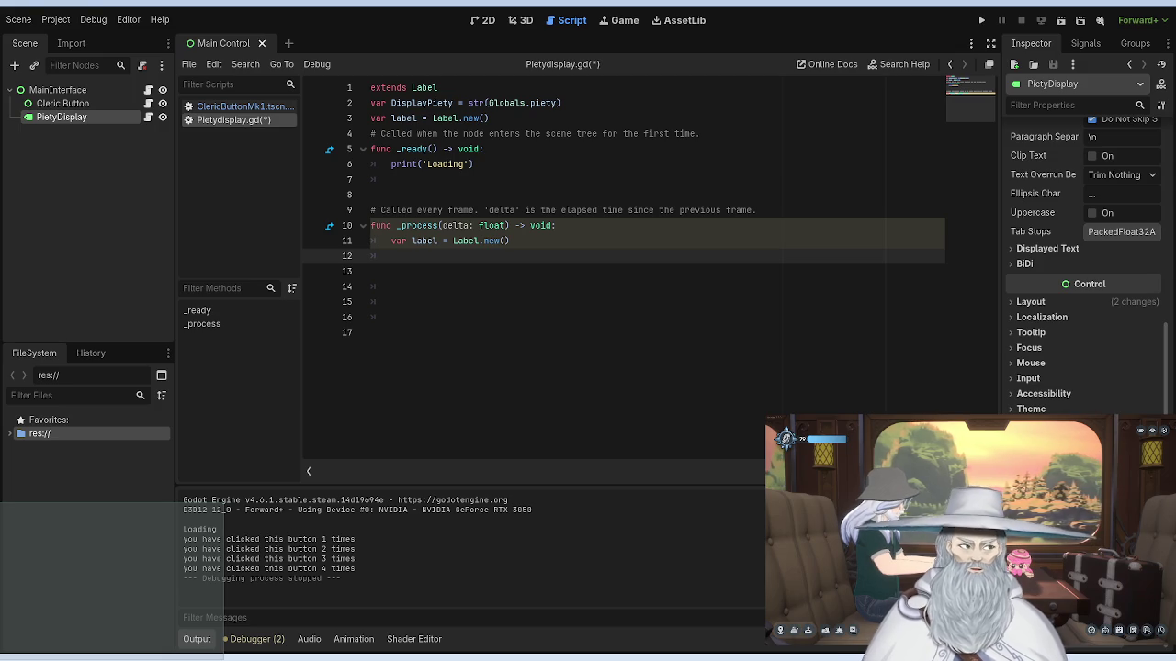
Step: Detach the script from PietyDisplay and drag Pietydisplay.gd back onto the node
key("ctrl+z")
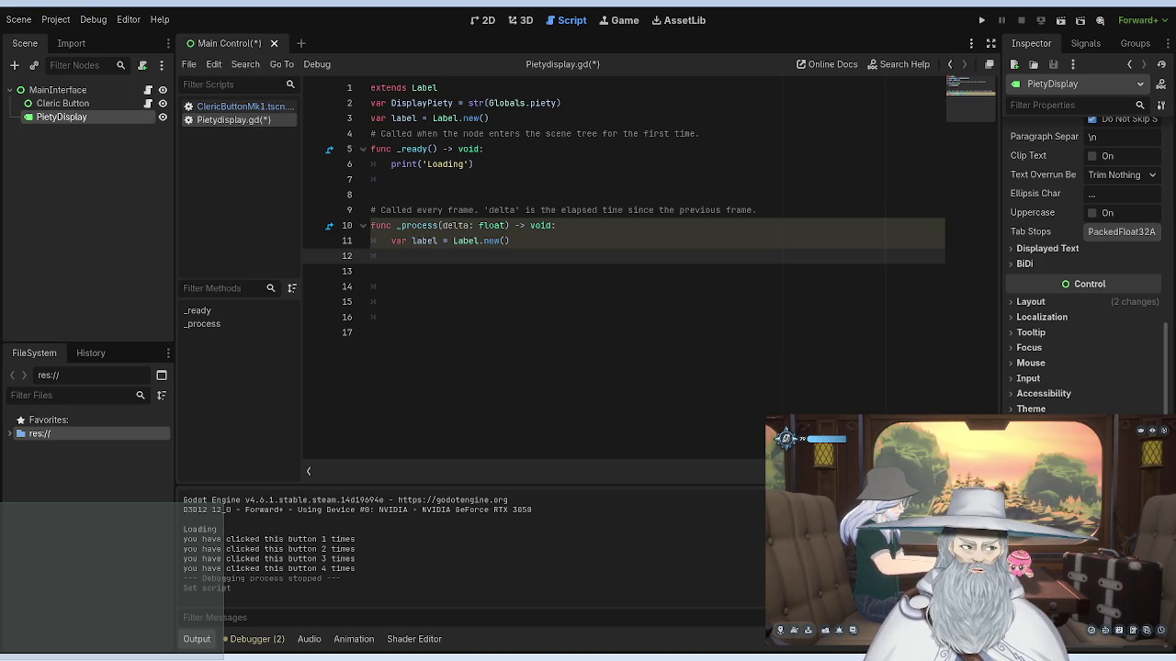
scroll(1084, 276, "up", 10)
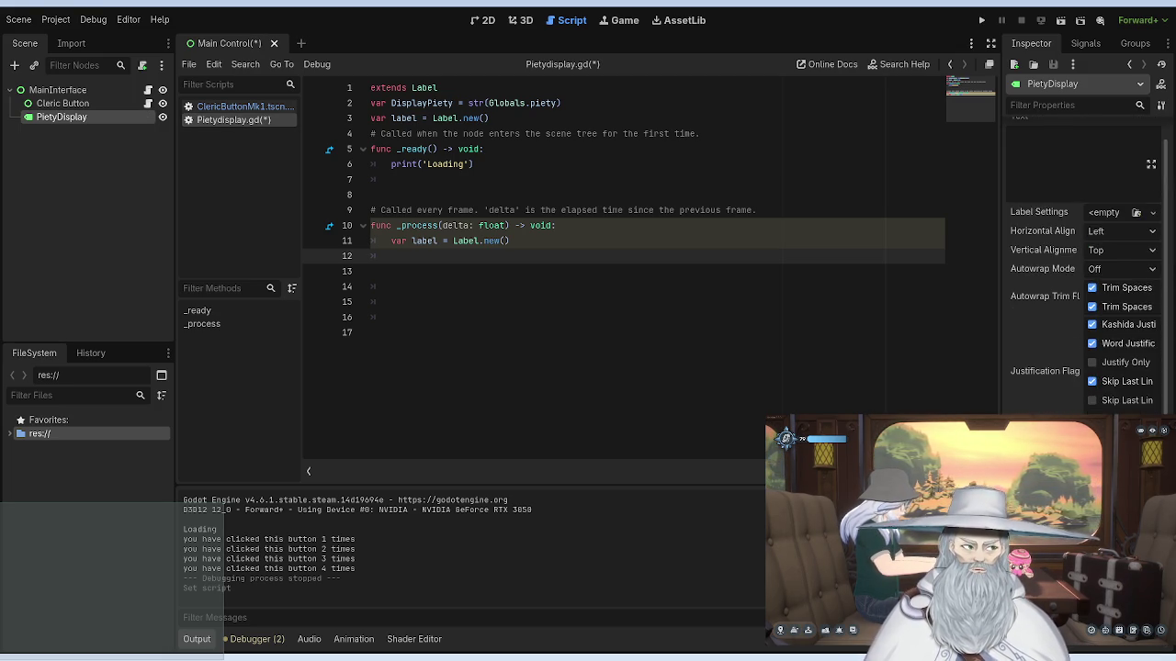
scroll(1084, 276, "up", 1)
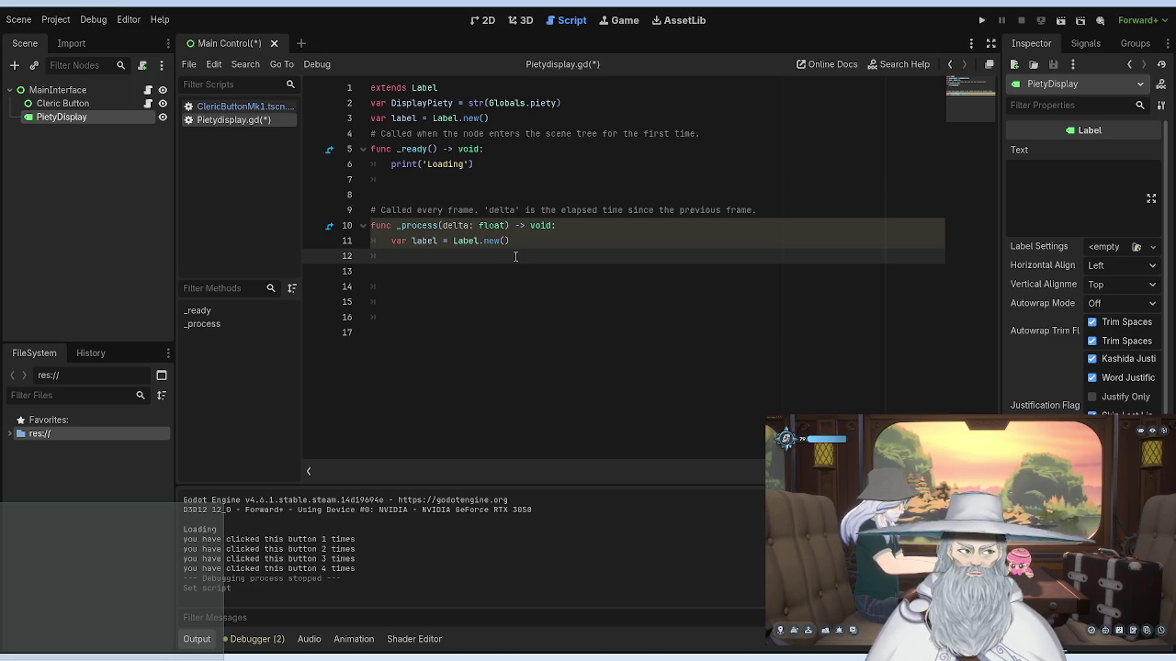
left_click(1025, 175)
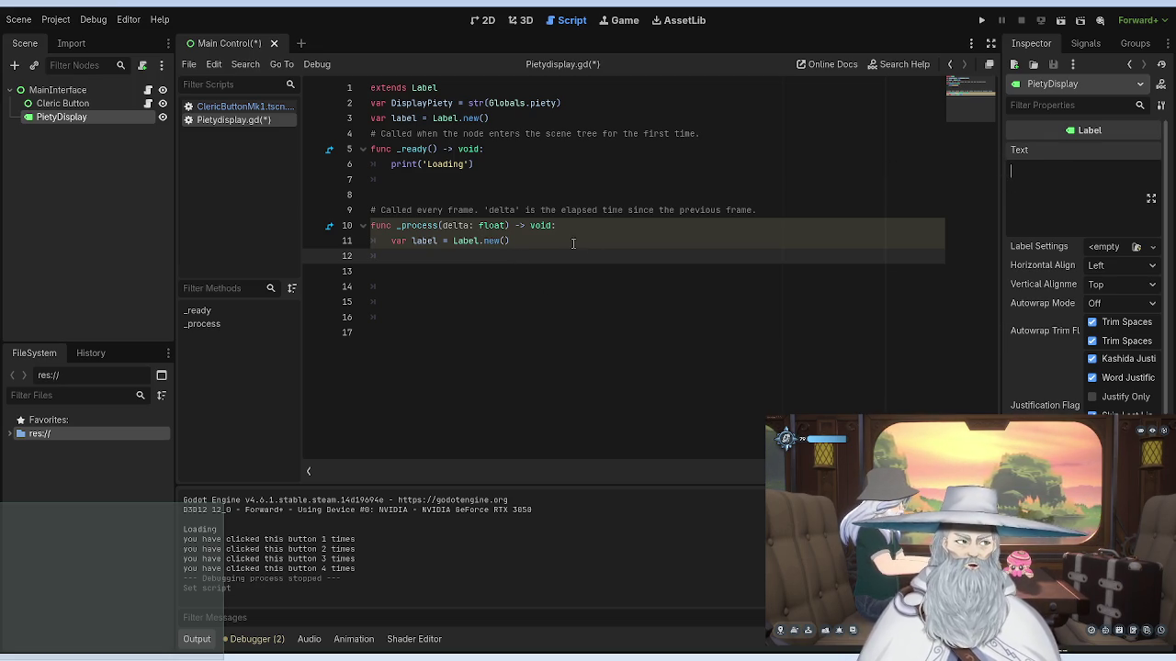
left_click_drag(225, 120, 80, 124)
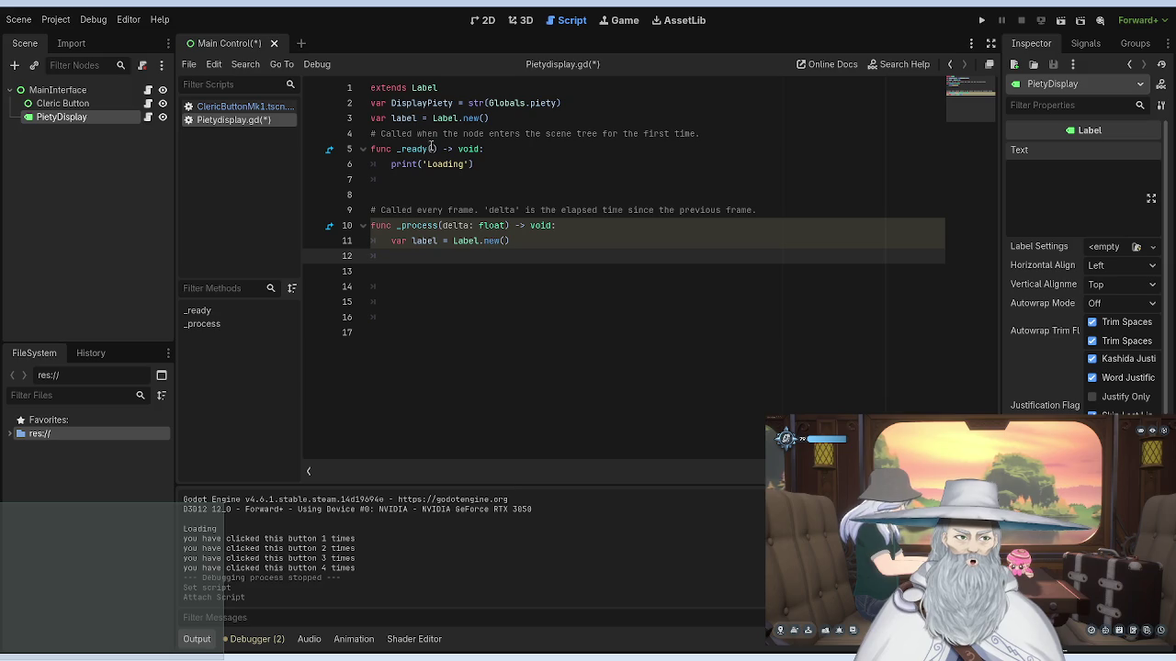
left_click(1064, 181)
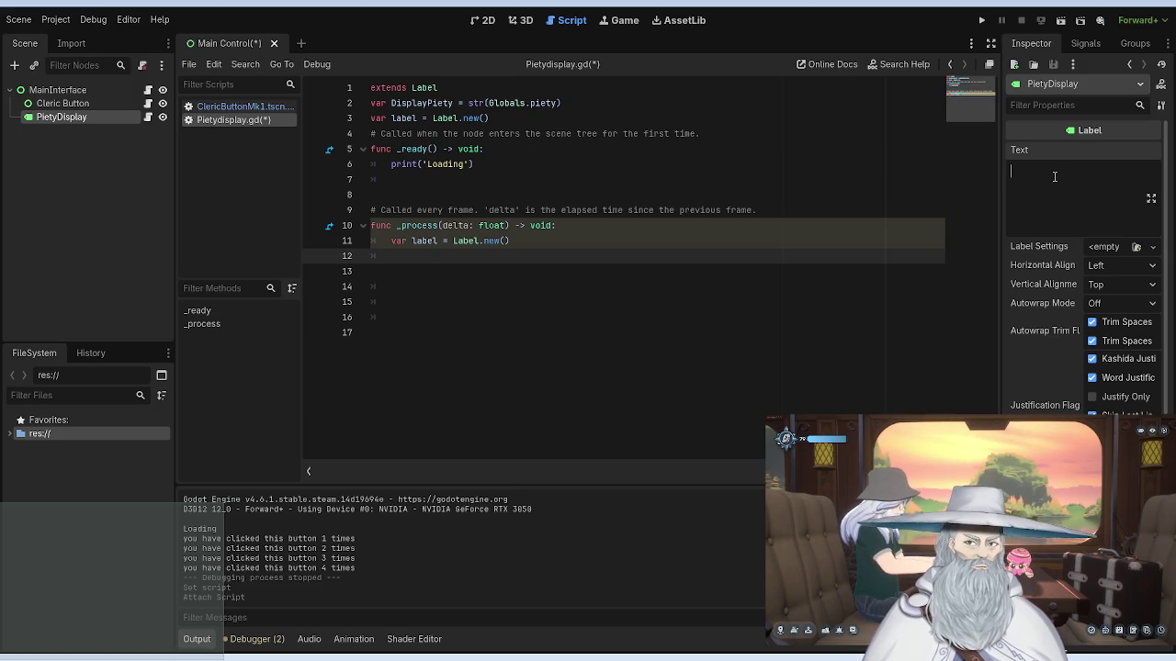
Step: Type 'DisplayPiety' into the label's Text, revert it to empty, and run the scene
type("Dis")
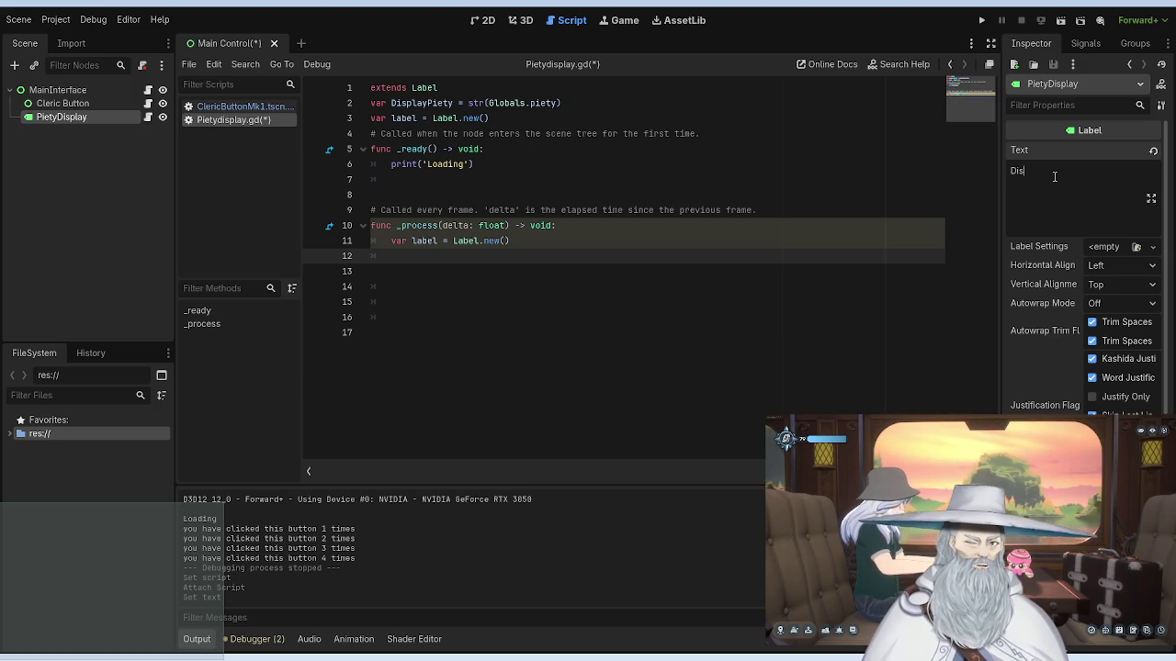
key("BackSpace")
key("BackSpace")
key("BackSpace")
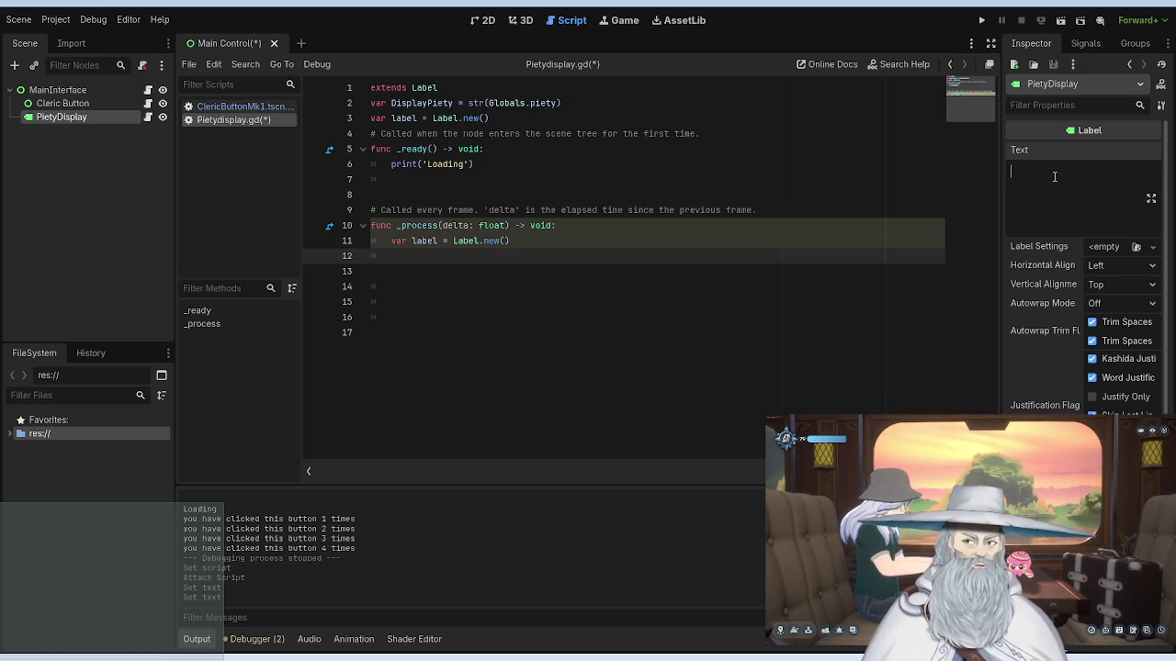
type("Dis")
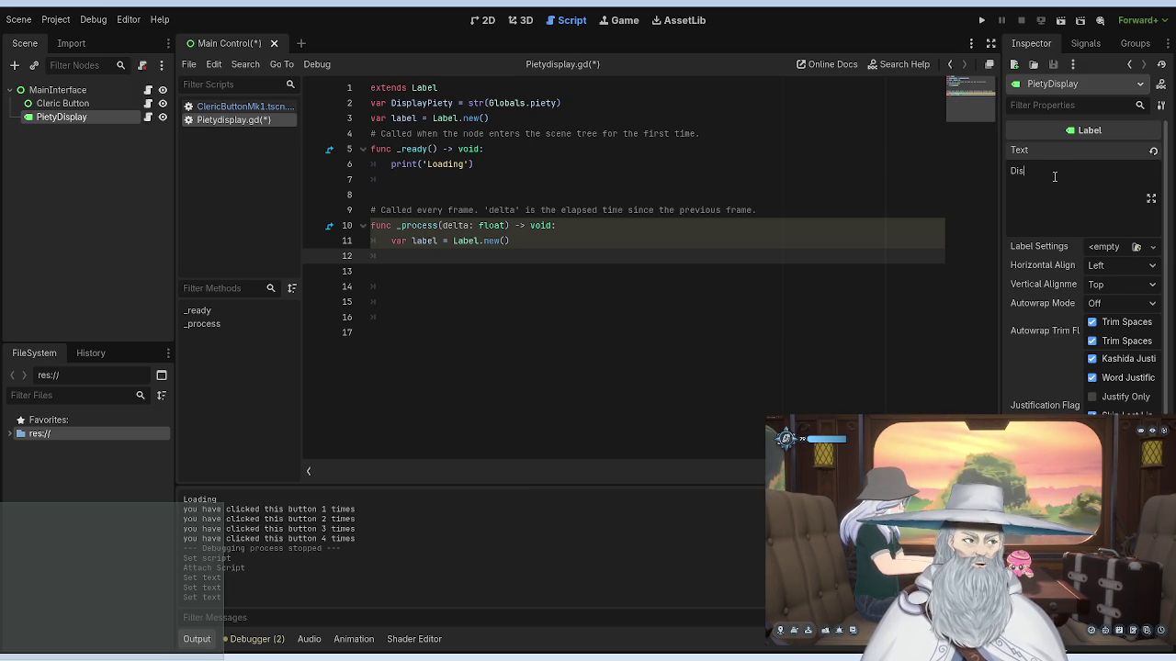
type("playPiety")
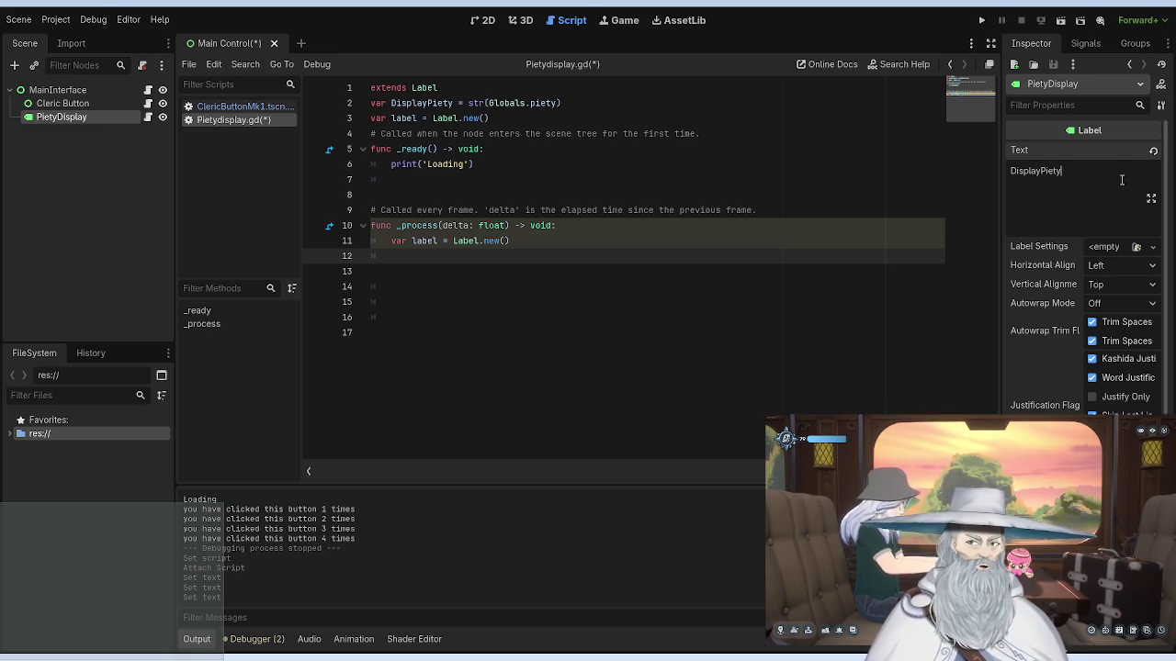
left_click(1153, 150)
left_click(980, 22)
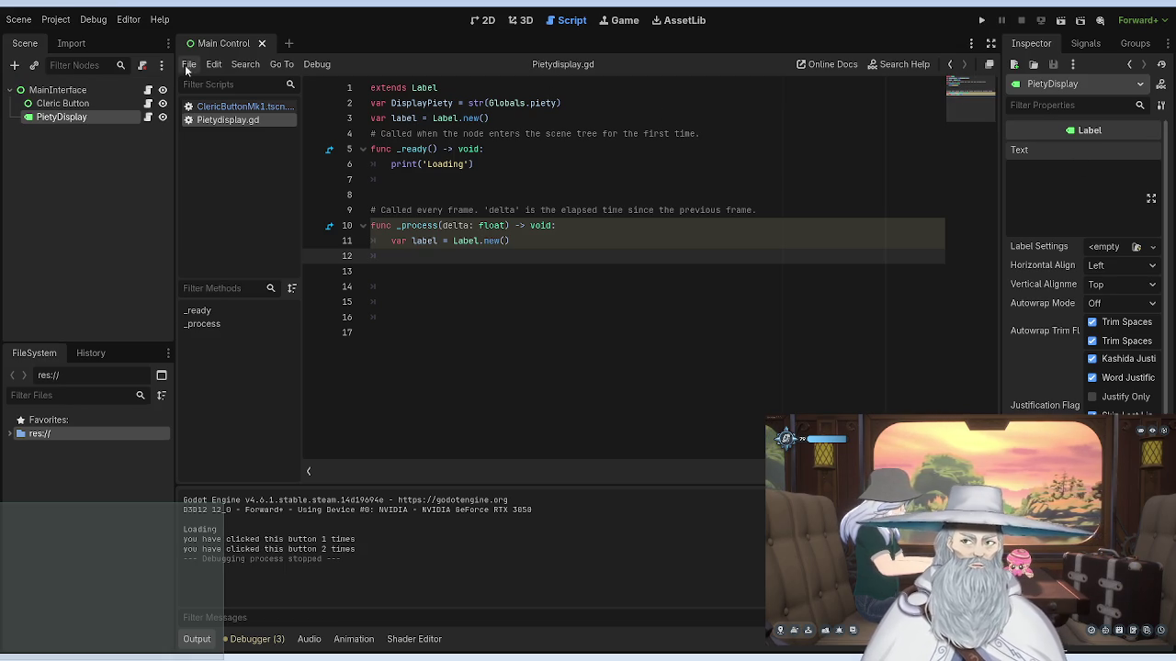
left_click(482, 21)
Step: Drag the PietyDisplay label's anchors on the canvas and test then erase 'Display' text
scroll(383, 147, "up", 5)
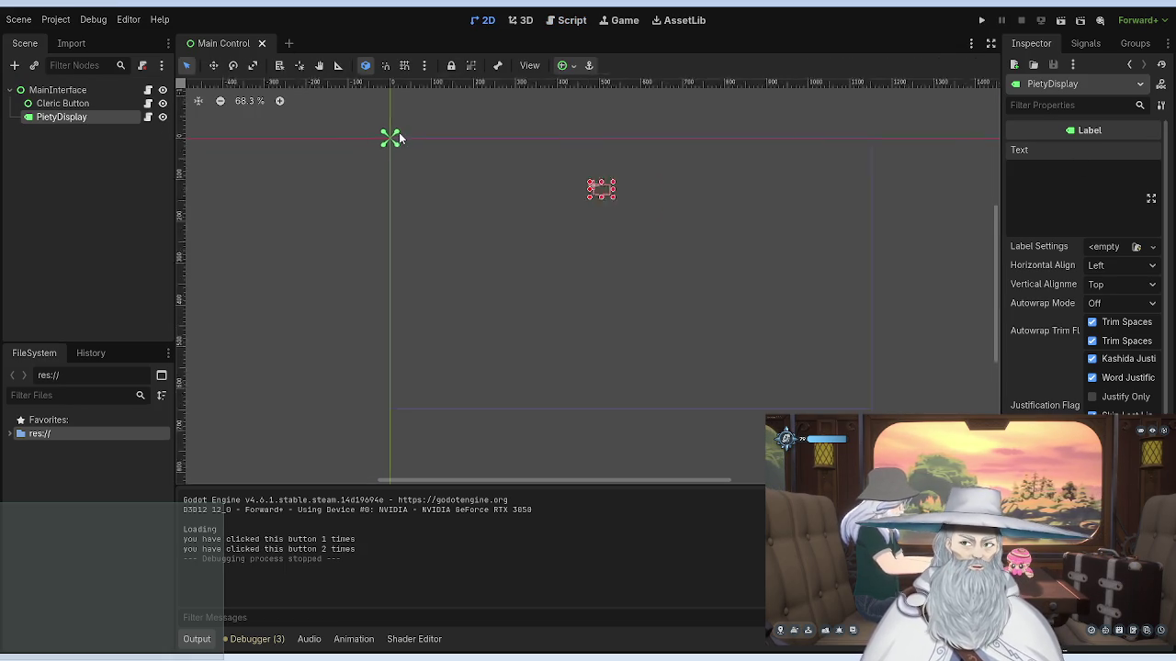
mouse_move(383, 149)
left_mouse_down()
mouse_move(643, 208)
mouse_move(736, 156)
left_mouse_up()
scroll(647, 206, "up", 6)
left_click(1056, 173)
type("D")
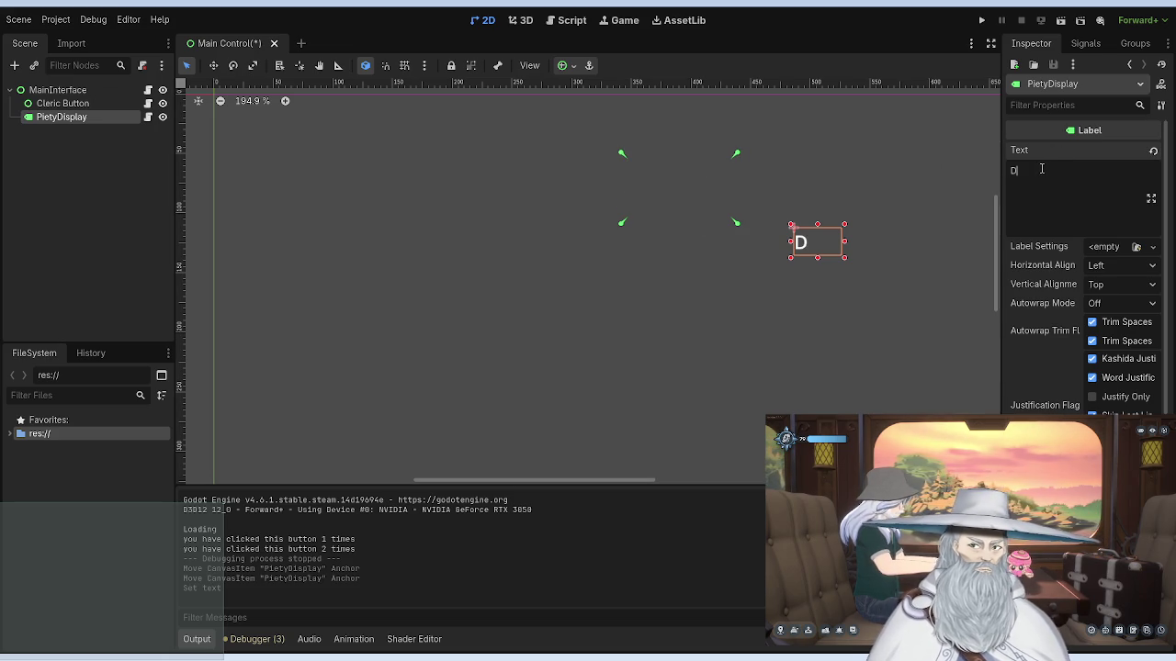
type("isplay")
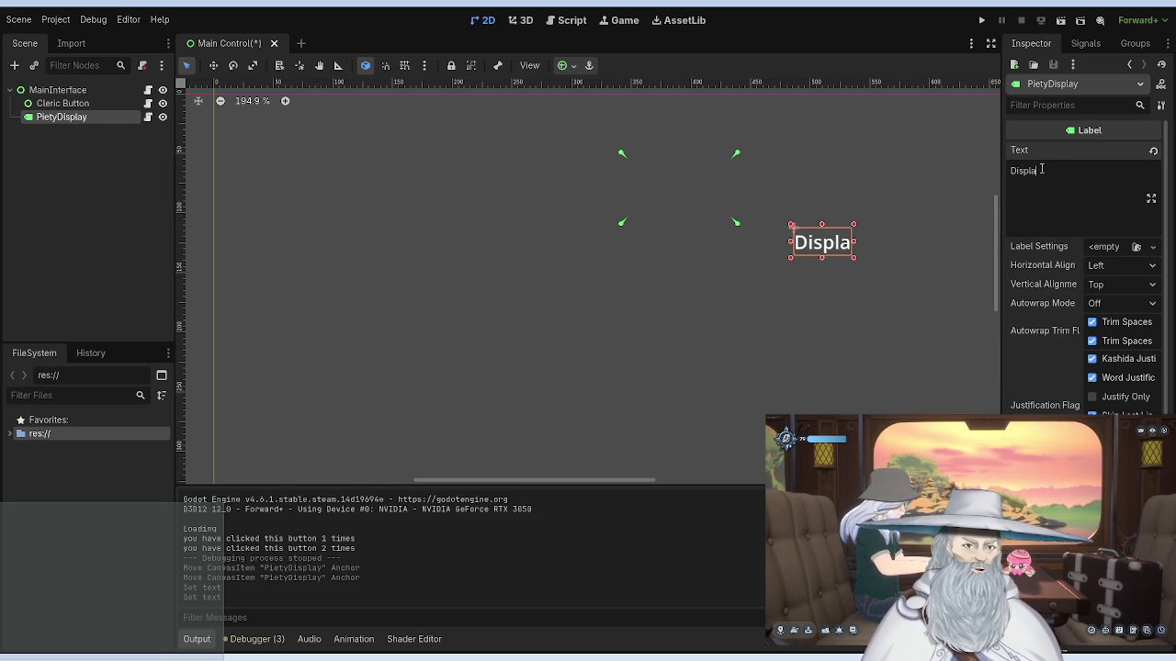
key("BackSpace")
key("BackSpace")
key("BackSpace")
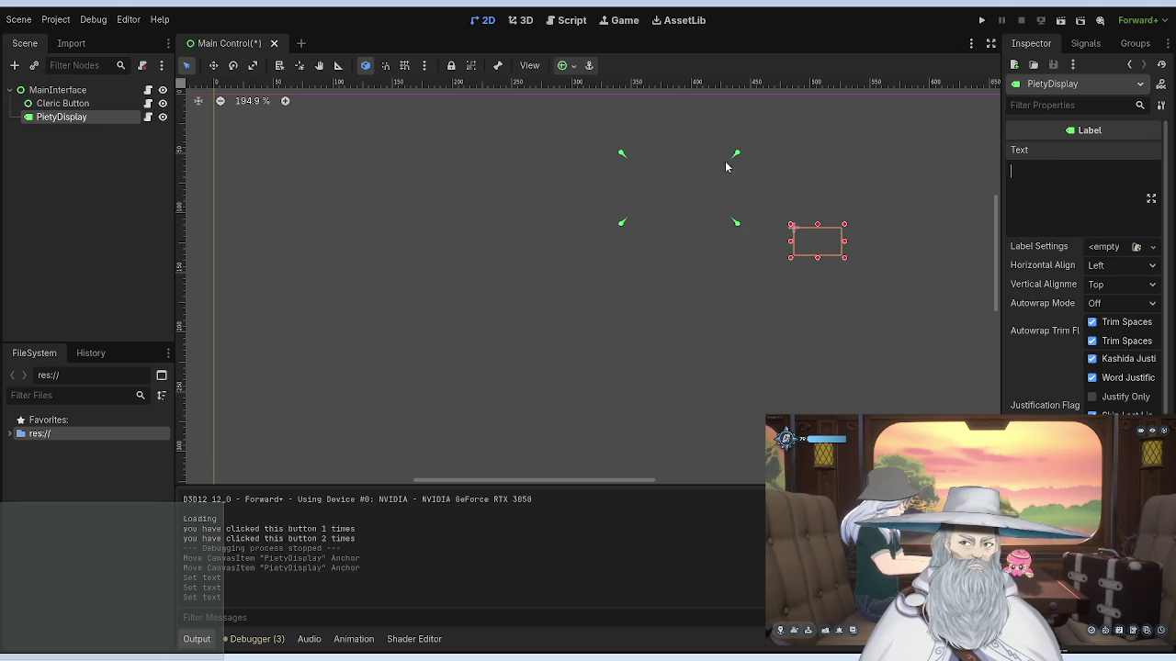
Step: Move the label's anchors toward the canvas origin and reselect the PietyDisplay node
mouse_move(738, 156)
left_mouse_down()
mouse_move(629, 219)
mouse_move(210, 92)
left_mouse_up()
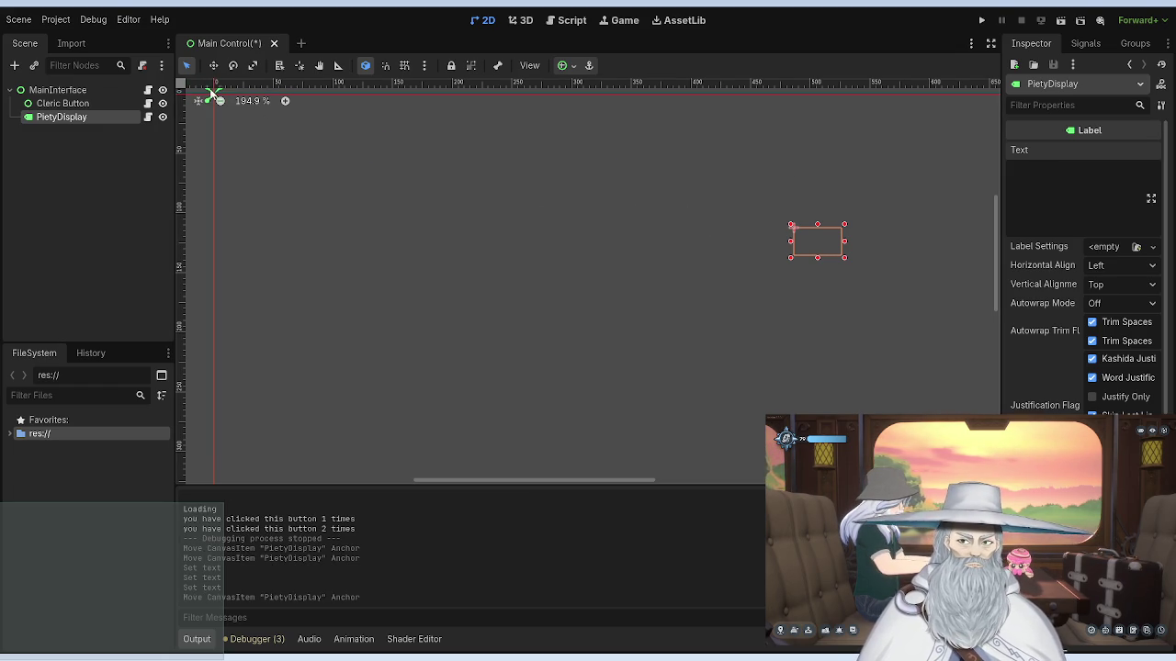
left_click(467, 232)
scroll(467, 232, "down", 5)
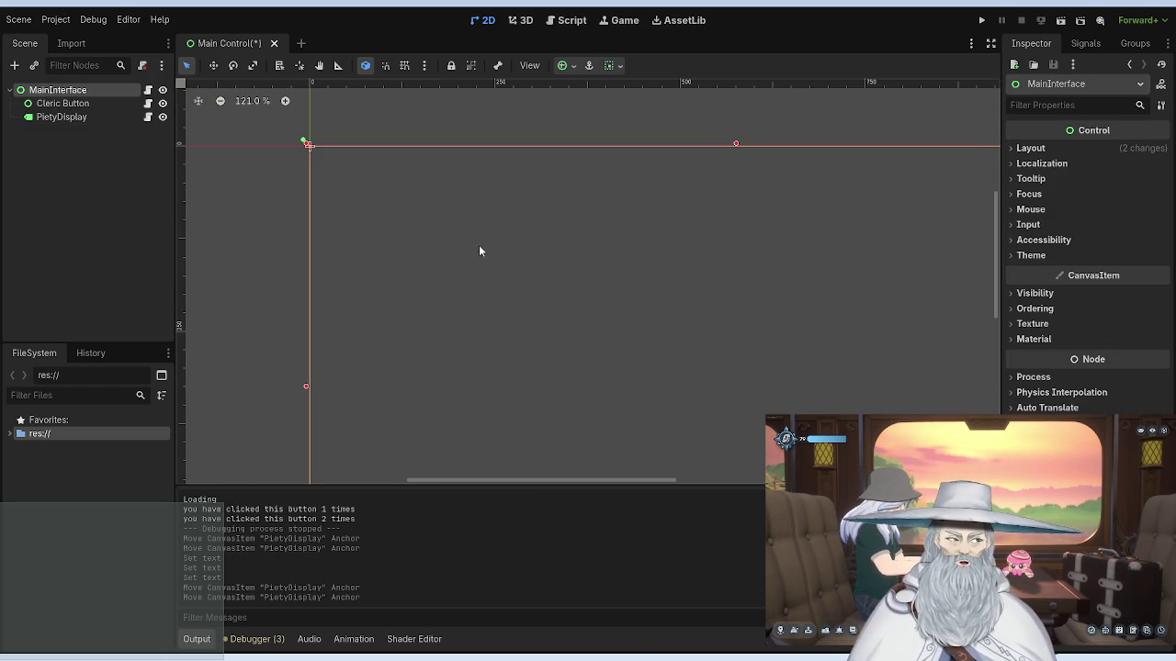
left_click_drag(606, 279, 453, 239)
scroll(493, 229, "down", 7)
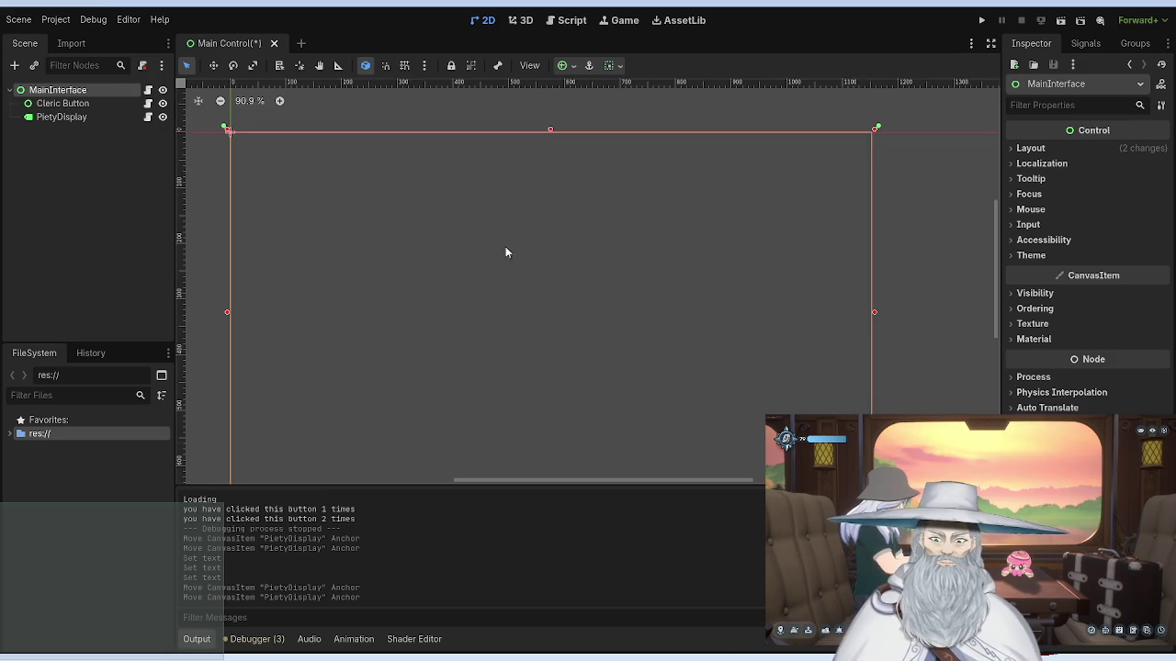
left_click(62, 117)
left_click(50, 104)
left_click(62, 118)
Step: Type 'AAAA' into the label's Text as a test, then erase it
scroll(514, 220, "up", 12)
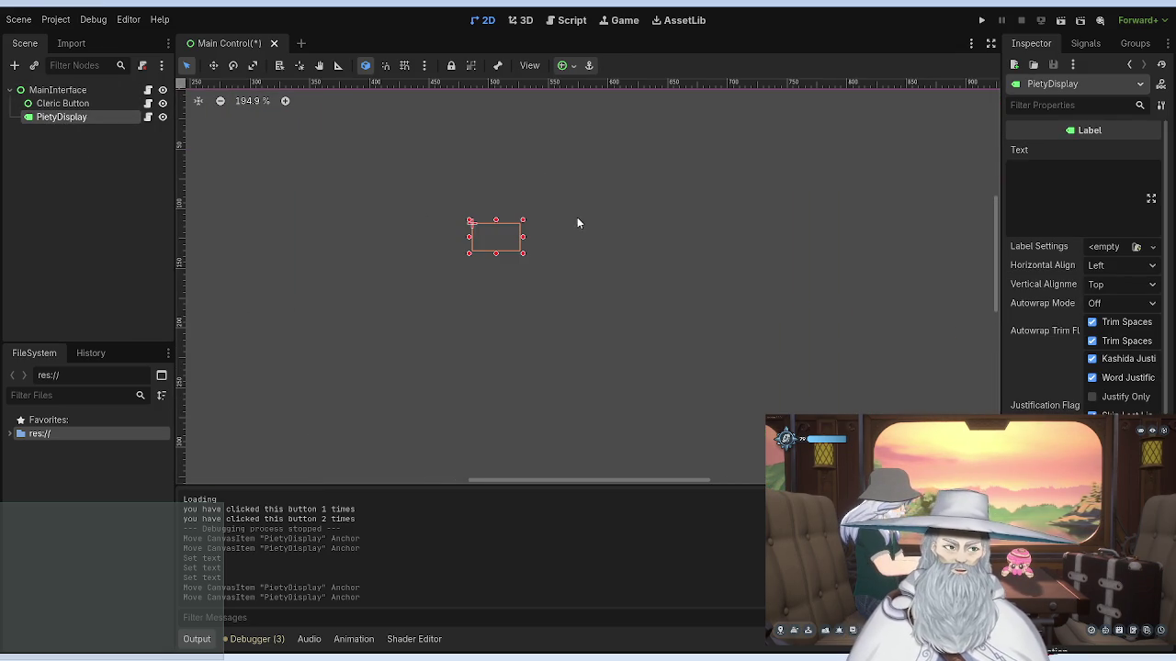
left_click(1009, 198)
type("AAAA")
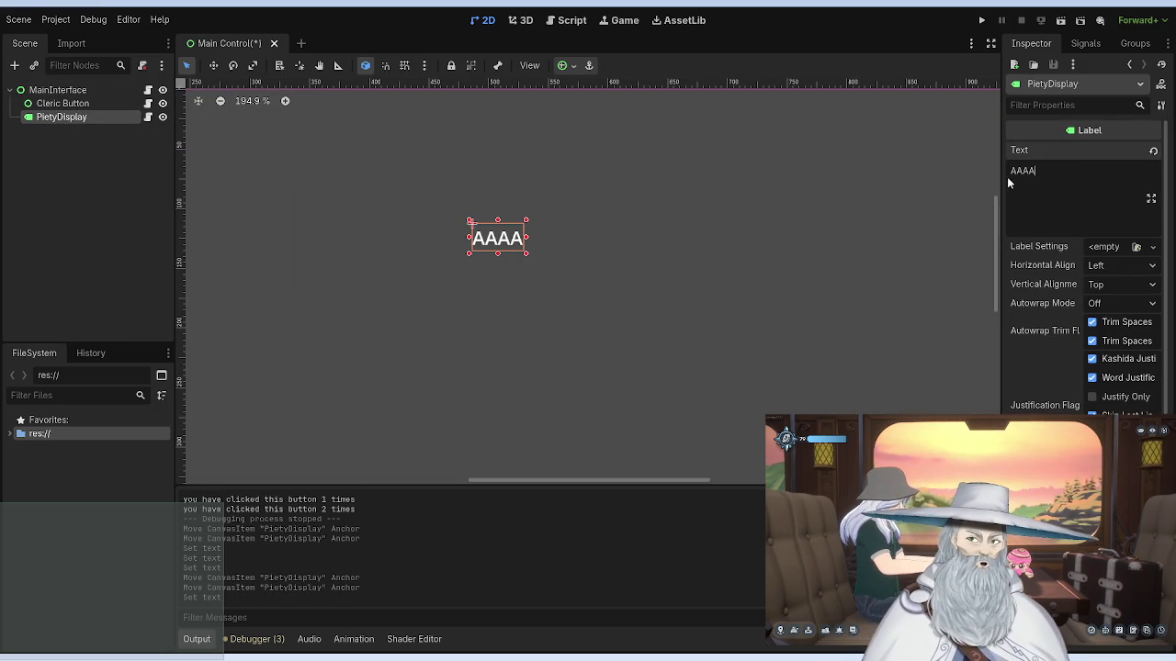
key("BackSpace")
key("BackSpace")
key("BackSpace")
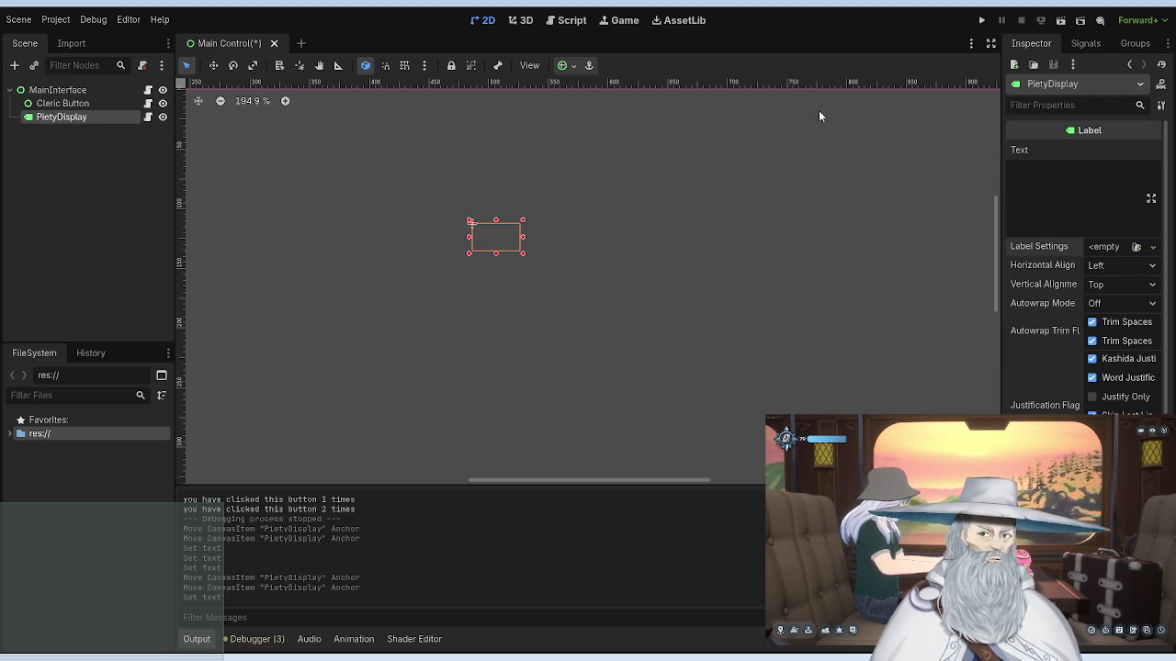
Step: Create a new LabelSettings for the label, inspect it, clear it, then reopen Pietydisplay.gd
left_click(1105, 251)
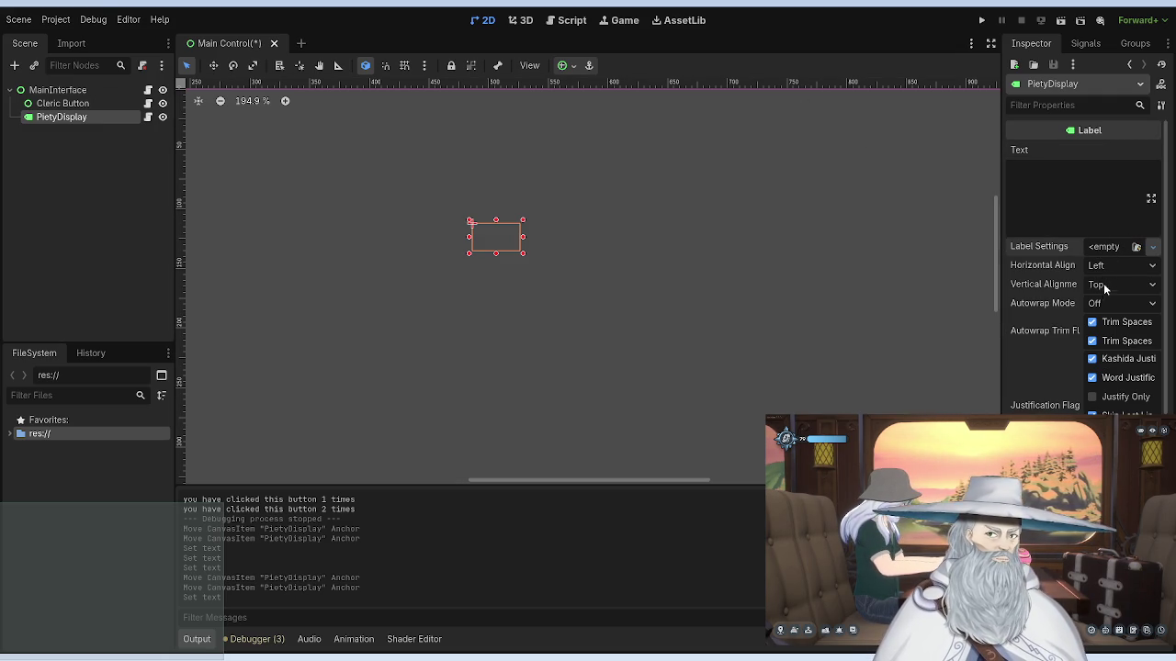
left_click(1103, 282)
left_click(1109, 244)
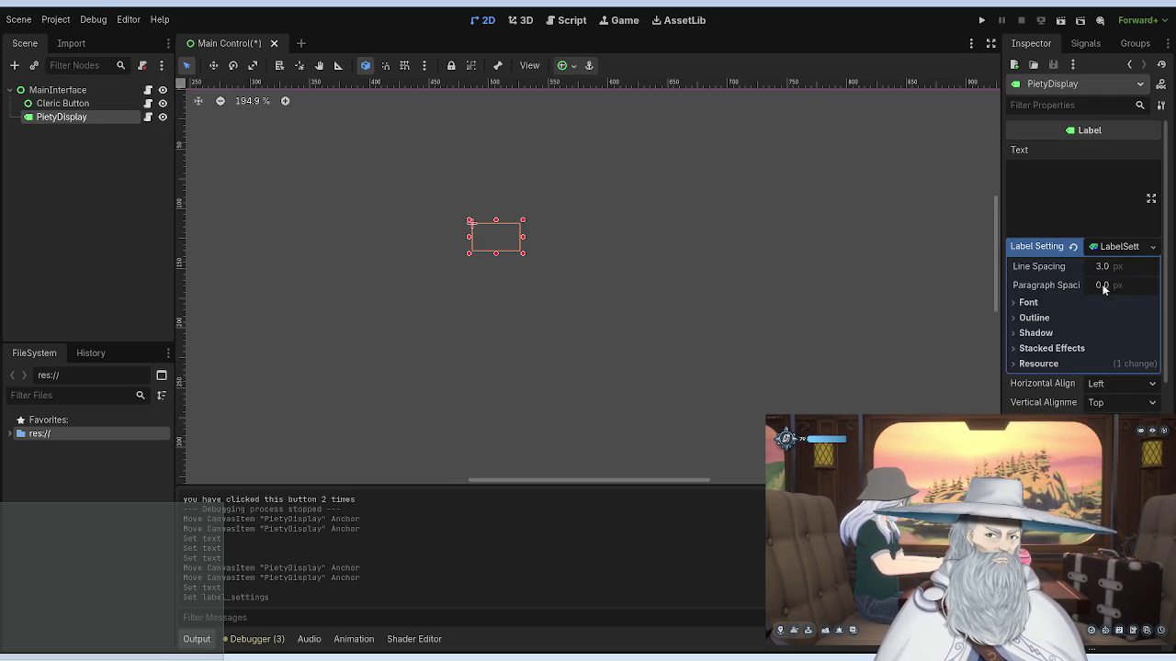
left_click(1110, 247)
left_click(1111, 246)
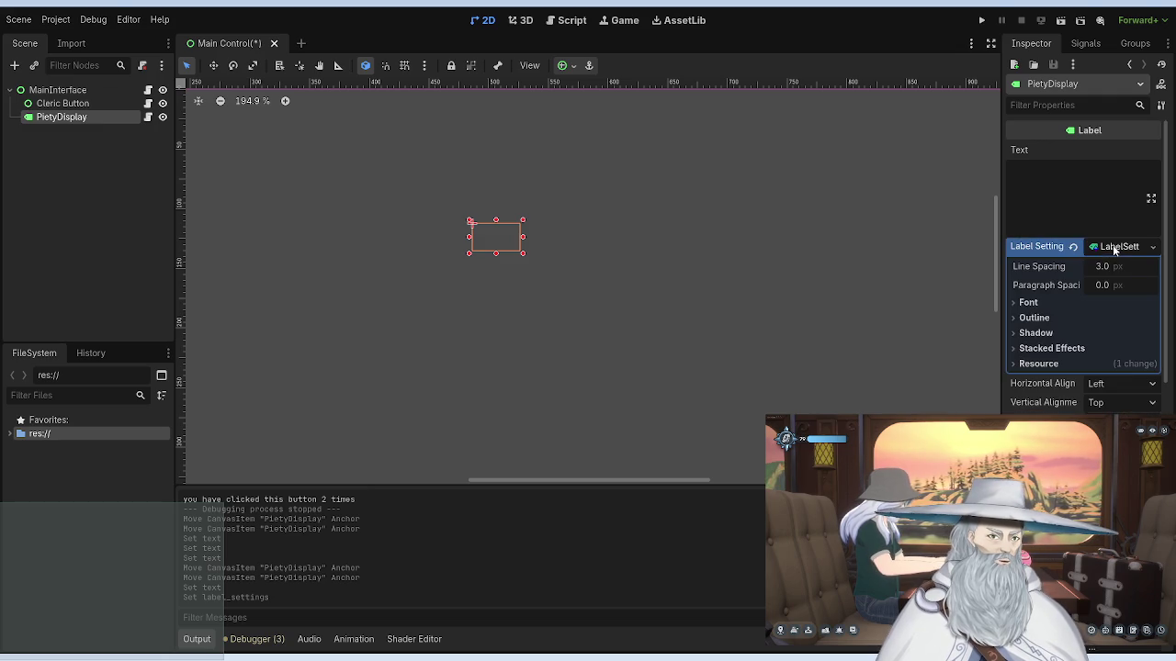
left_click(1072, 248)
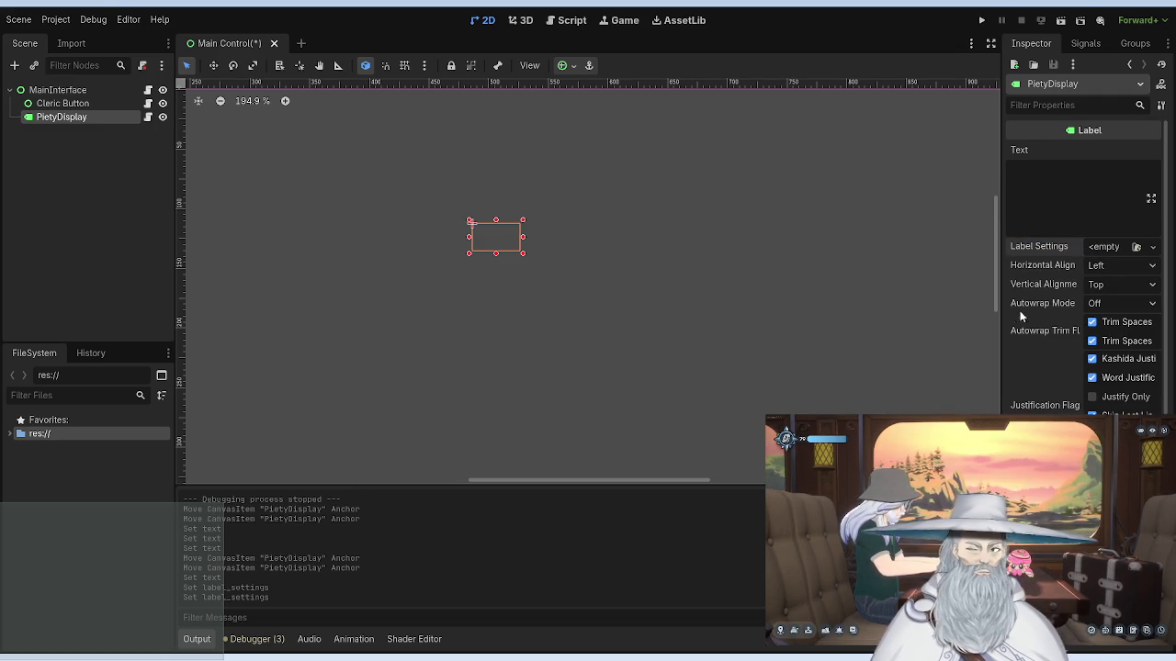
scroll(1022, 317, "down", 5)
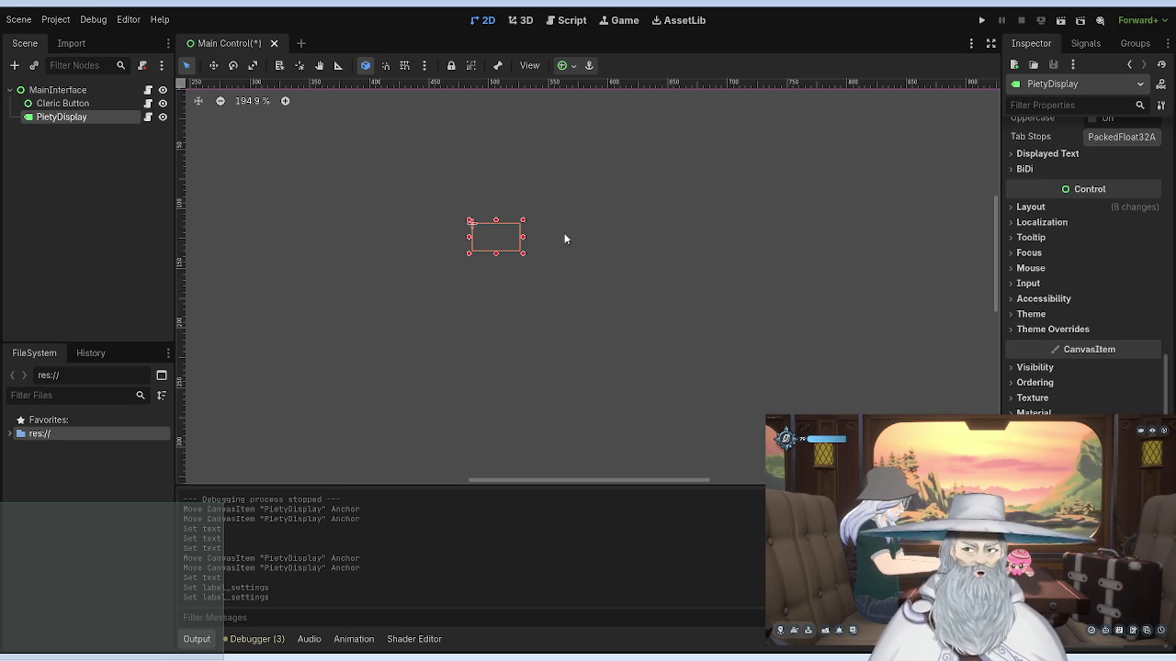
left_click(148, 116)
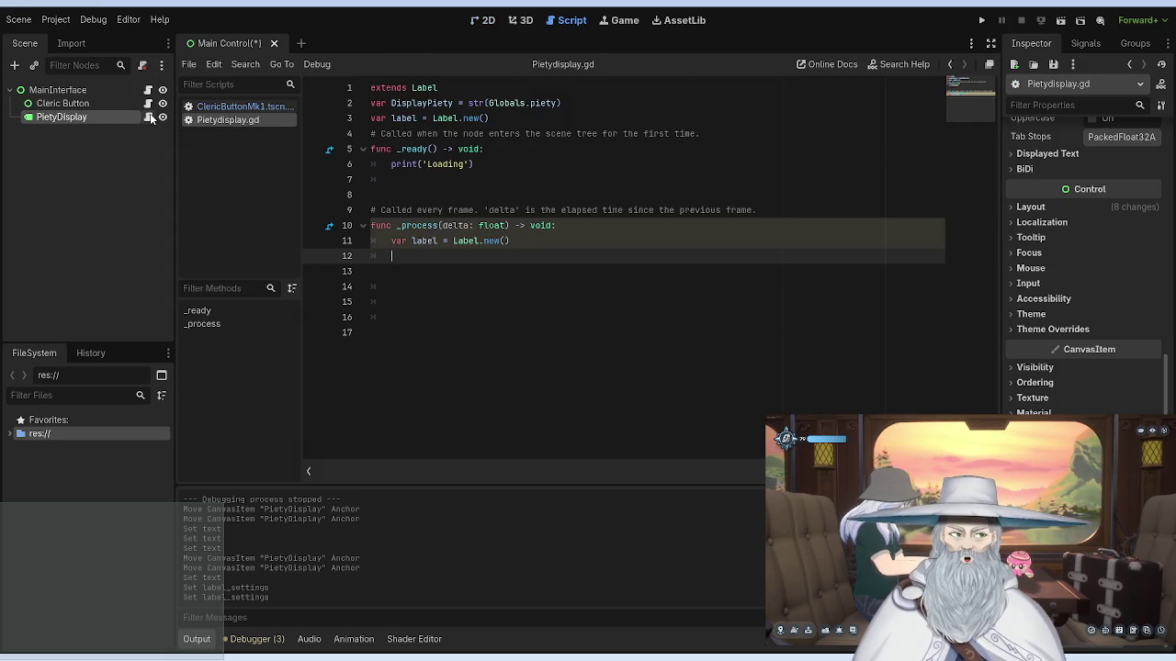
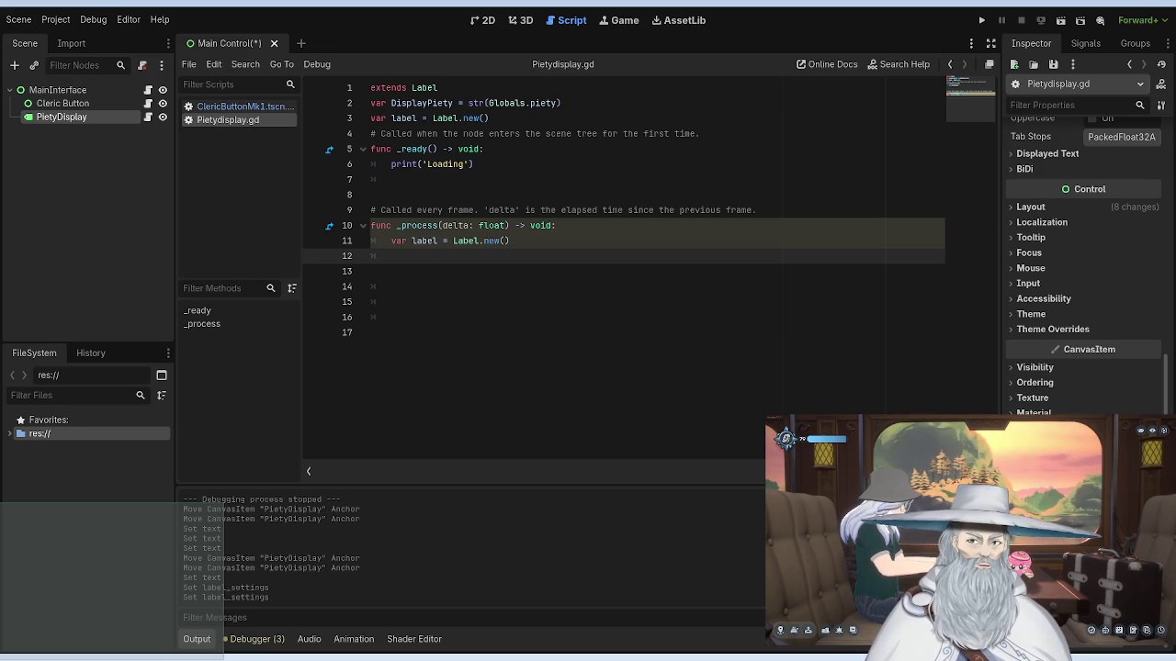
Step: Add replace_by(label) on line 12, save the script, and test-run then stop the game
type("replay")
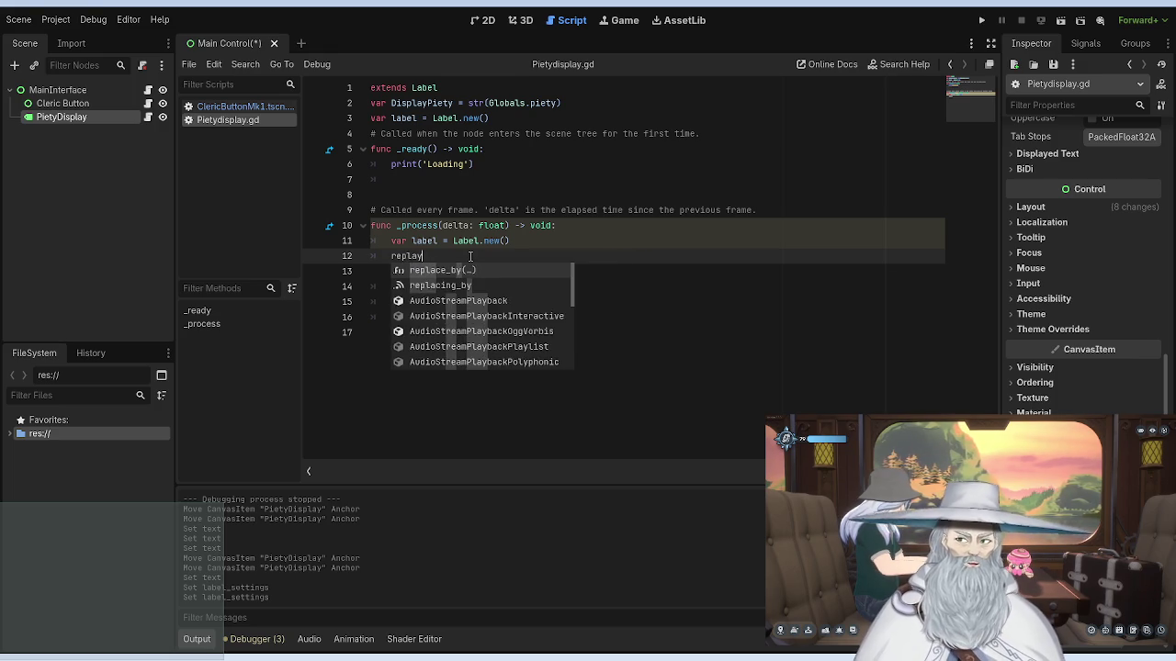
key("Return")
type("abel")
left_click(559, 209)
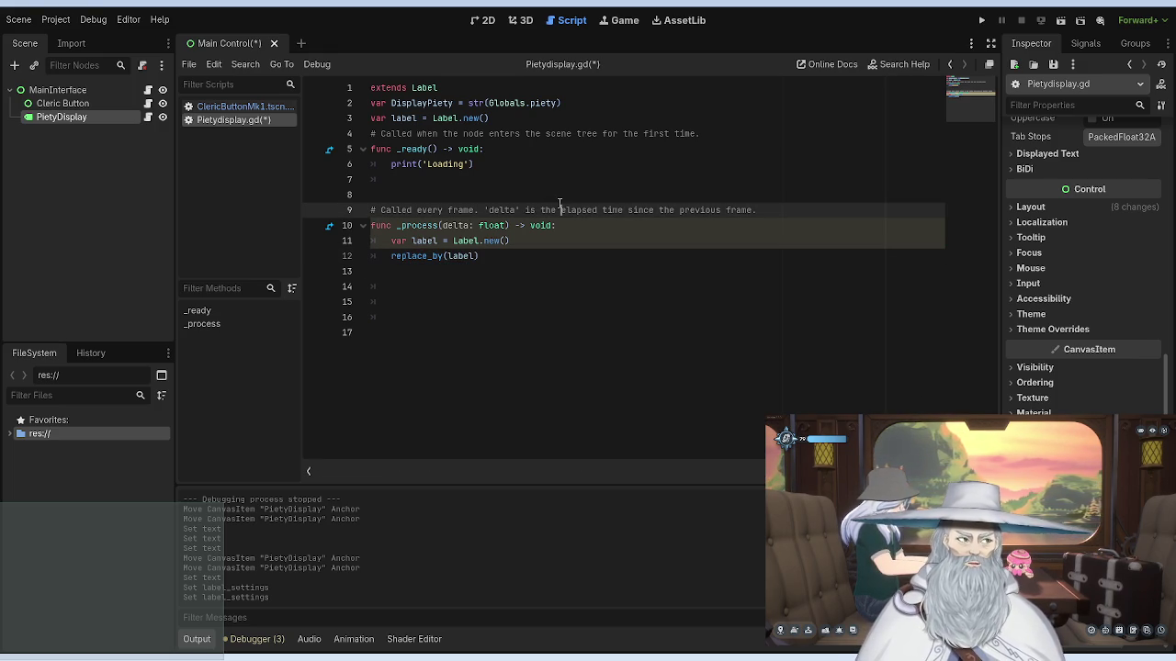
key("ctrl+s")
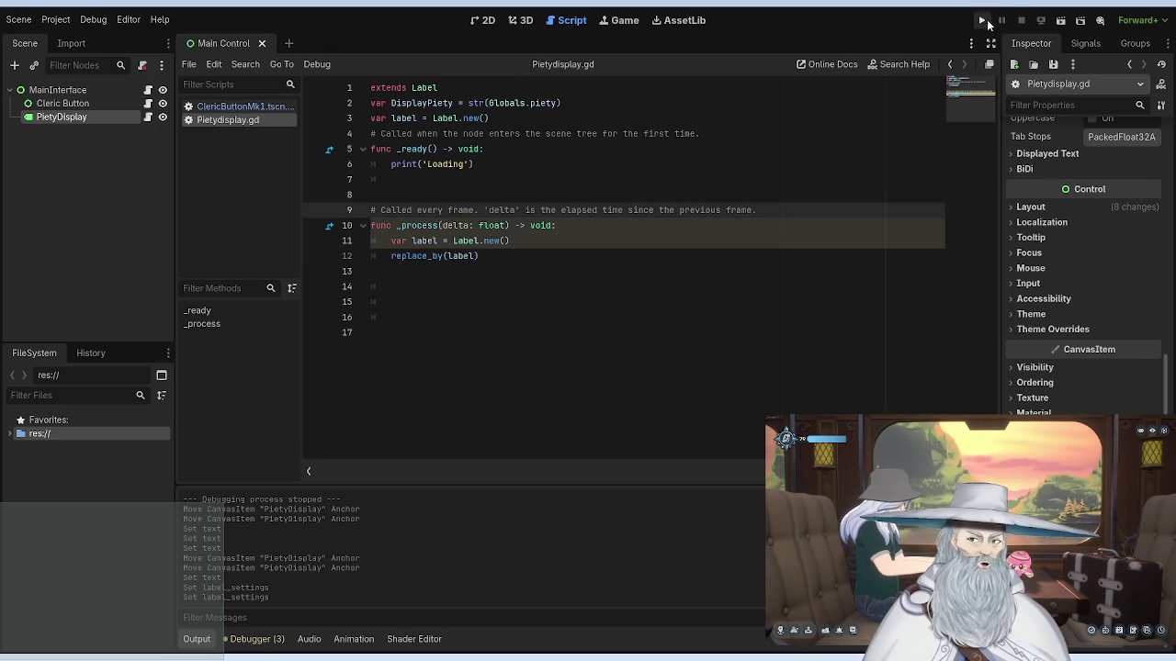
left_click(984, 21)
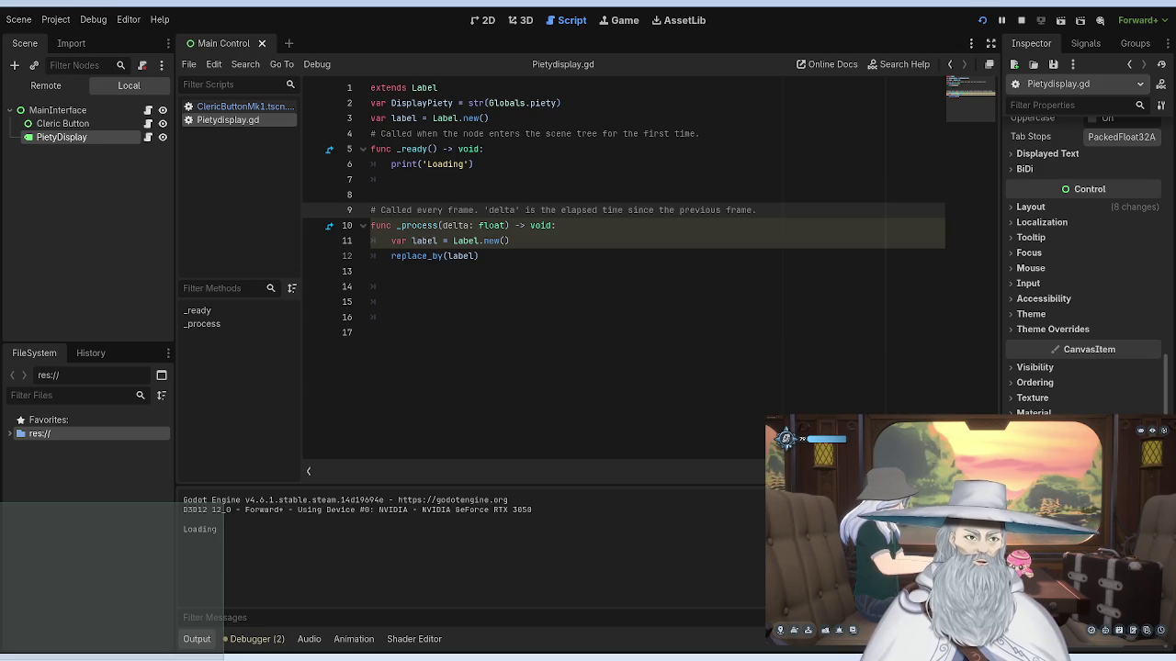
key("F8")
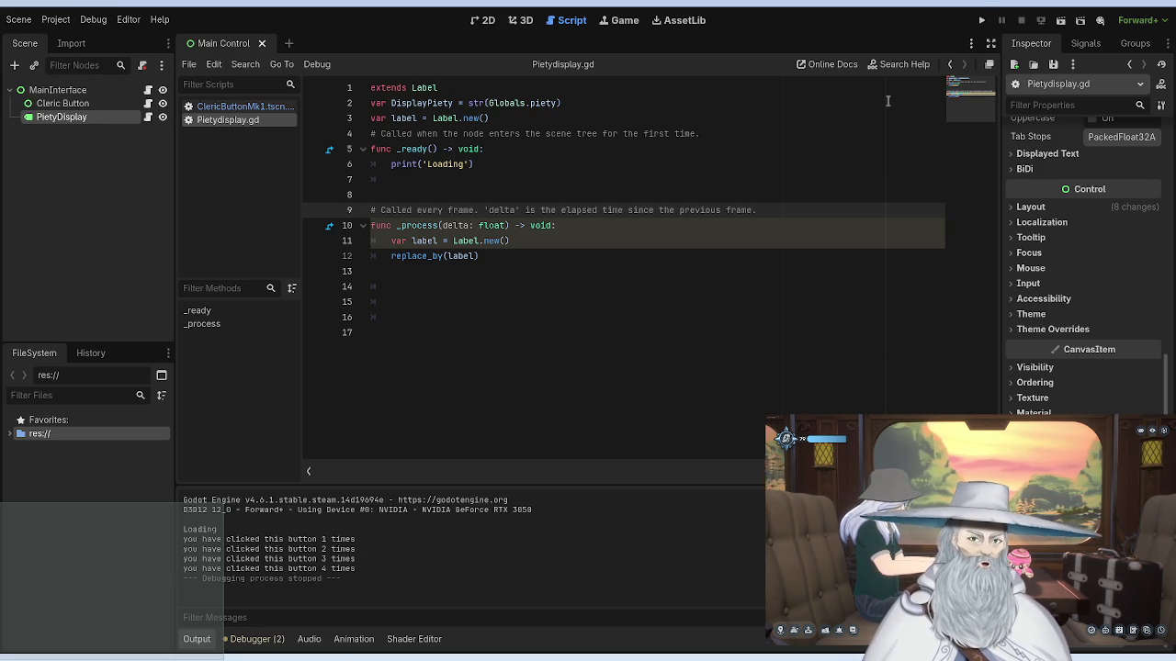
Step: Insert add_child(label) above the replace_by call and run the game again
left_click(526, 240)
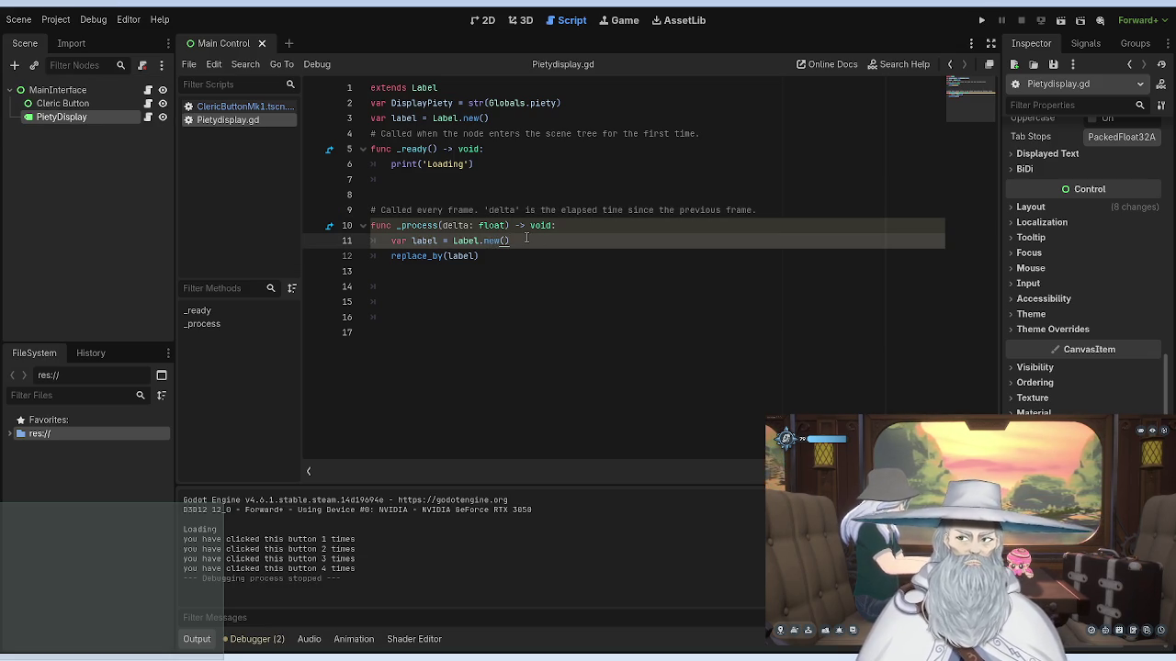
key("Return")
type("add_chi")
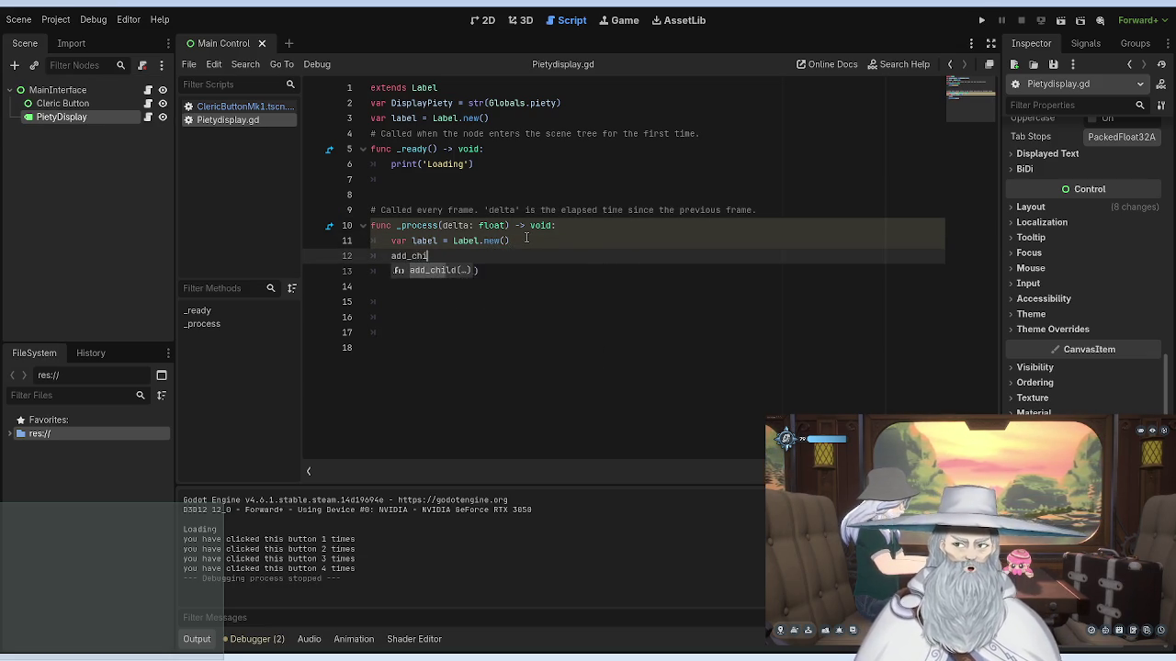
key("Return")
type("ab")
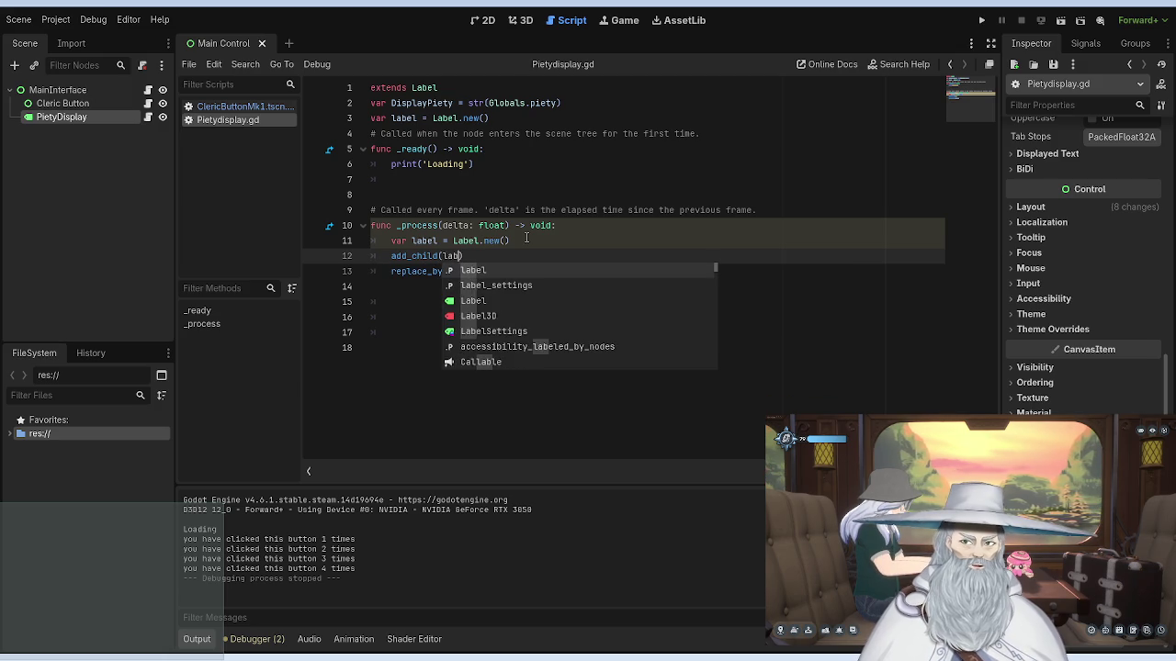
type("el)")
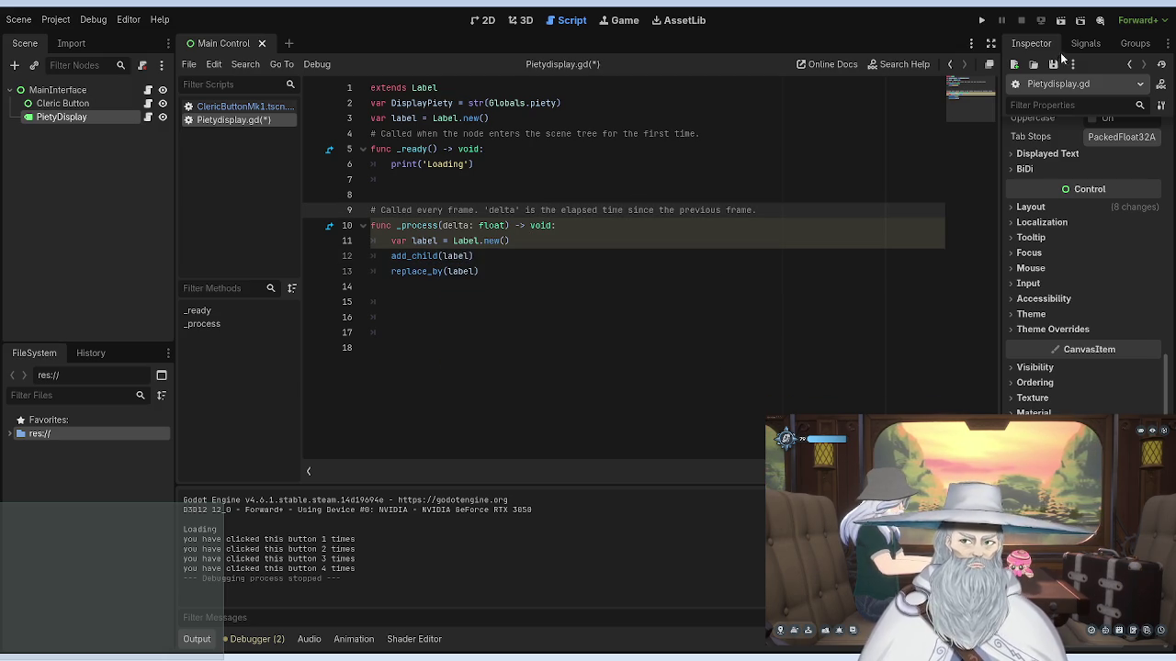
left_click(981, 19)
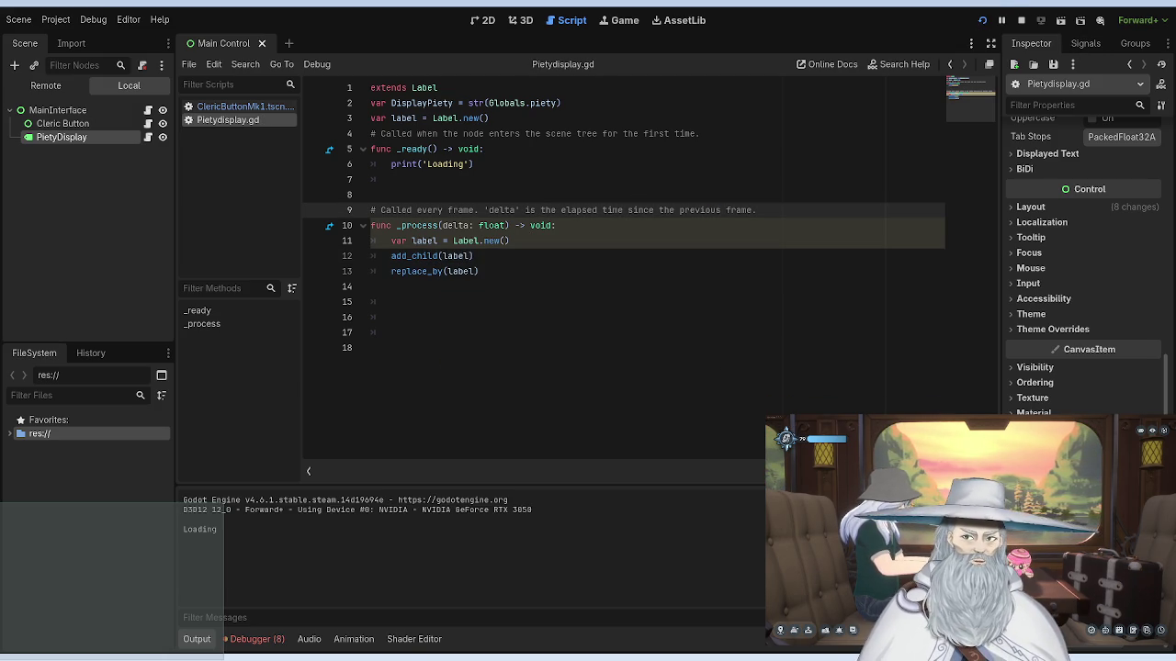
Step: Delete the replace_by(label) line and test-run the game without it
left_click_drag(501, 272, 392, 272)
key("BackSpace")
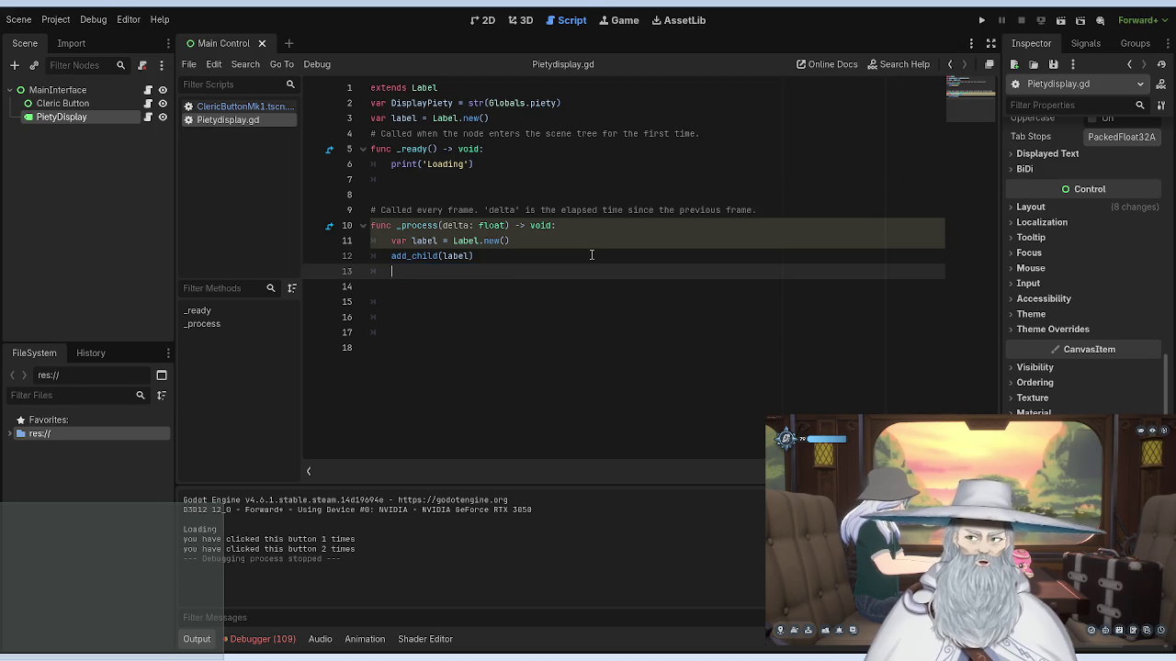
key("BackSpace")
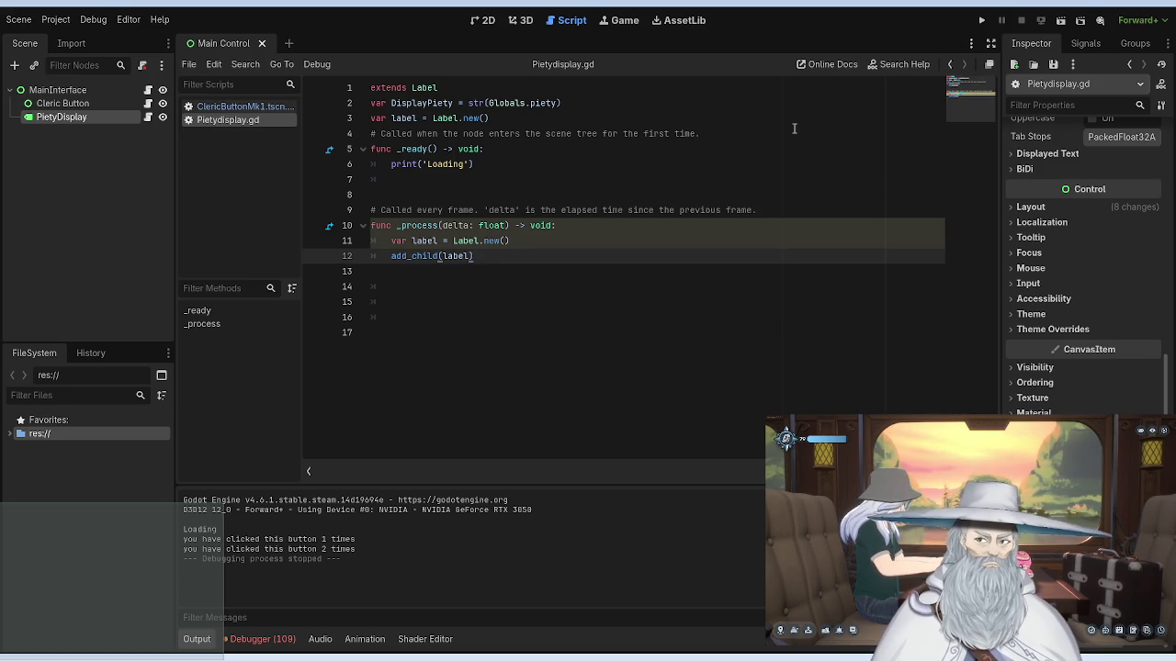
left_click(982, 20)
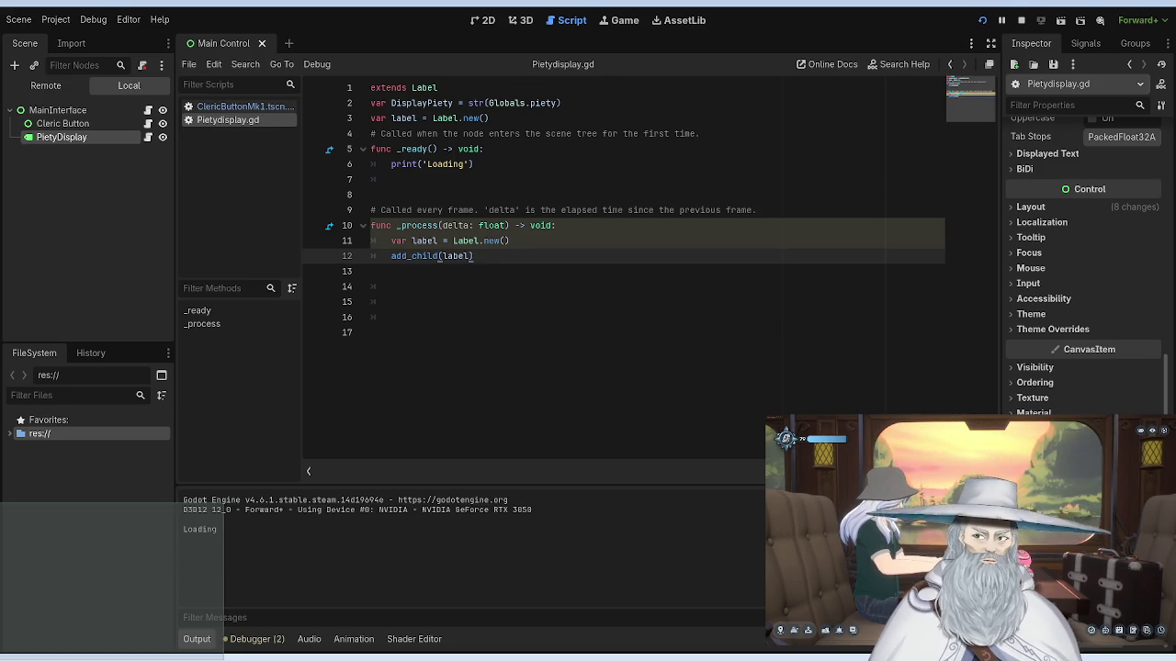
key("F8")
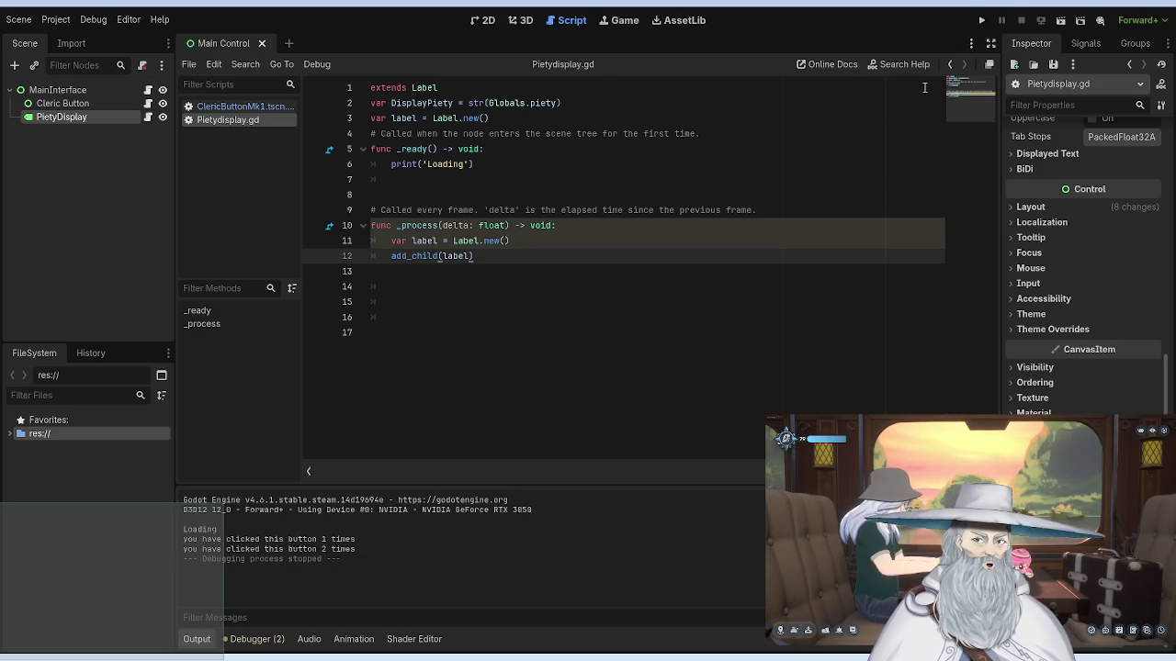
Step: Remove the Label creation code on line 11, rerun, and check the Debugger for errors
left_click_drag(512, 241, 389, 240)
key("BackSpace")
key("BackSpace")
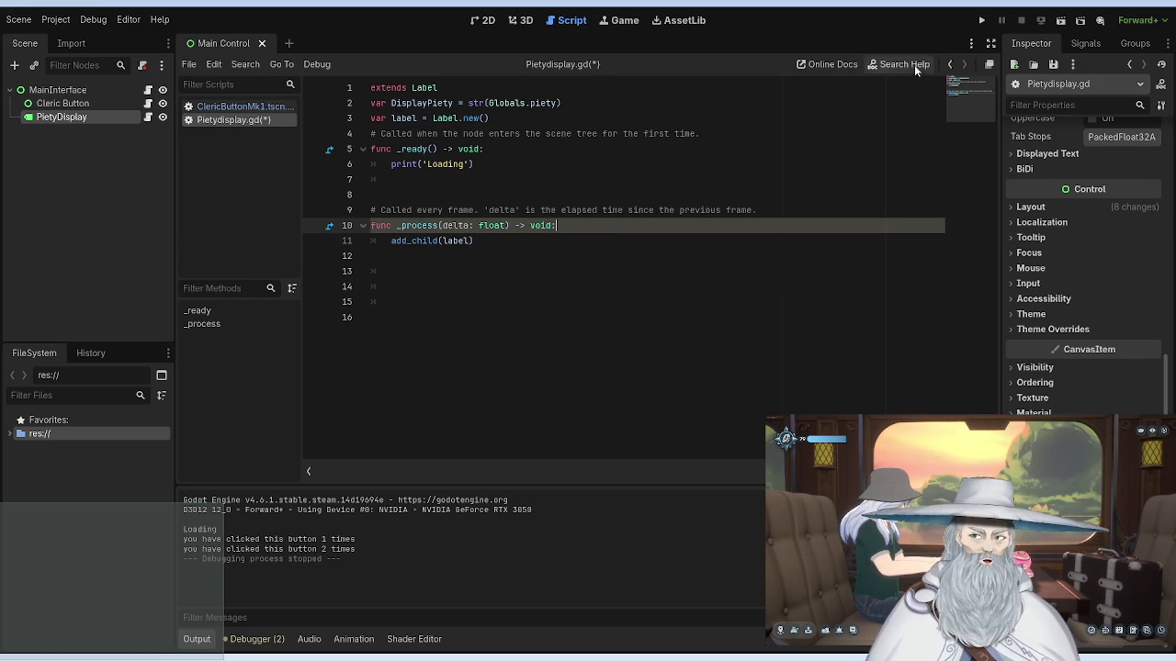
left_click(983, 19)
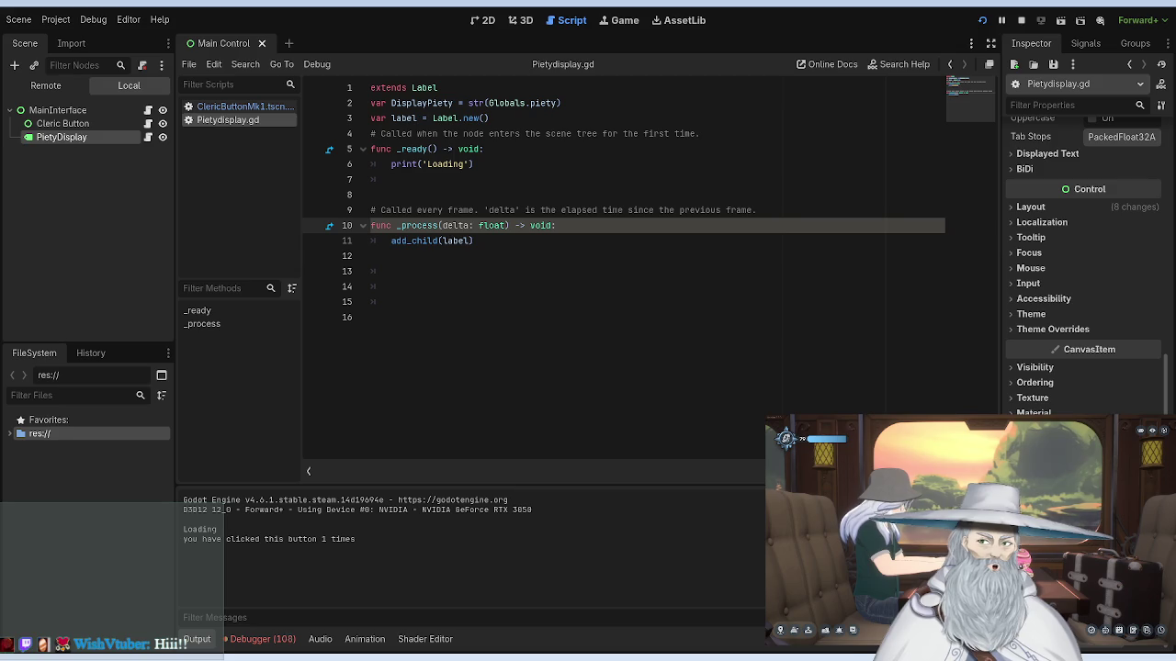
key("F8")
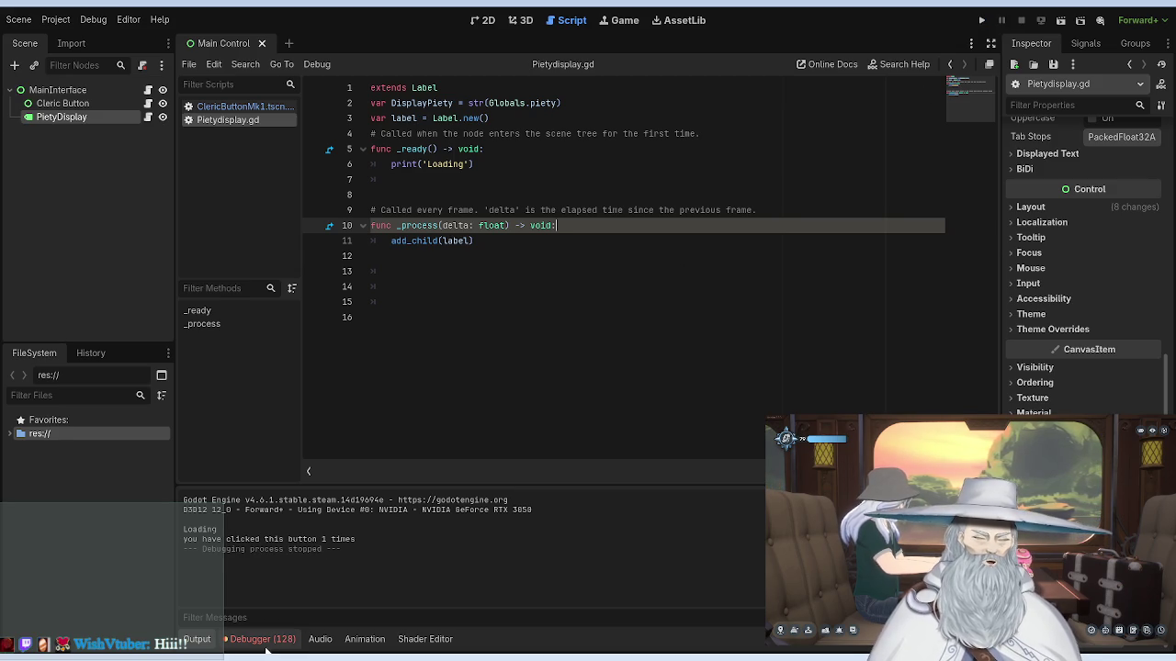
left_click(265, 641)
left_click(217, 636)
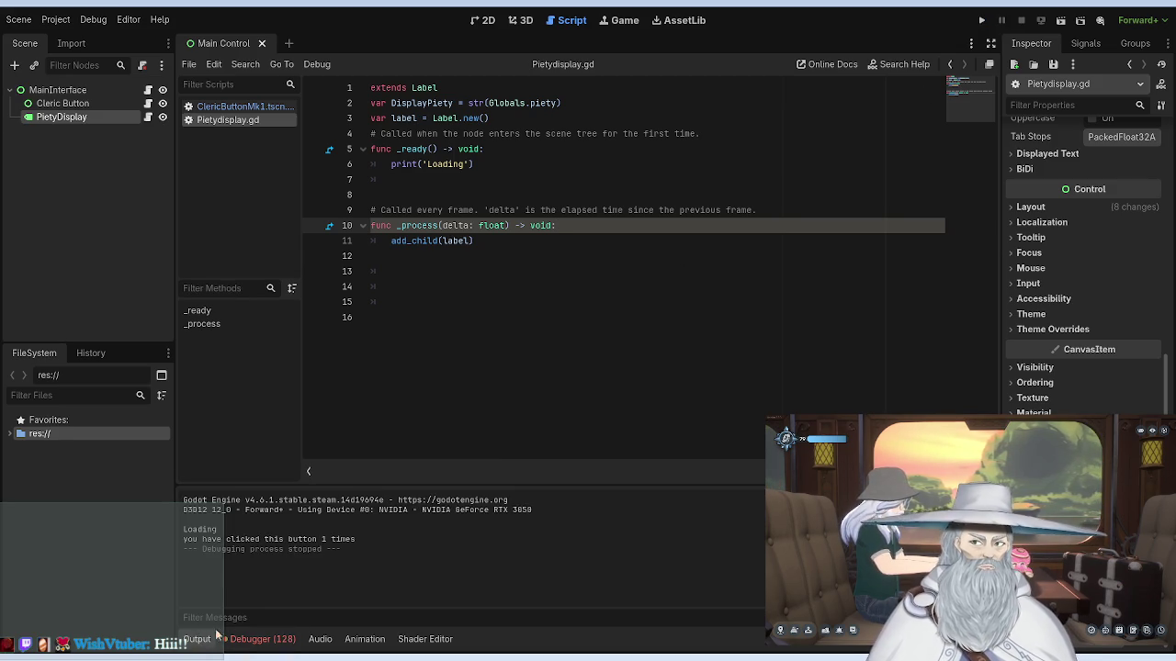
Step: Undo edits back to the label.text version of the script, save it, and run
key("ctrl+z")
key("ctrl+z")
key("ctrl+z")
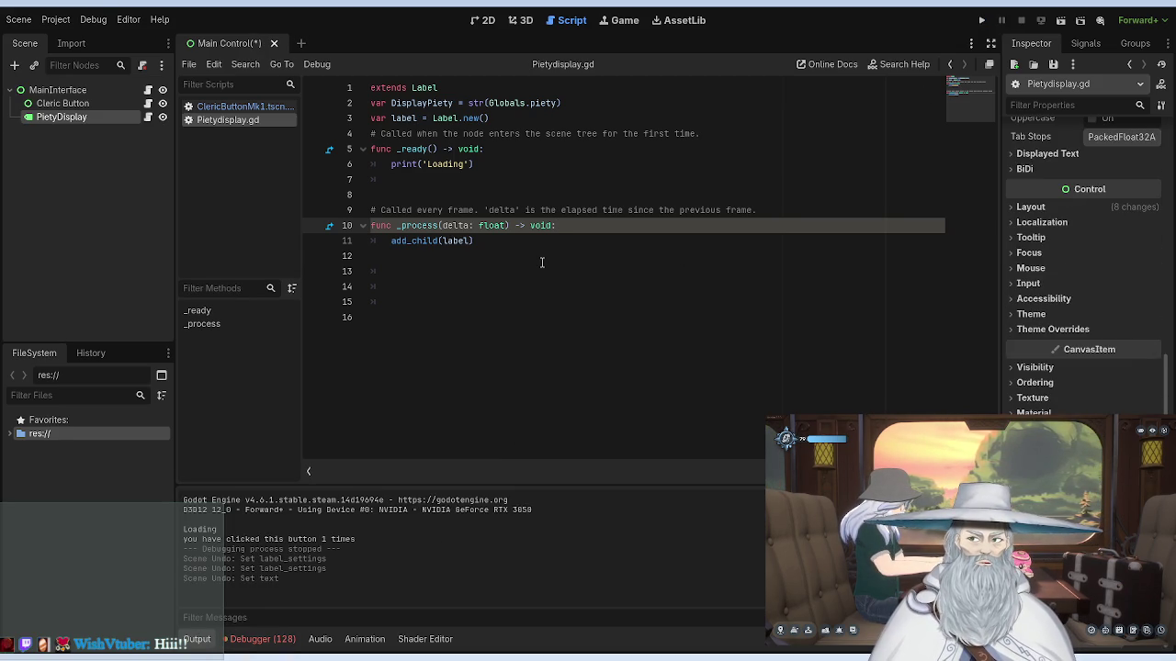
left_click(525, 267)
key("ctrl+z")
key("ctrl+z")
key("ctrl+z")
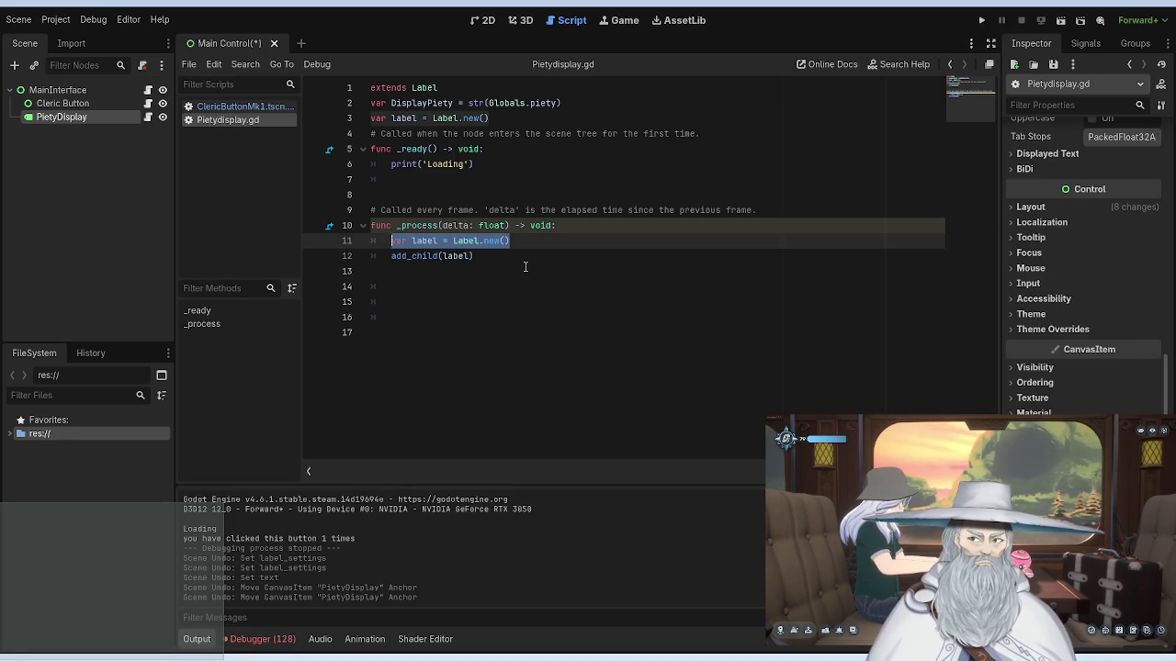
key("ctrl+z")
key("ctrl+z")
key("ctrl+z")
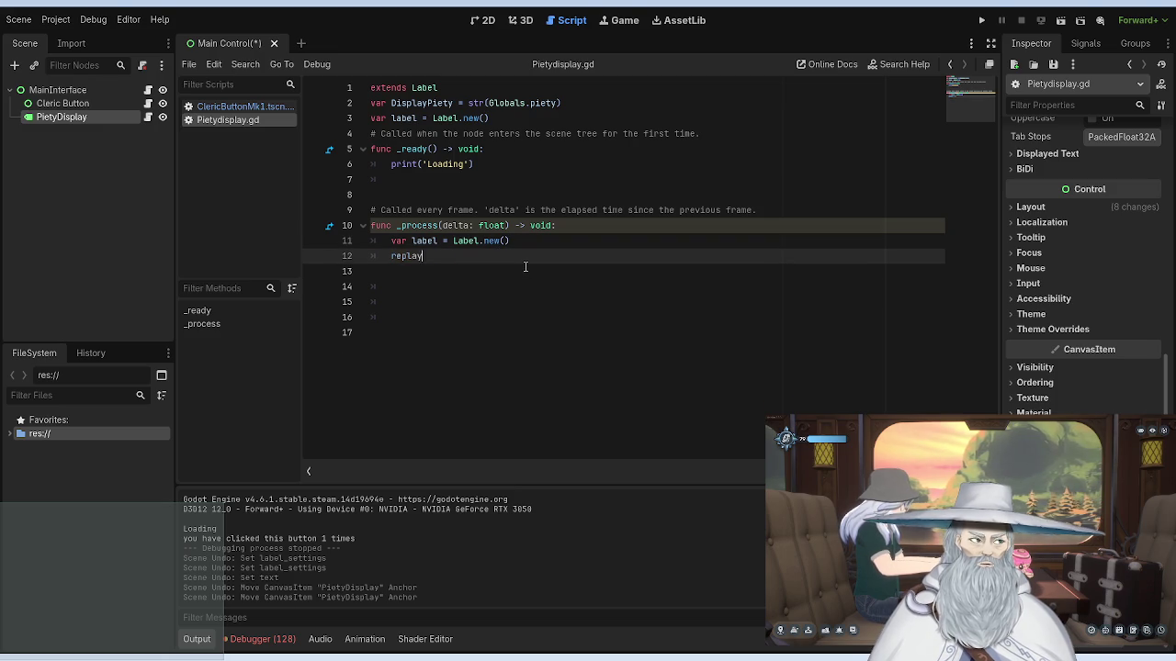
key("ctrl+z")
key("ctrl+z")
key("ctrl+z")
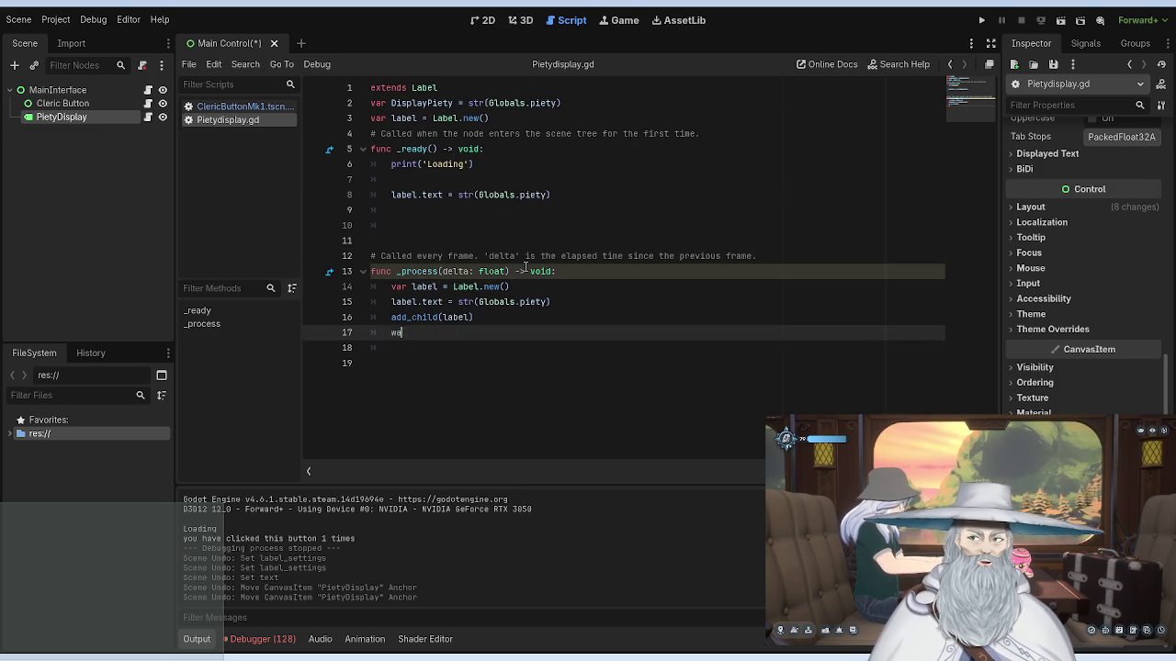
key("ctrl+z")
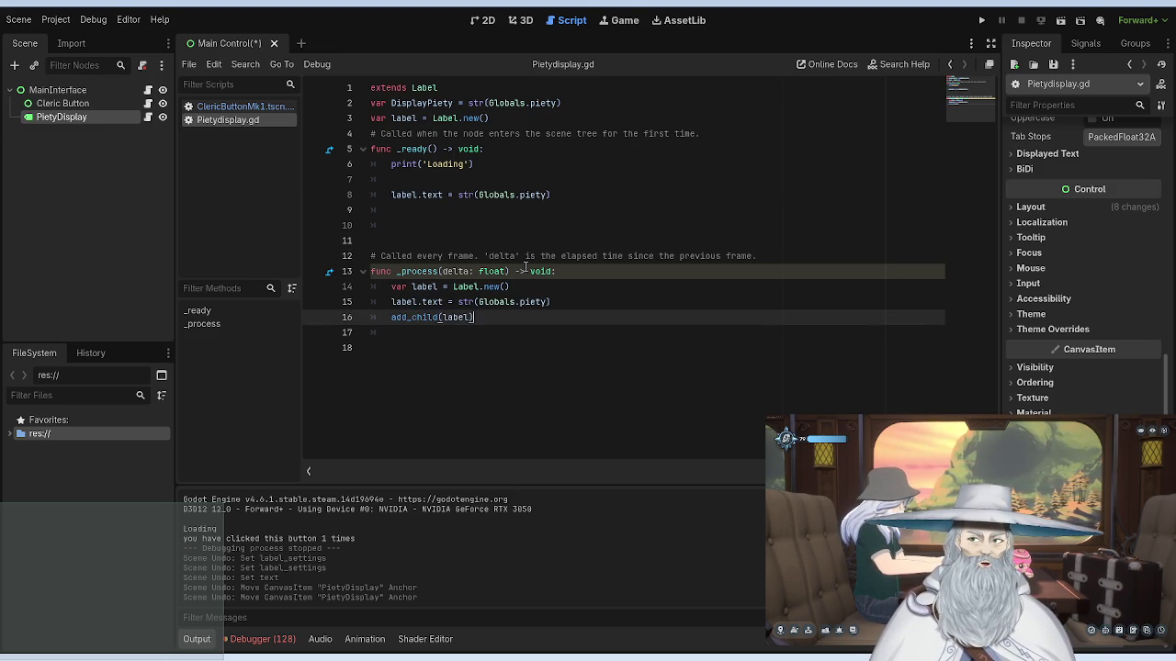
key("ctrl+s")
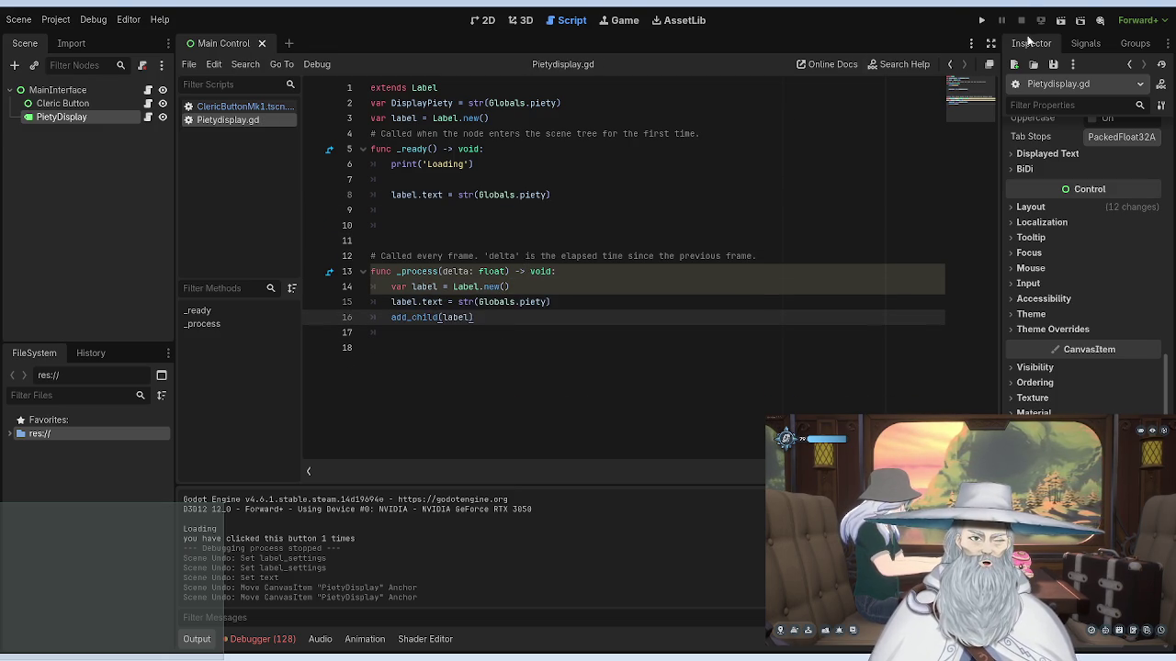
left_click(981, 21)
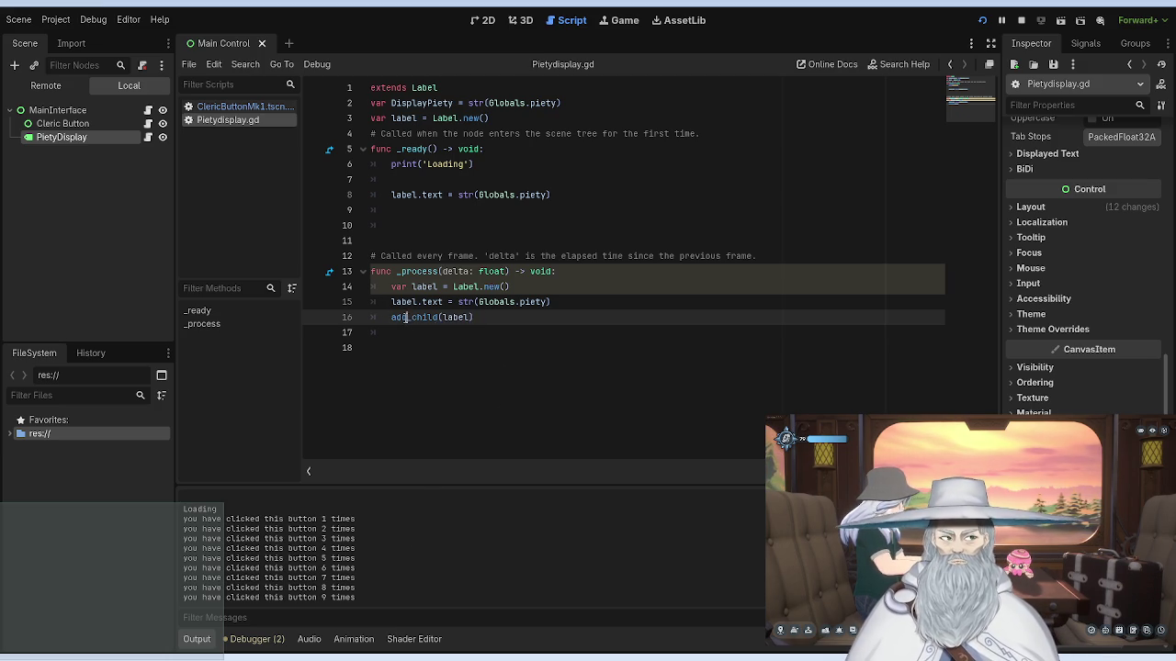
Step: Change line 16's add_child call to update_child
key("BackSpace")
key("BackSpace")
key("BackSpace")
type("update")
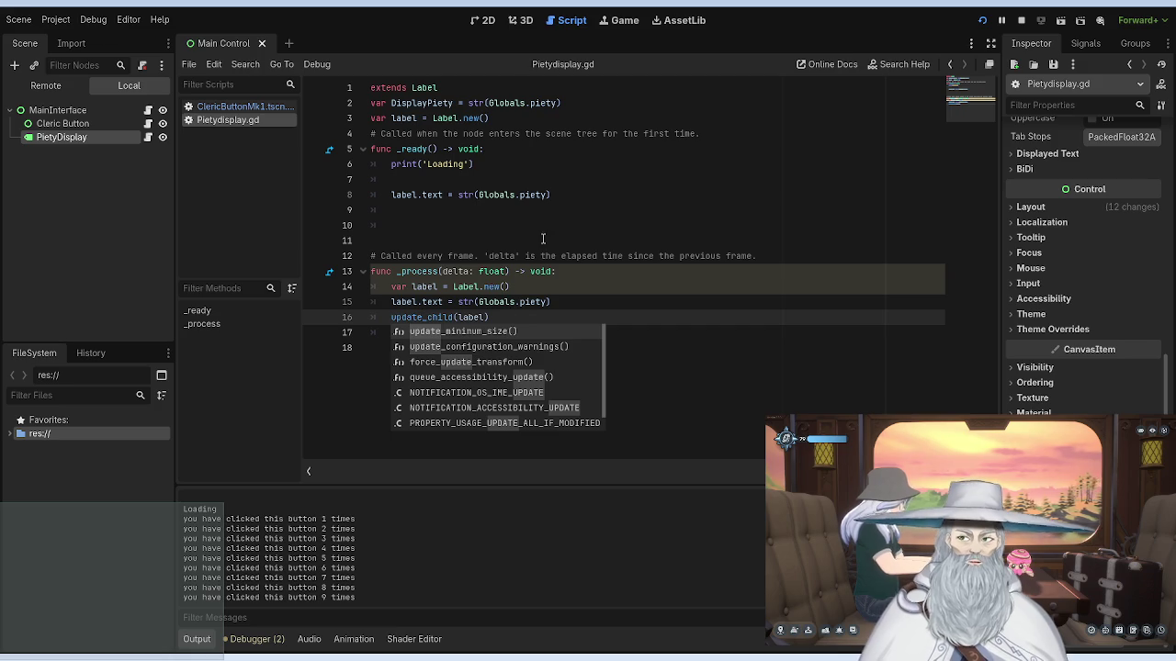
left_click(543, 239)
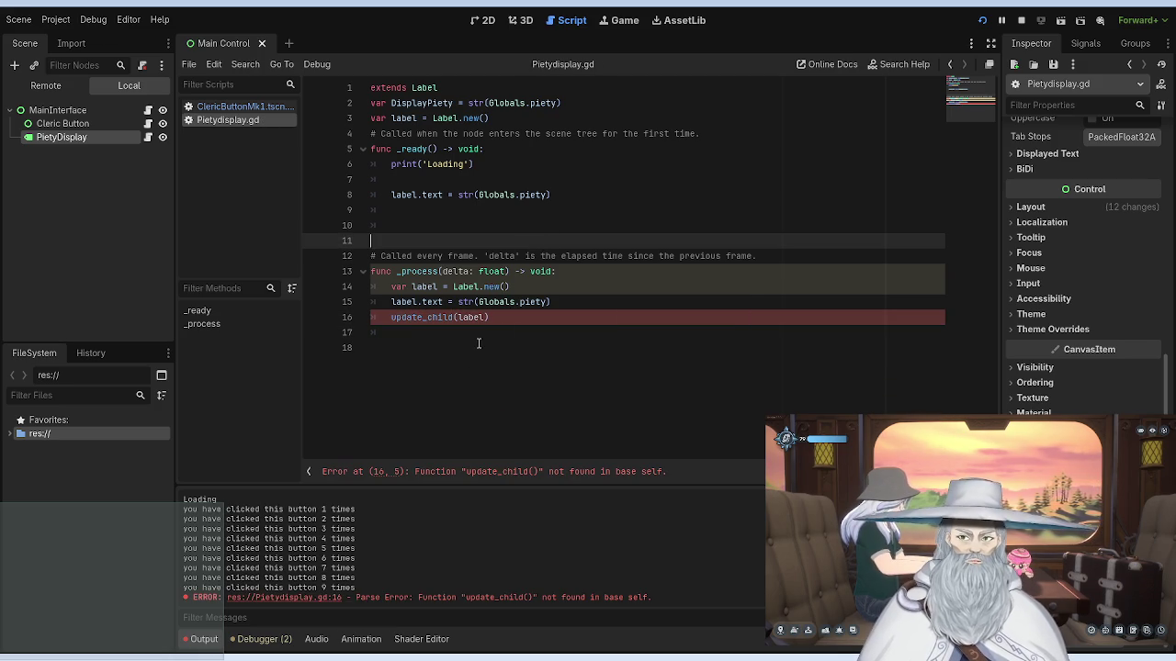
Step: Try replace_child instead, then strip the prefix, leaving _child(label) with a not-found error
left_click(423, 317)
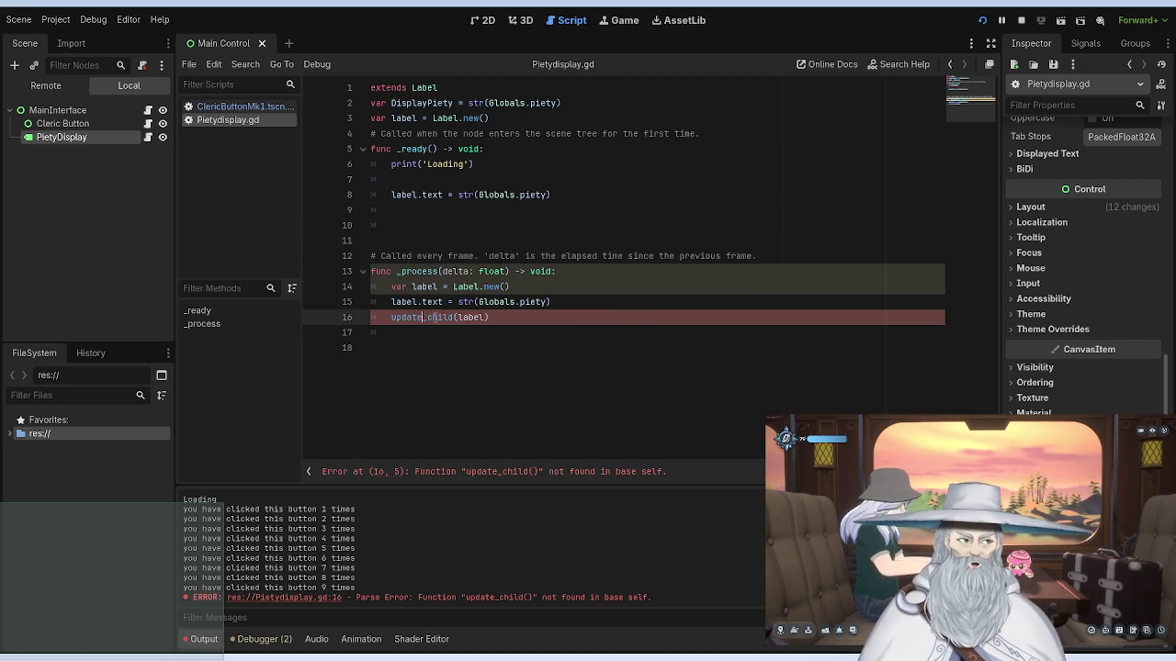
key("BackSpace")
key("BackSpace")
key("BackSpace")
type("replace")
key("Right")
key("Right")
key("Right")
key("Right")
key("Right")
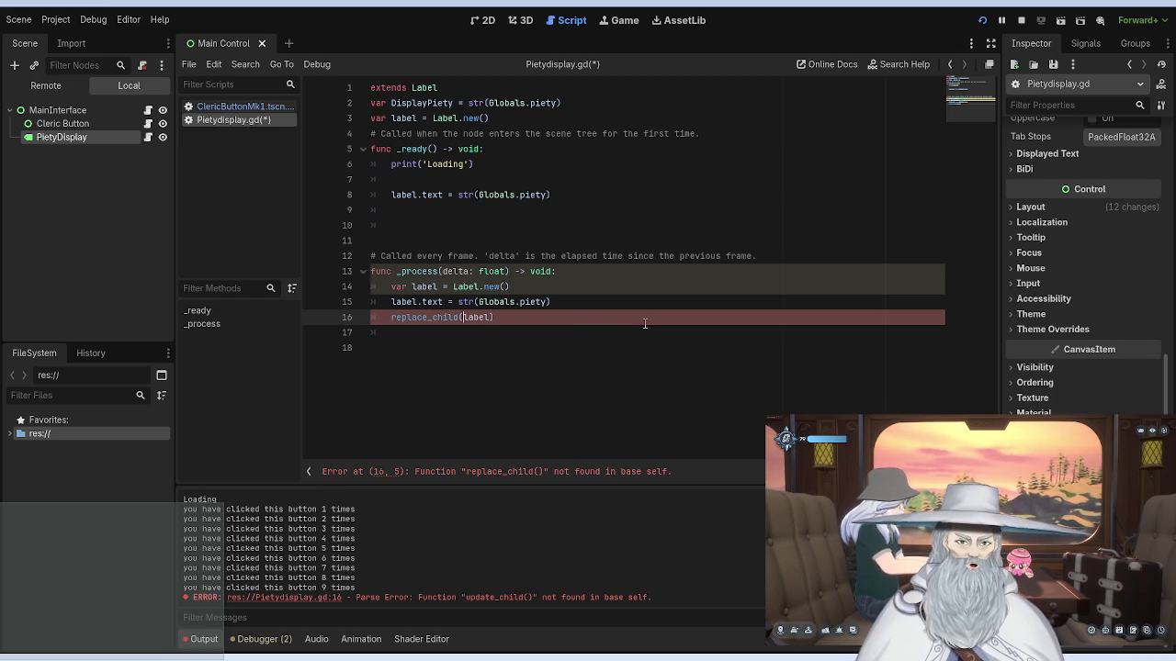
key("Delete")
key("Delete")
key("BackSpace")
key("BackSpace")
key("BackSpace")
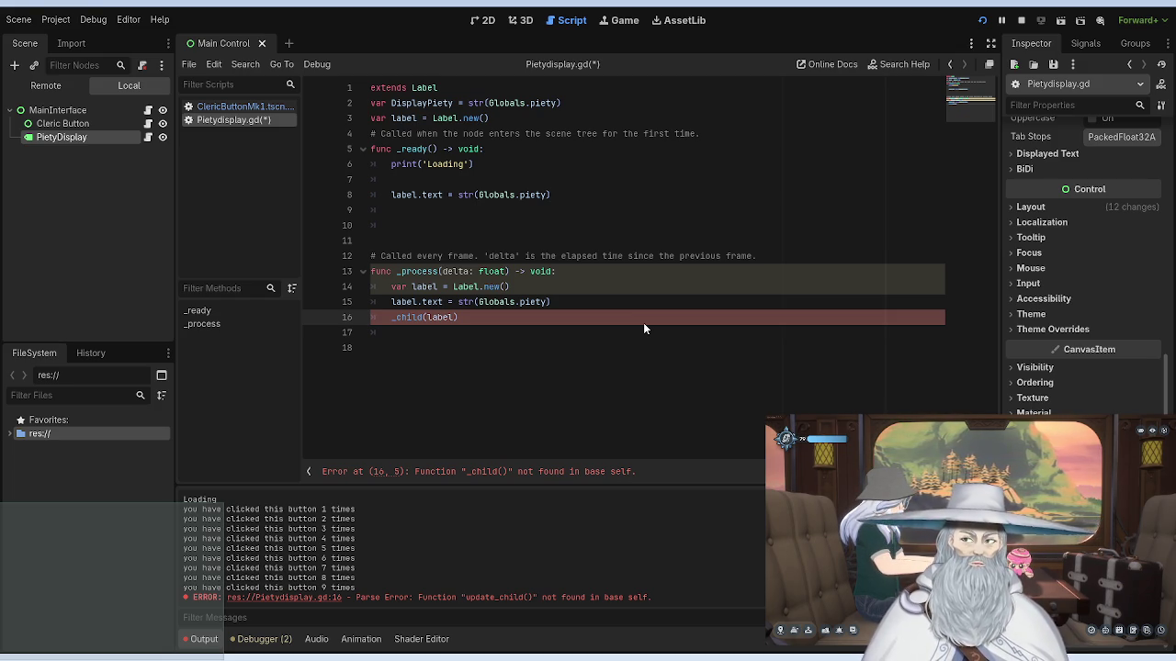
Step: Replace the broken _child(label) call with a partial String label = Gl declaration
left_click_drag(473, 319, 391, 317)
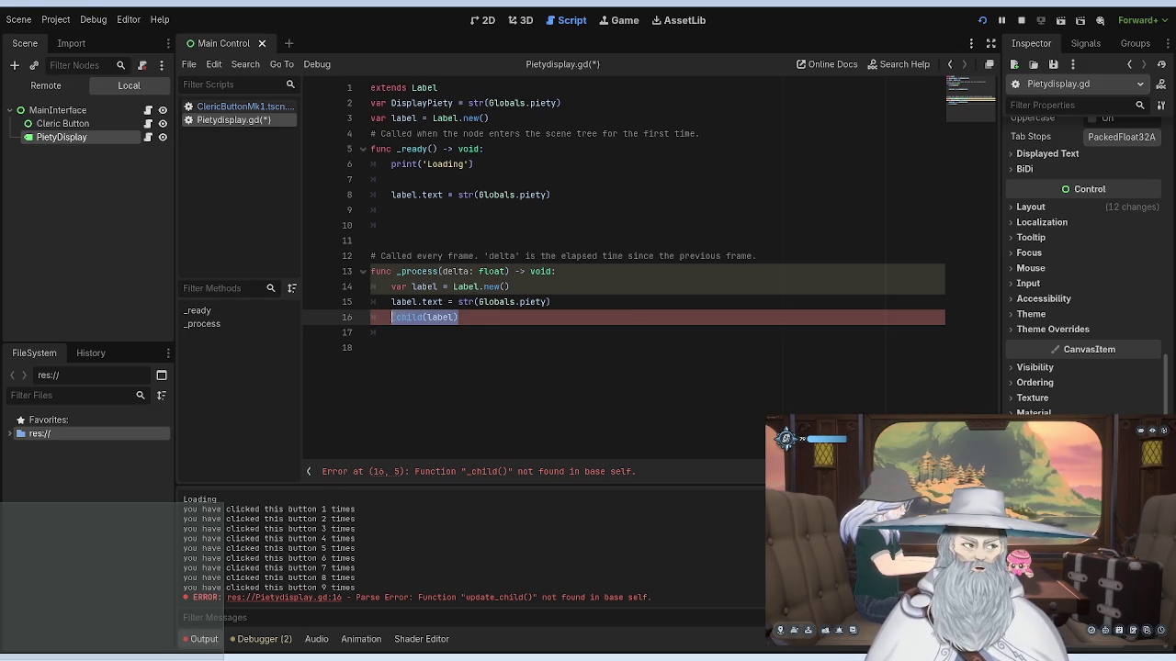
type("string")
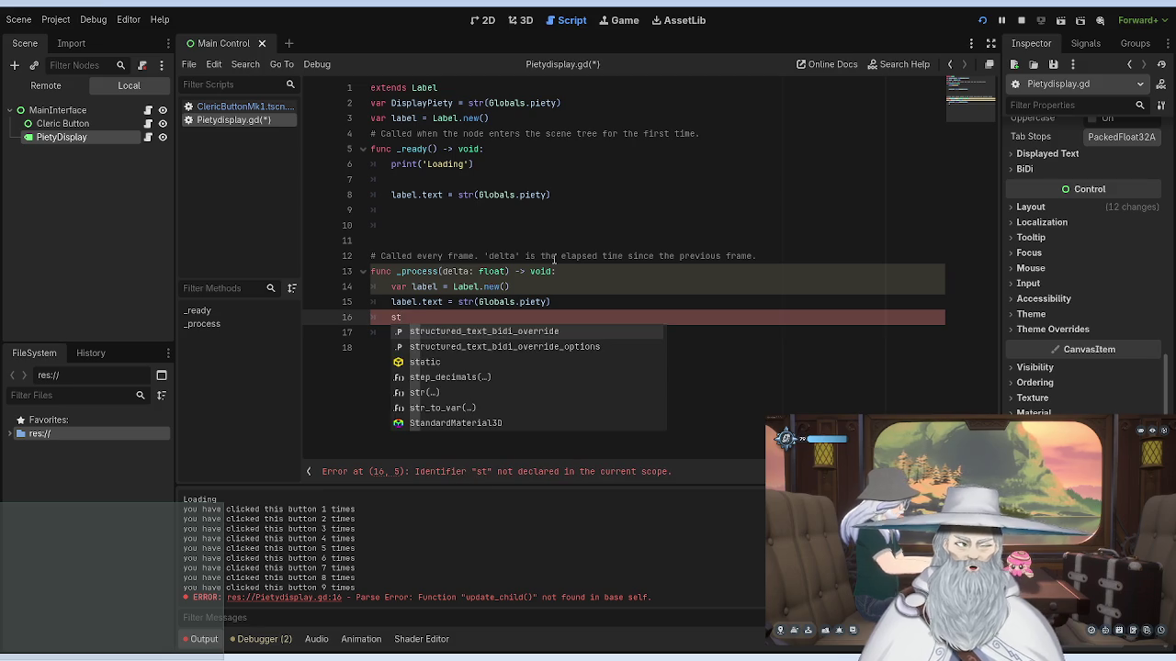
key("Return")
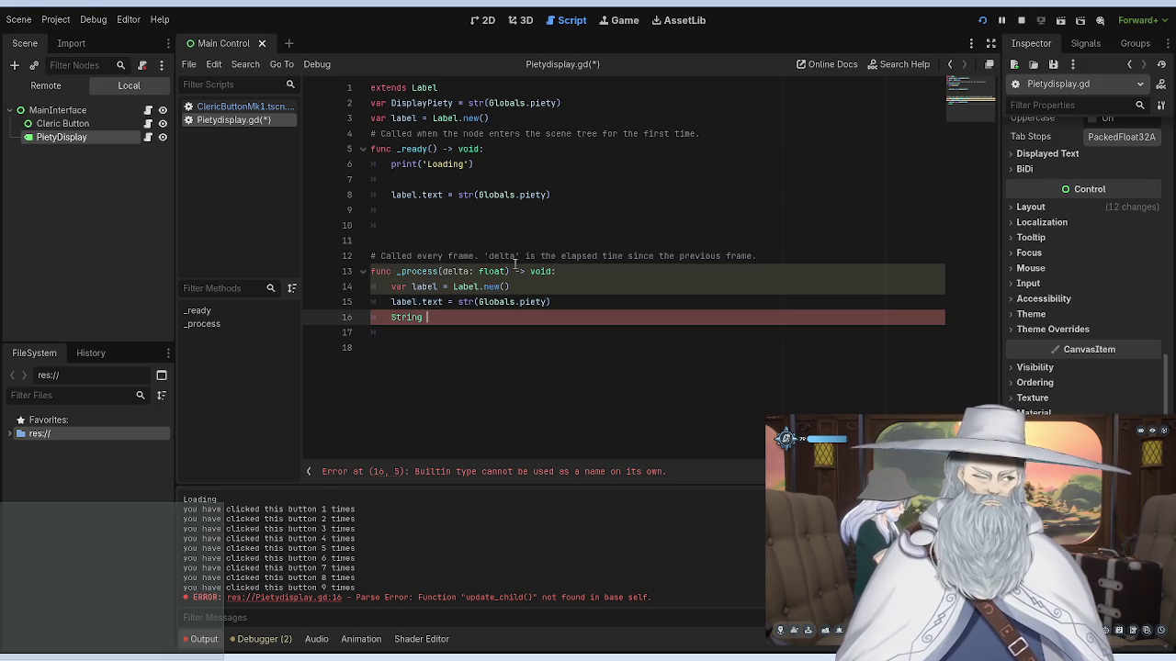
type("h")
key("BackSpace")
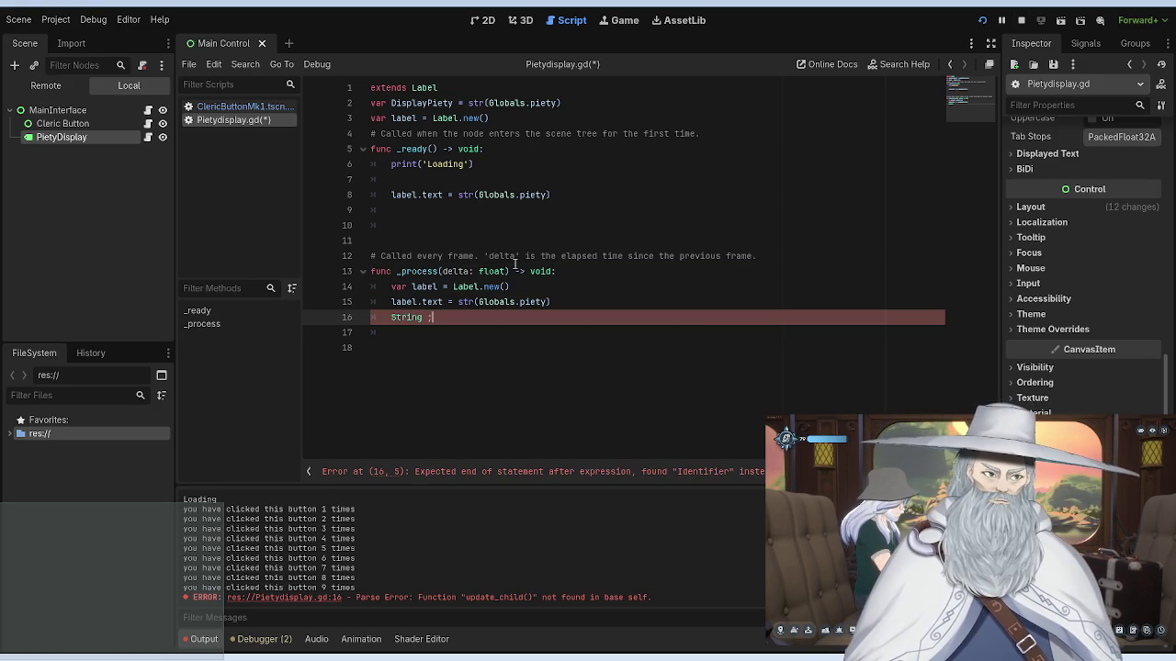
type("labe")
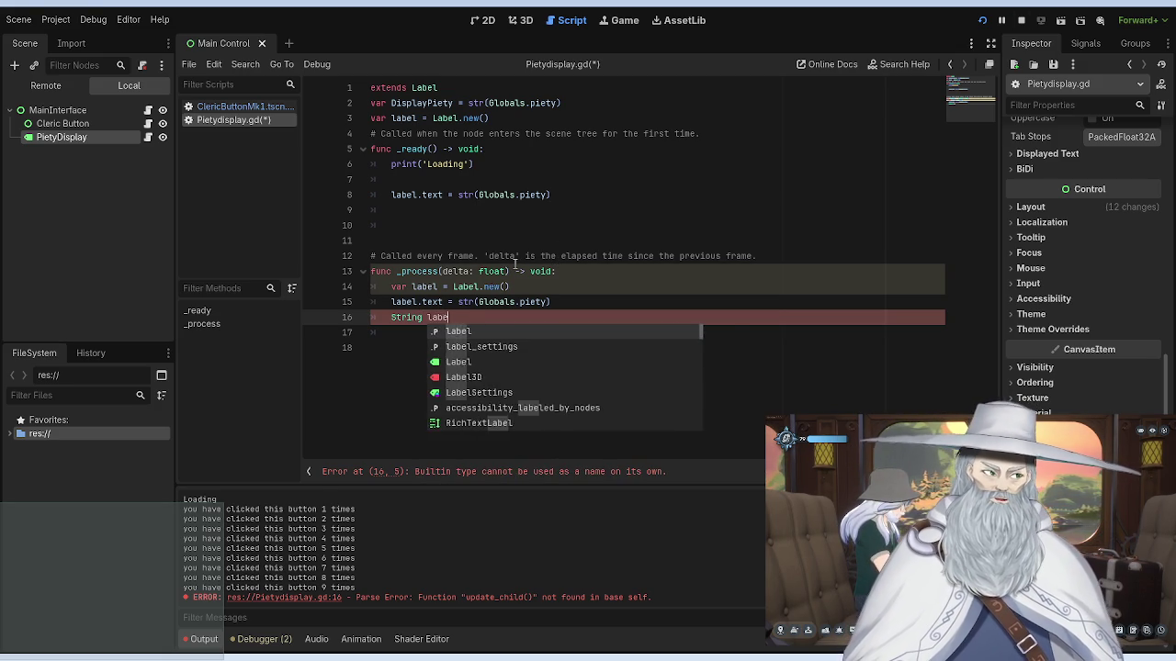
type("l = ")
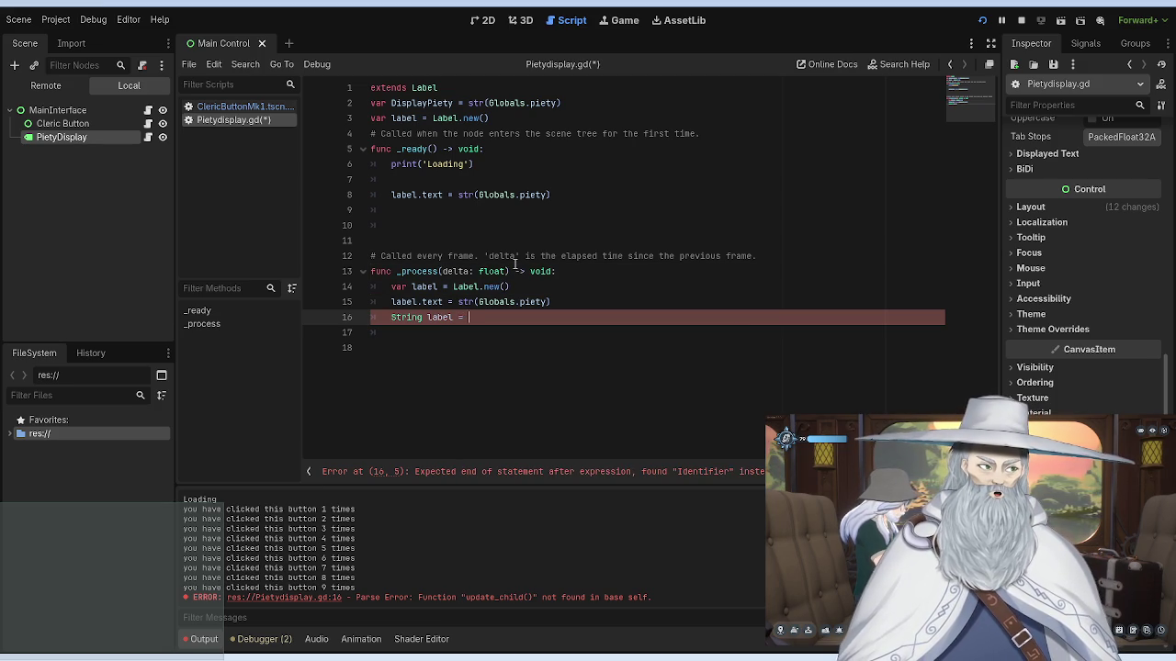
type("Gl")
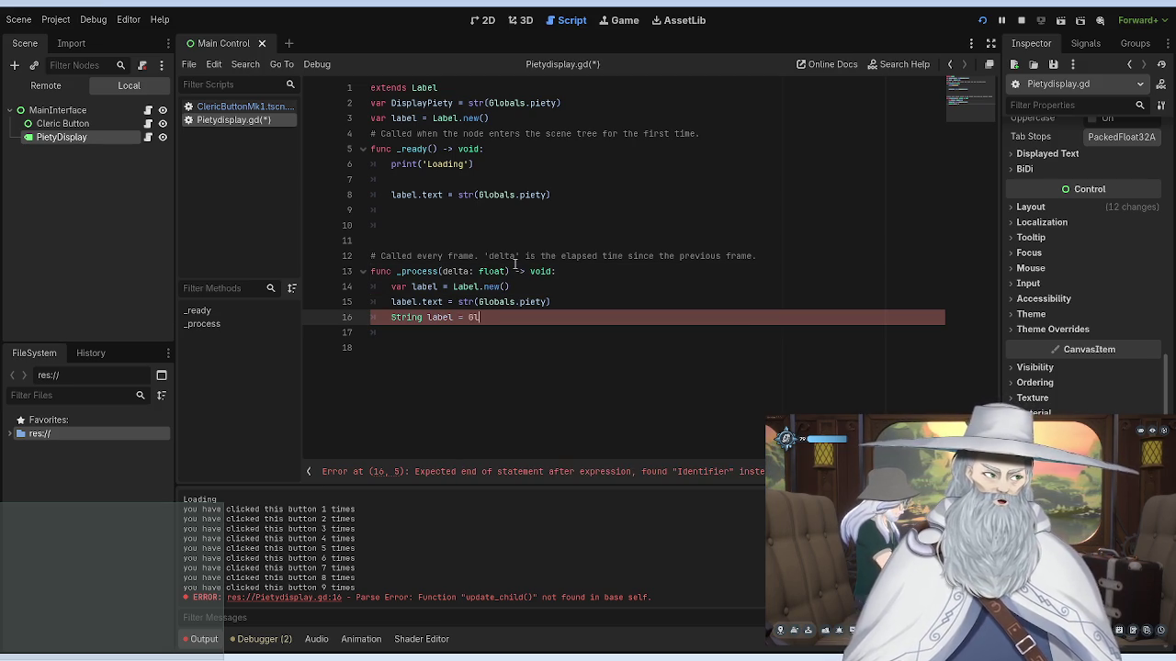
Step: Erase the declaration until line 16 is blank
key("BackSpace")
key("BackSpace")
key("BackSpace")
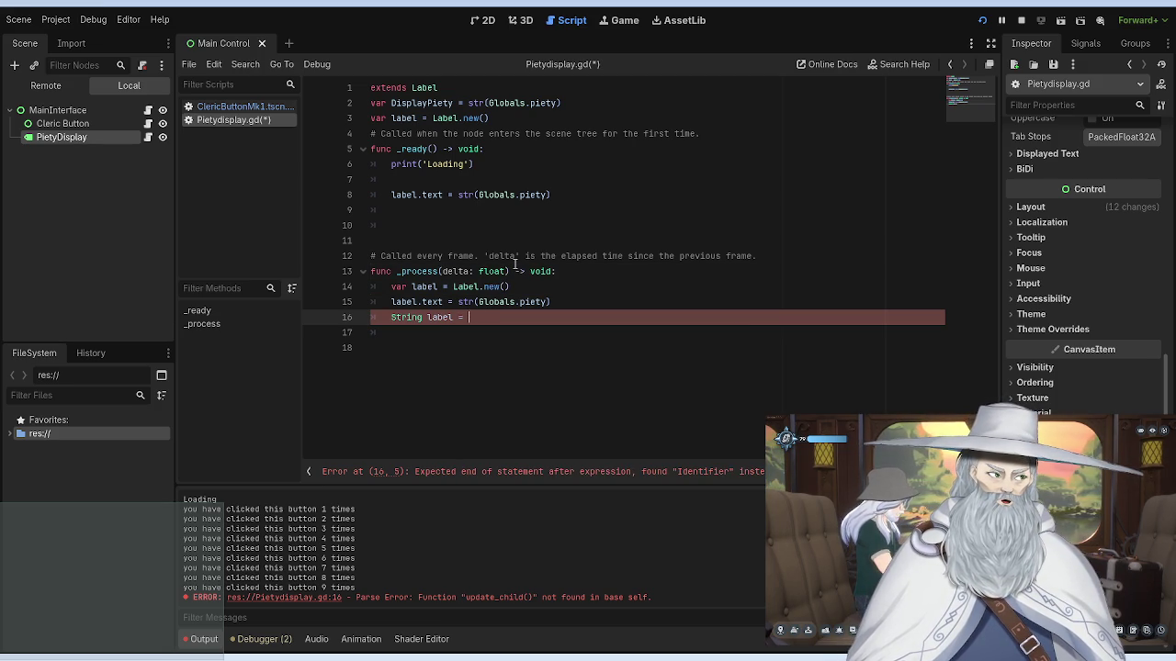
key("BackSpace")
key("BackSpace")
key("BackSpace")
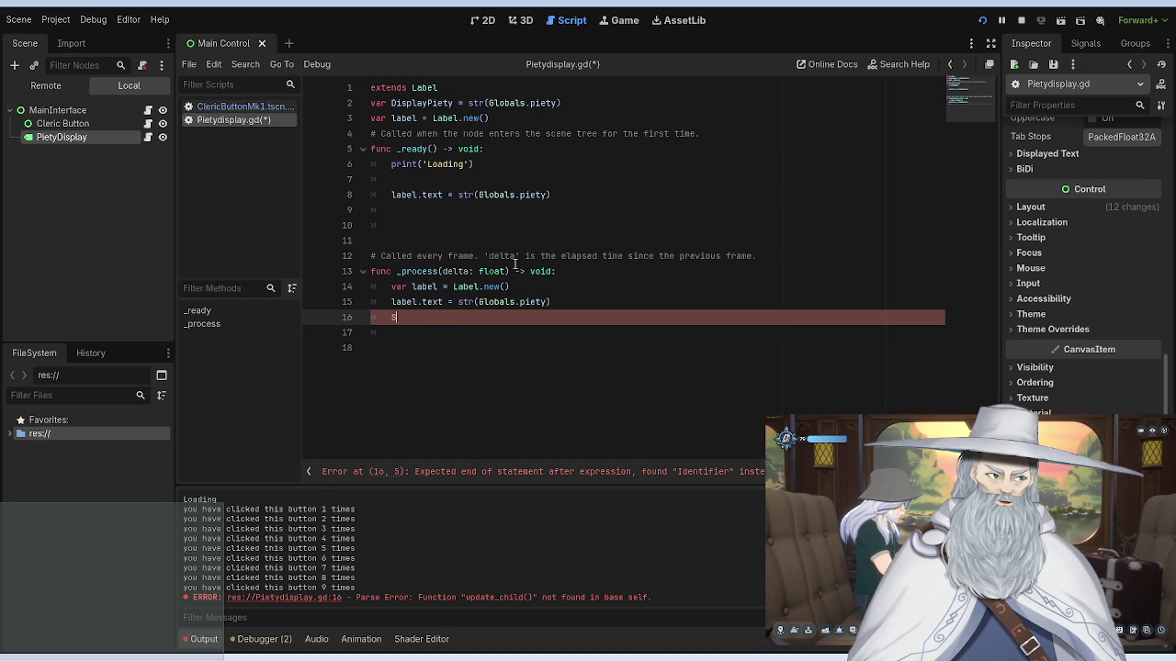
type("tring")
key("BackSpace")
key("BackSpace")
key("BackSpace")
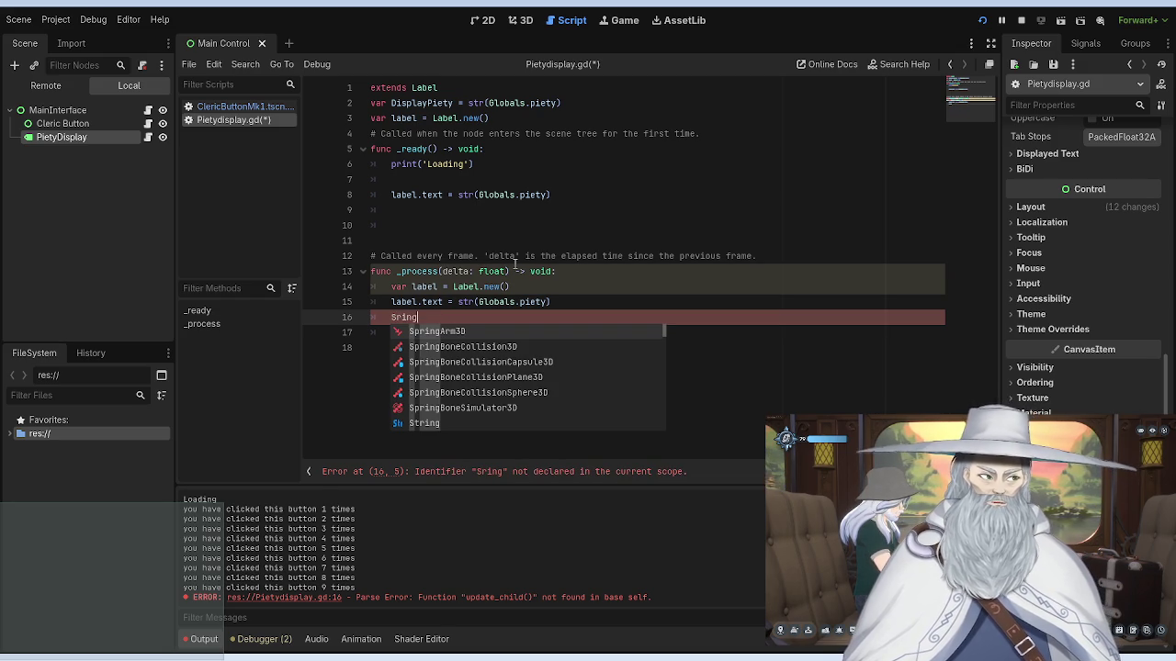
key("BackSpace")
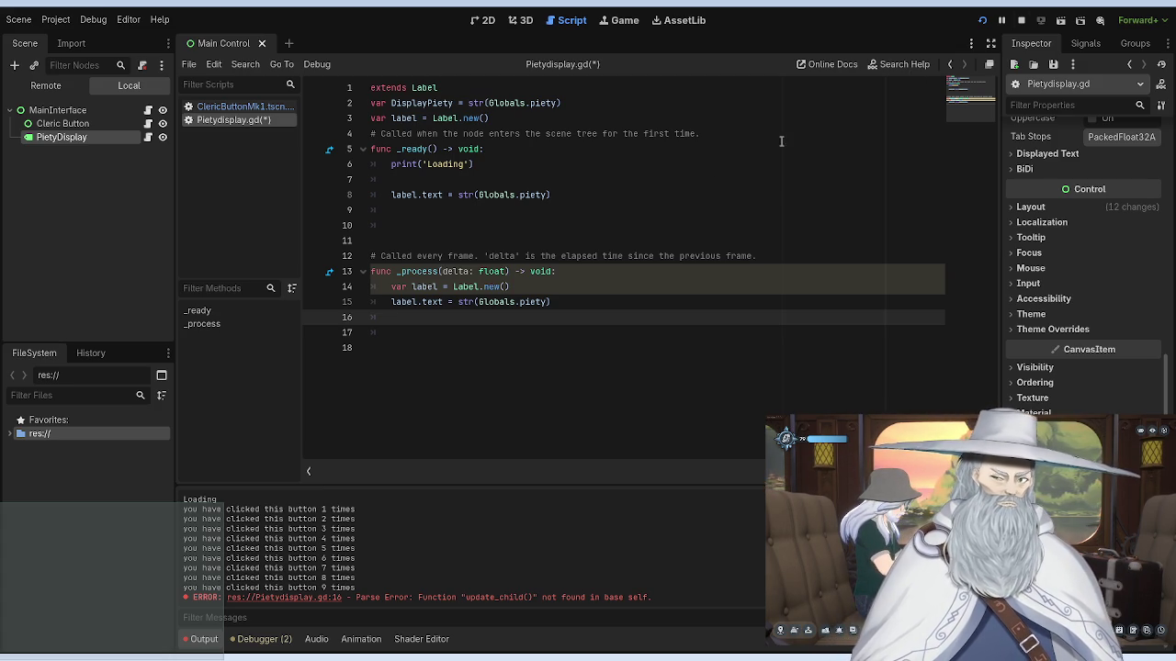
Step: Write String = label.text on line 16, replace it with plain label.text, and stop the game
type("St")
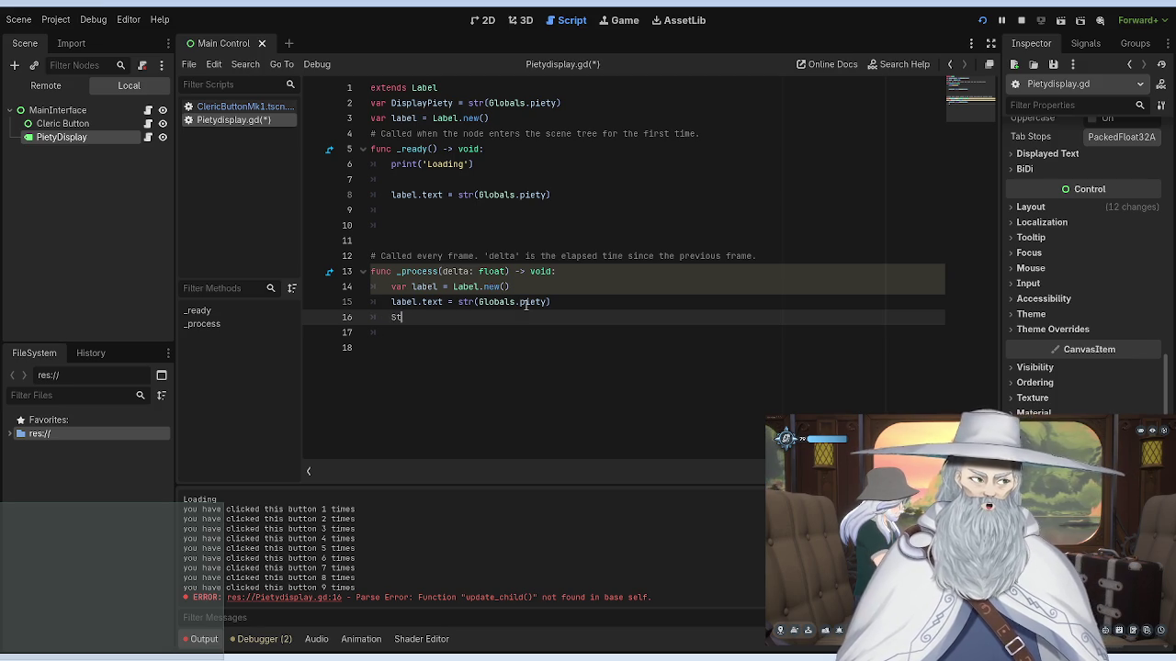
type("ring =")
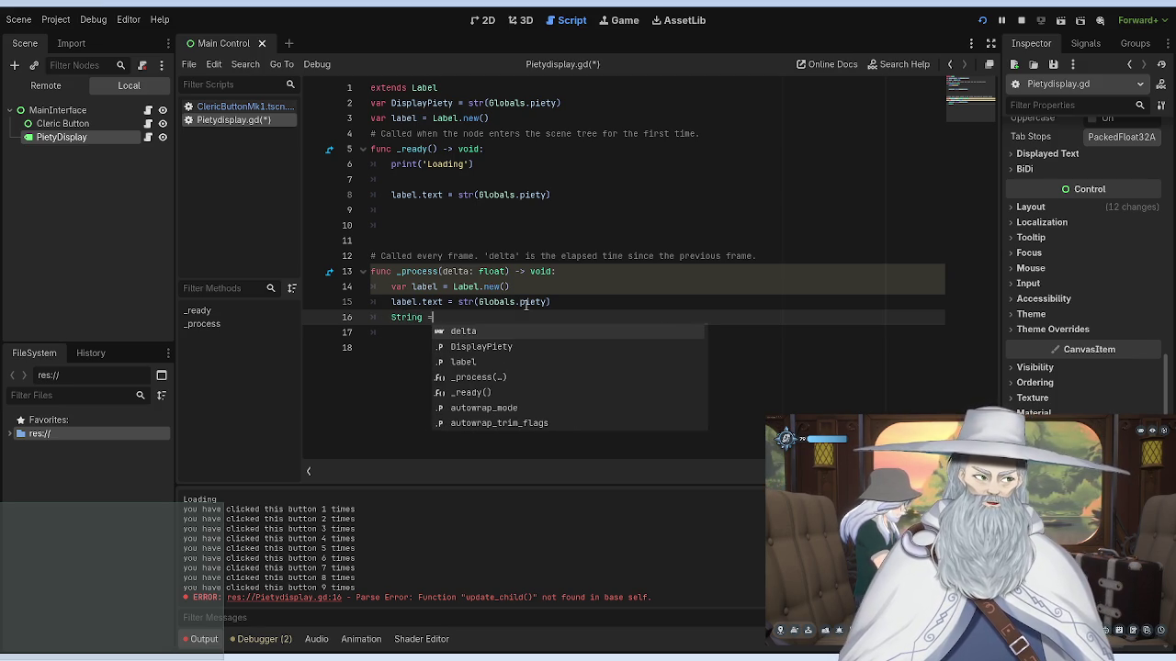
type(" label")
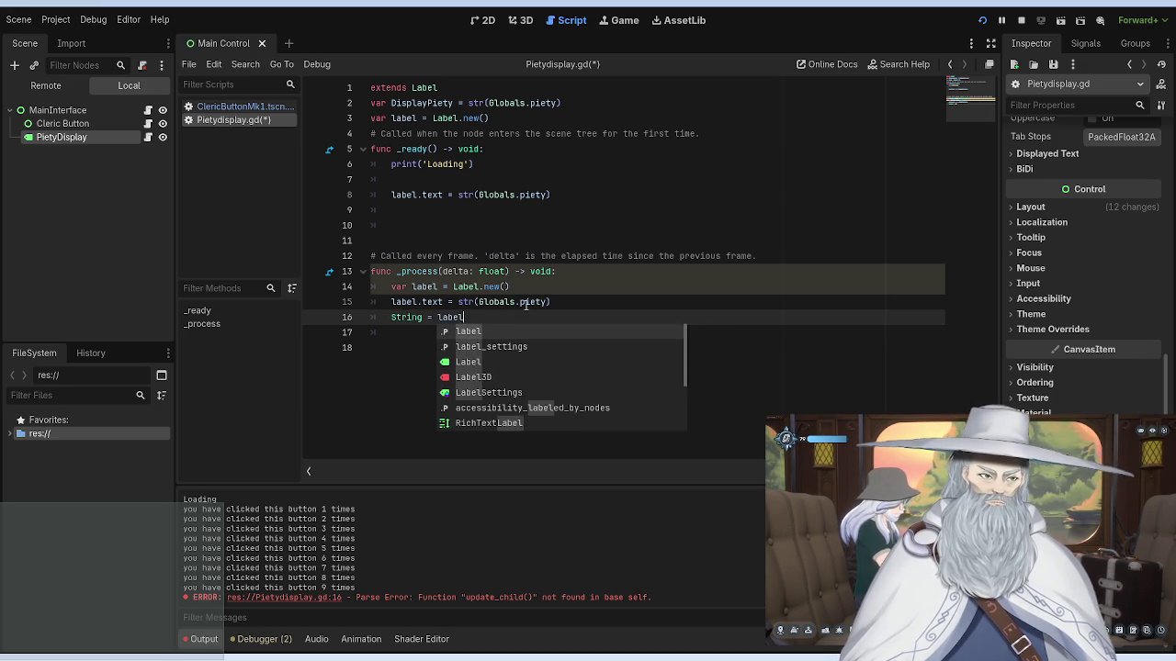
type(".text")
left_click(499, 165)
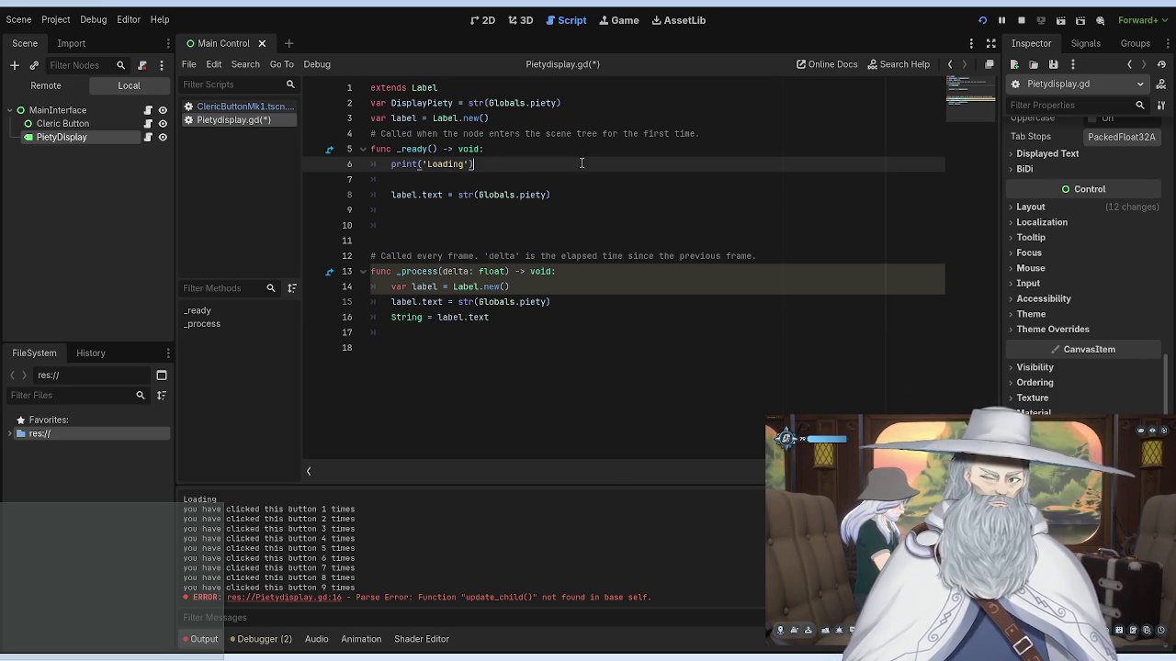
left_click(551, 317)
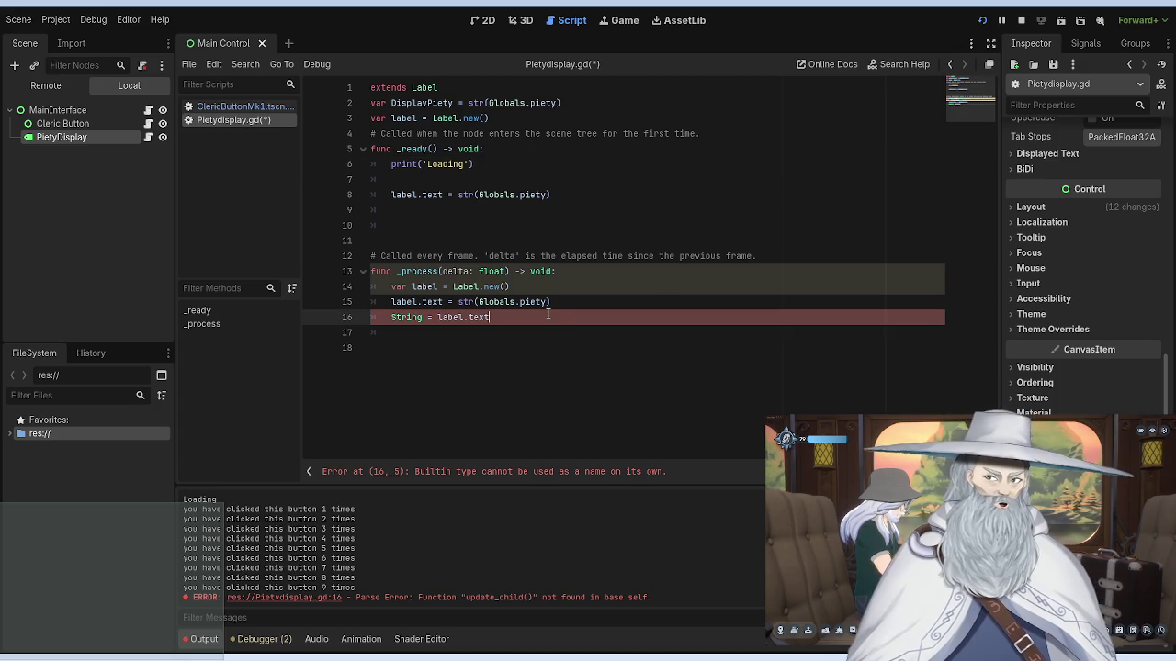
left_click_drag(501, 315, 371, 319)
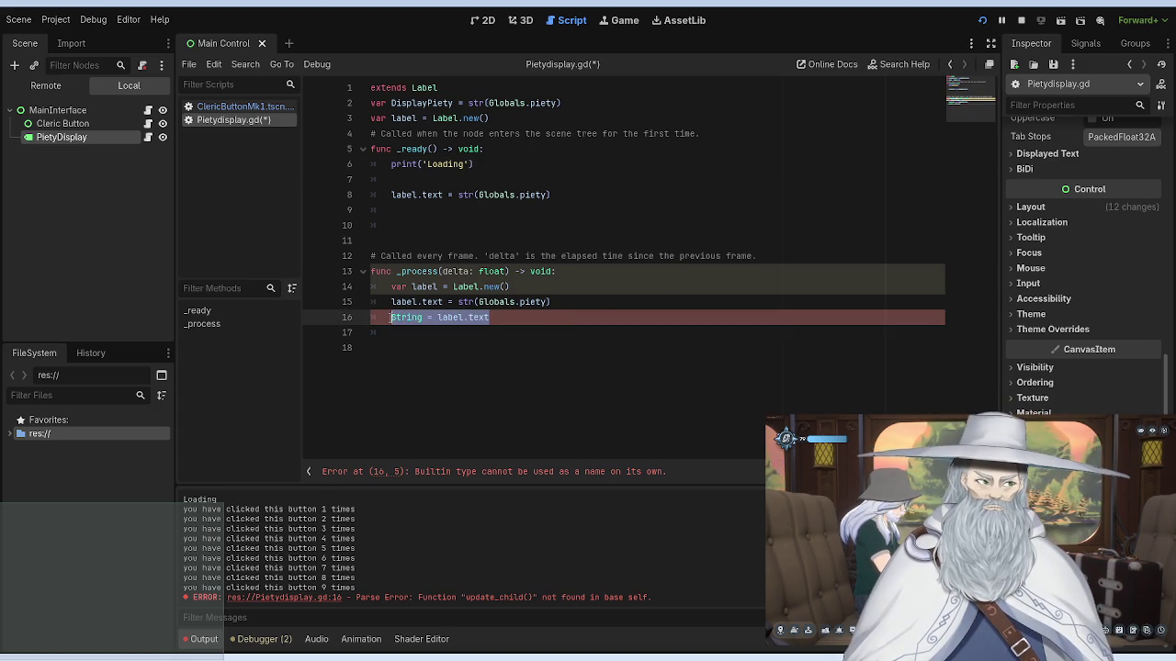
type("lab")
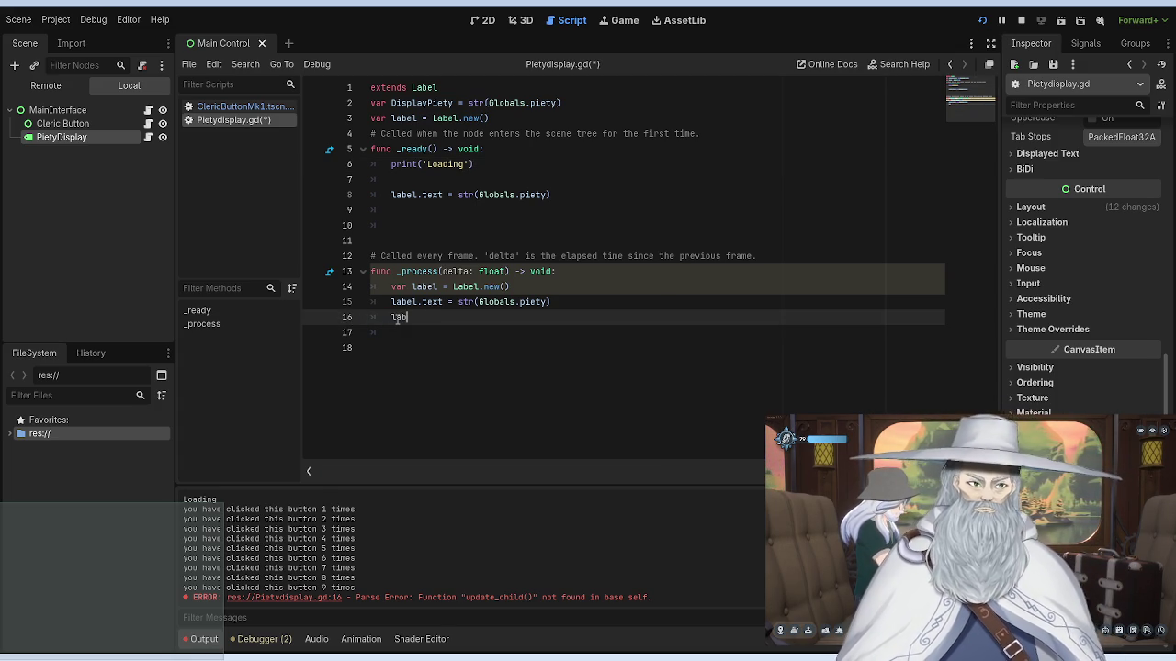
type("el.text")
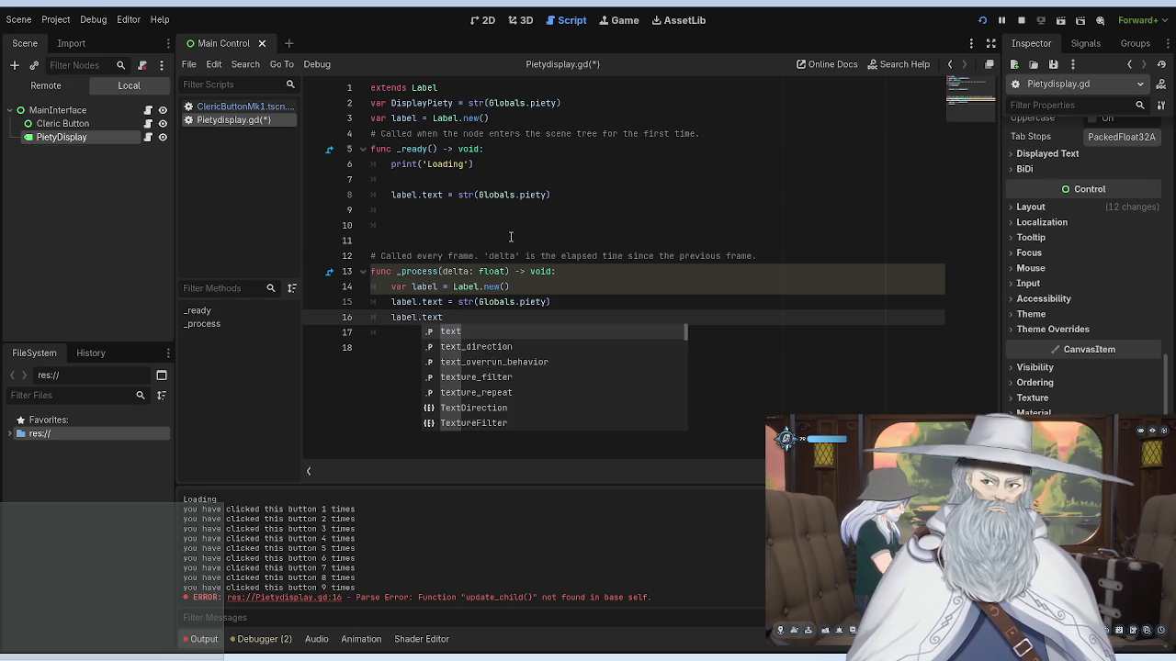
left_click(510, 240)
left_click(1021, 19)
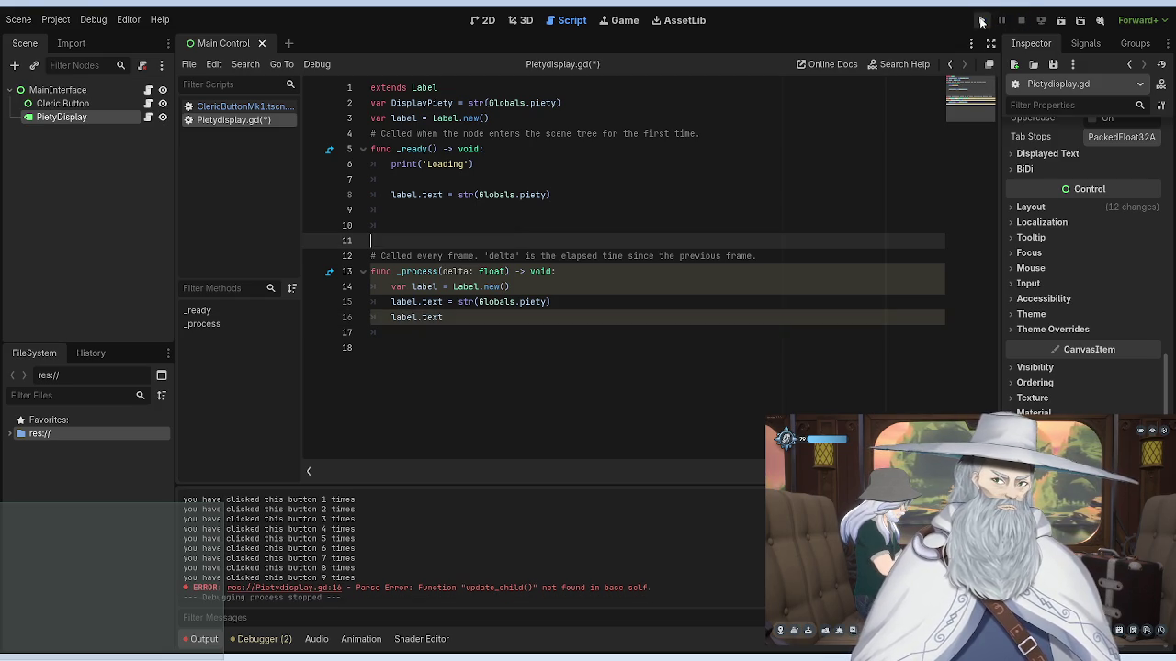
Step: Save the script, launch the game, and stop it with F8
left_click(984, 19)
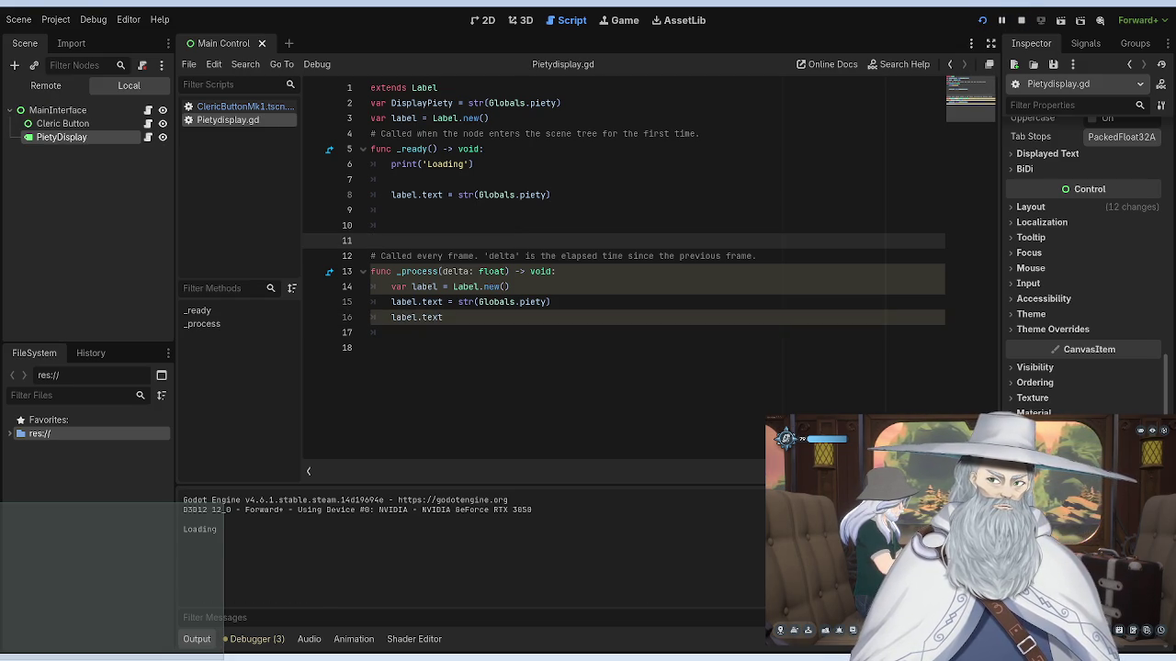
key("F8")
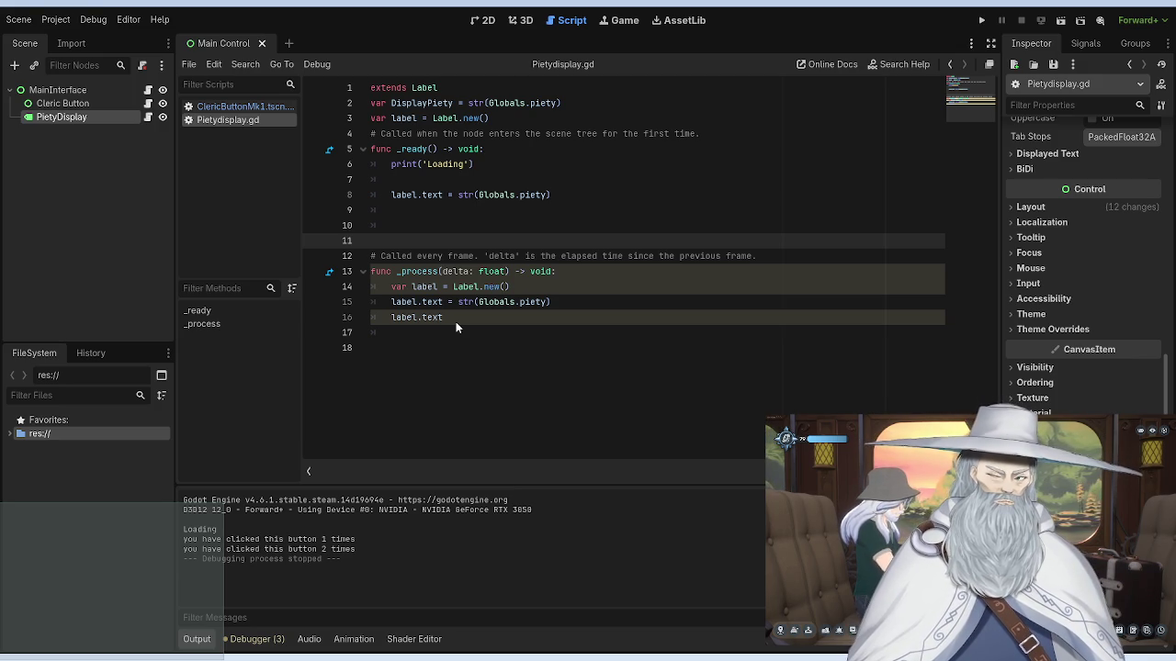
Step: Rewrite line 16 as String text = label.text and save, producing an end-of-statement parse error
left_click(456, 321)
key("shift+Home")
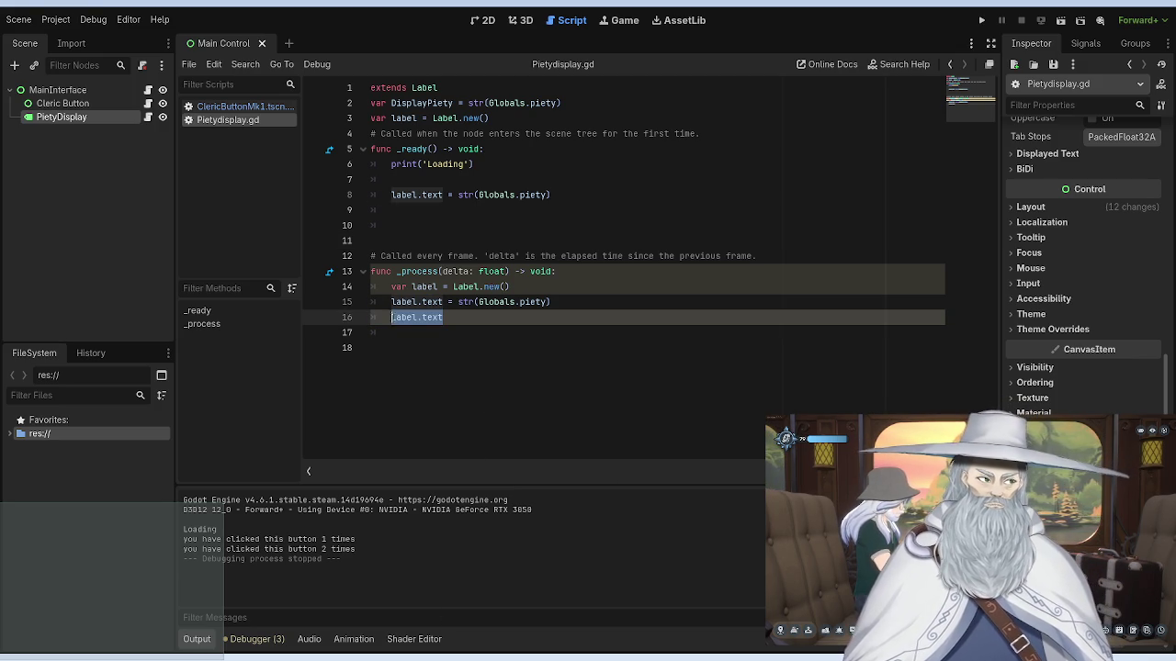
type("s")
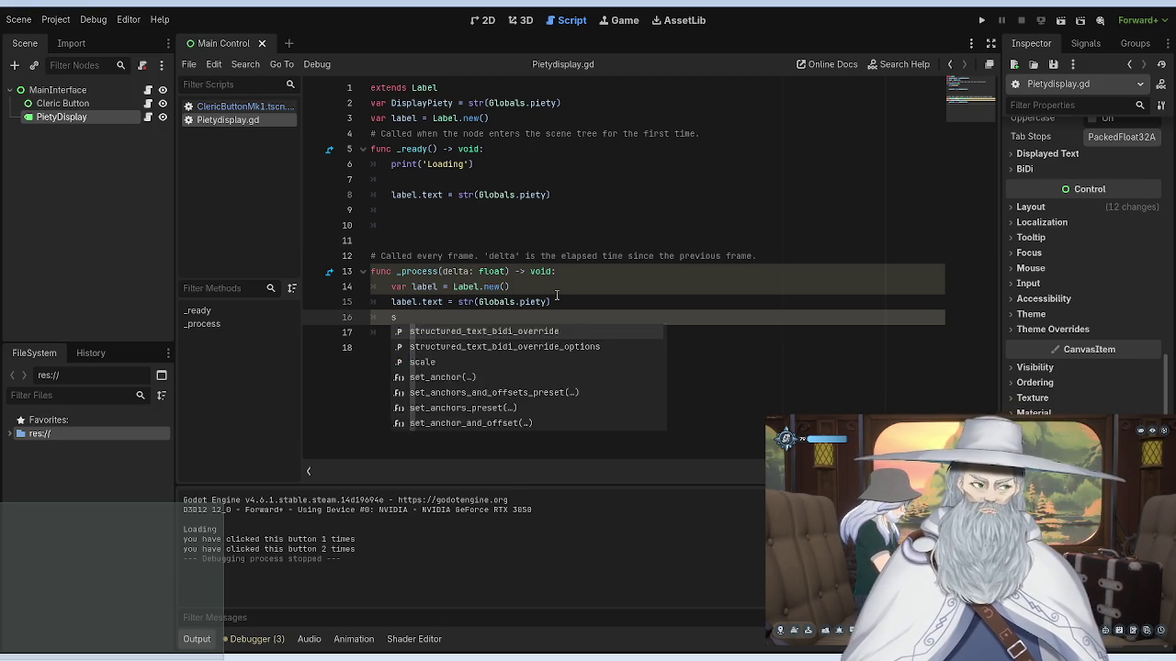
key("BackSpace")
type("String")
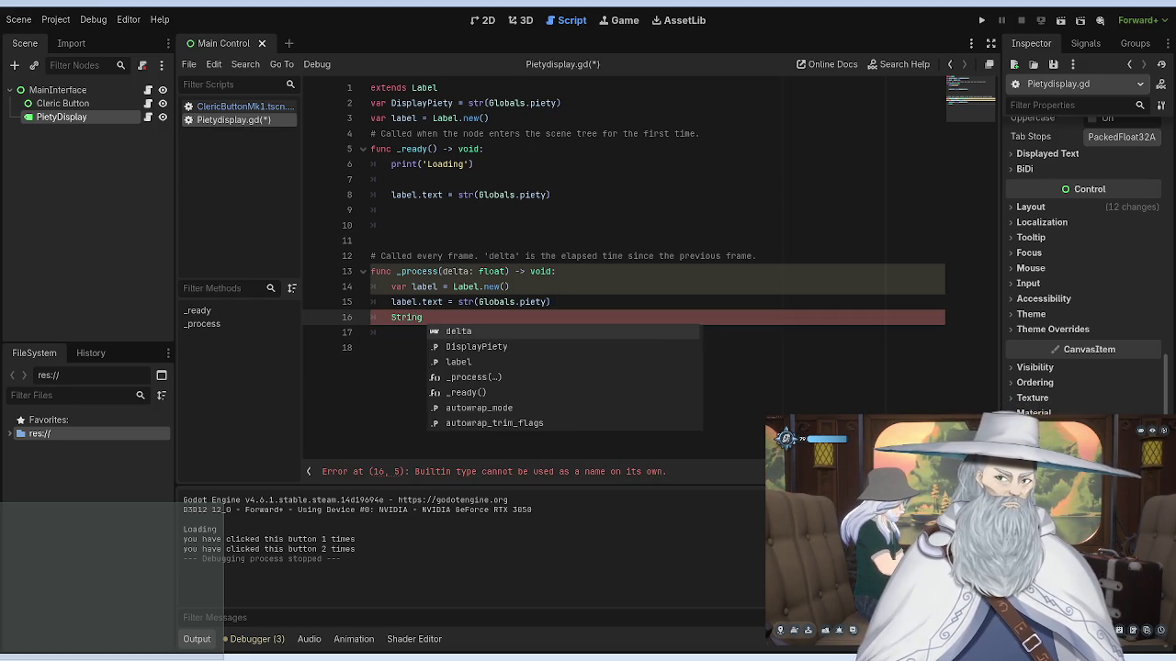
type(" text")
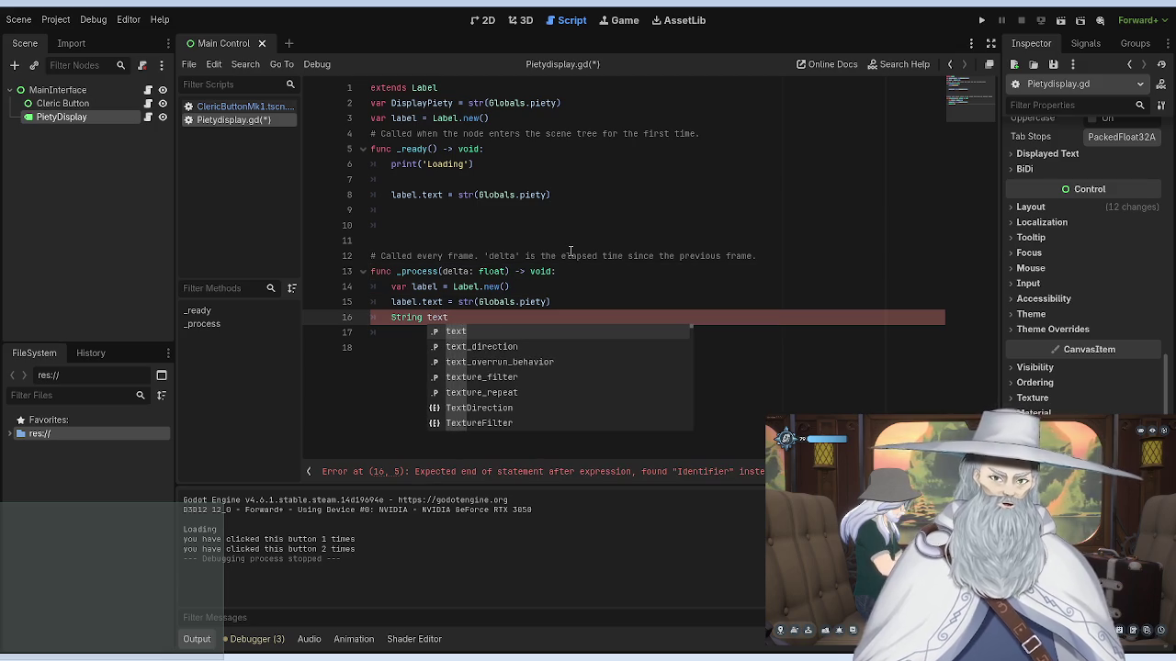
type(" = ")
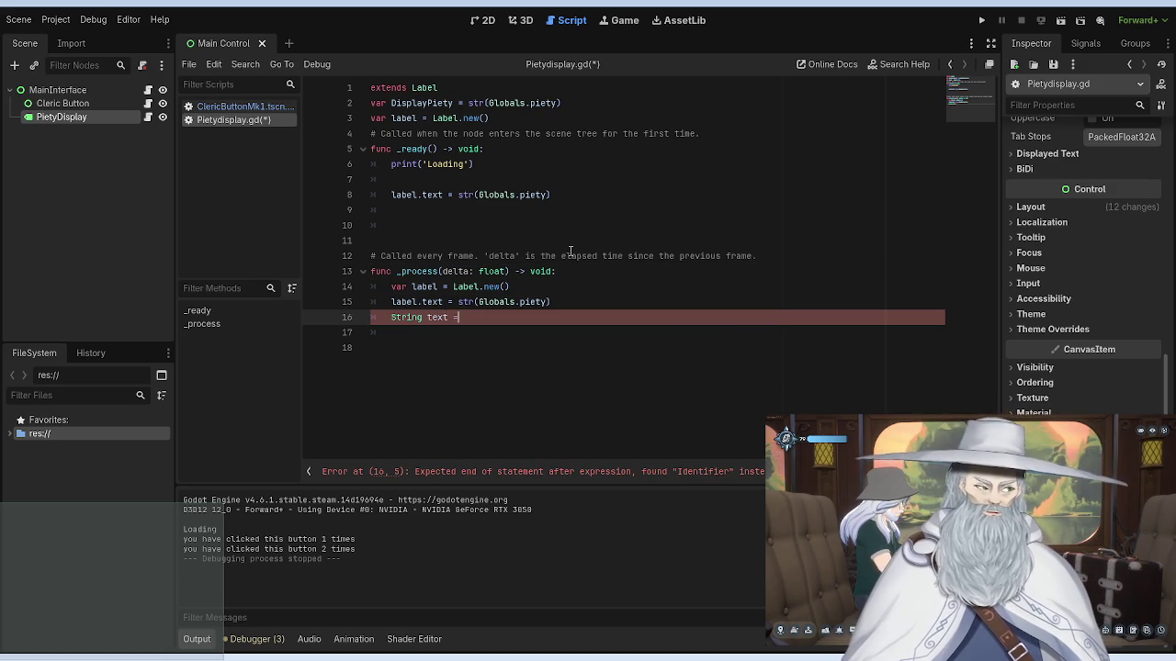
type("label.text")
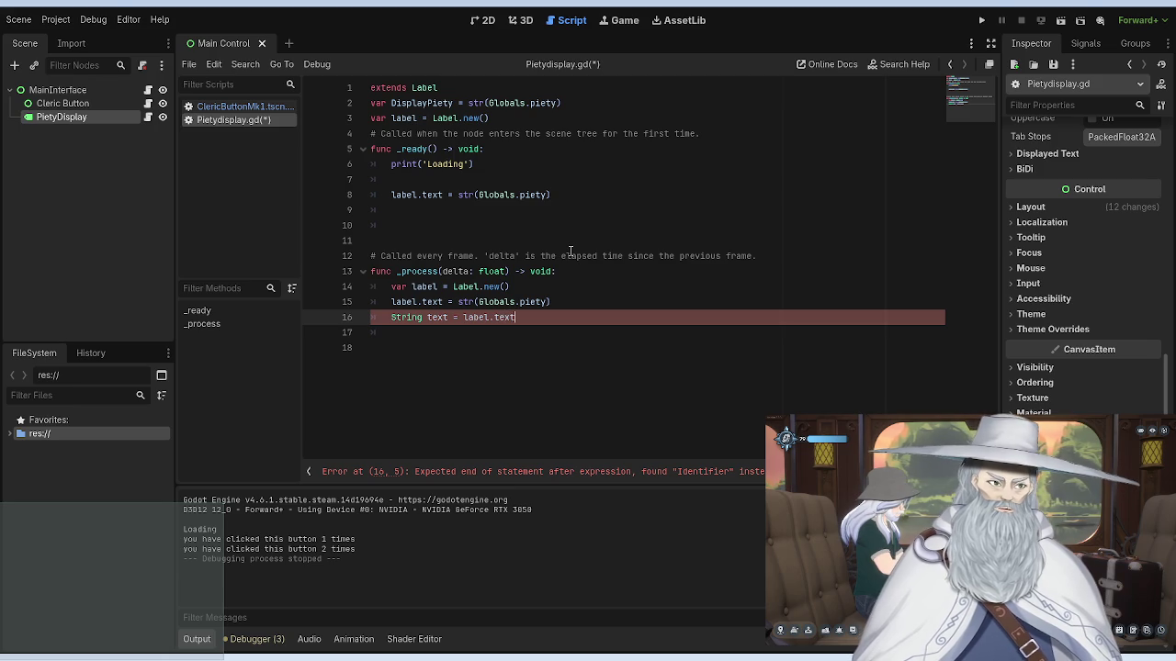
left_click(567, 211)
key("ctrl+s")
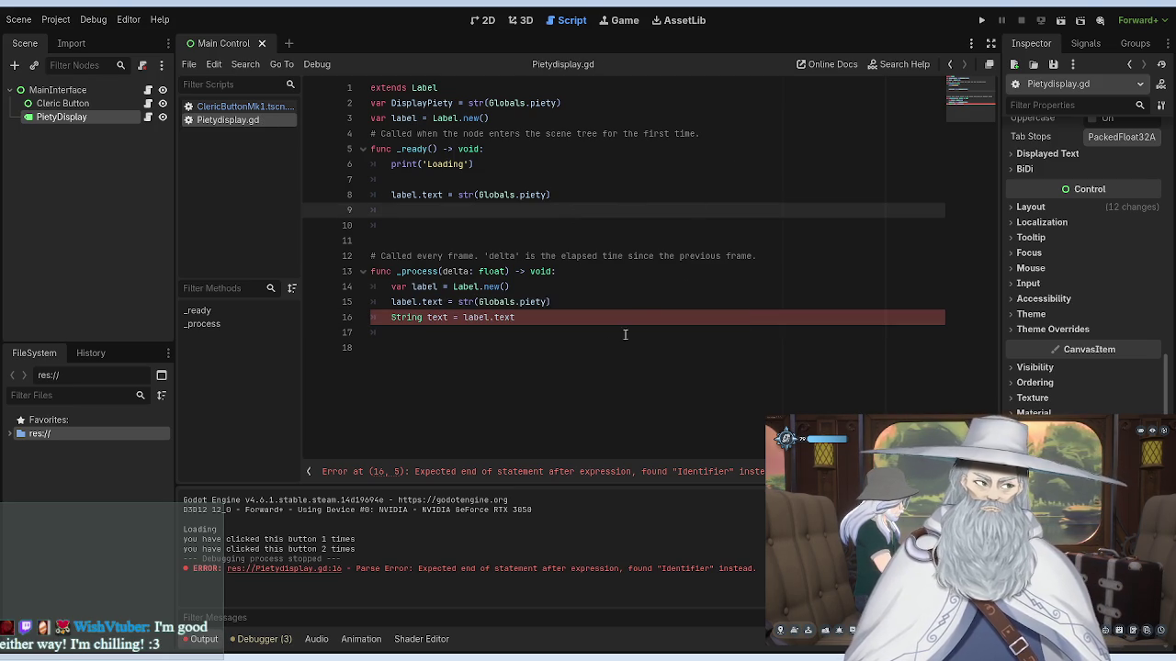
left_click(526, 317)
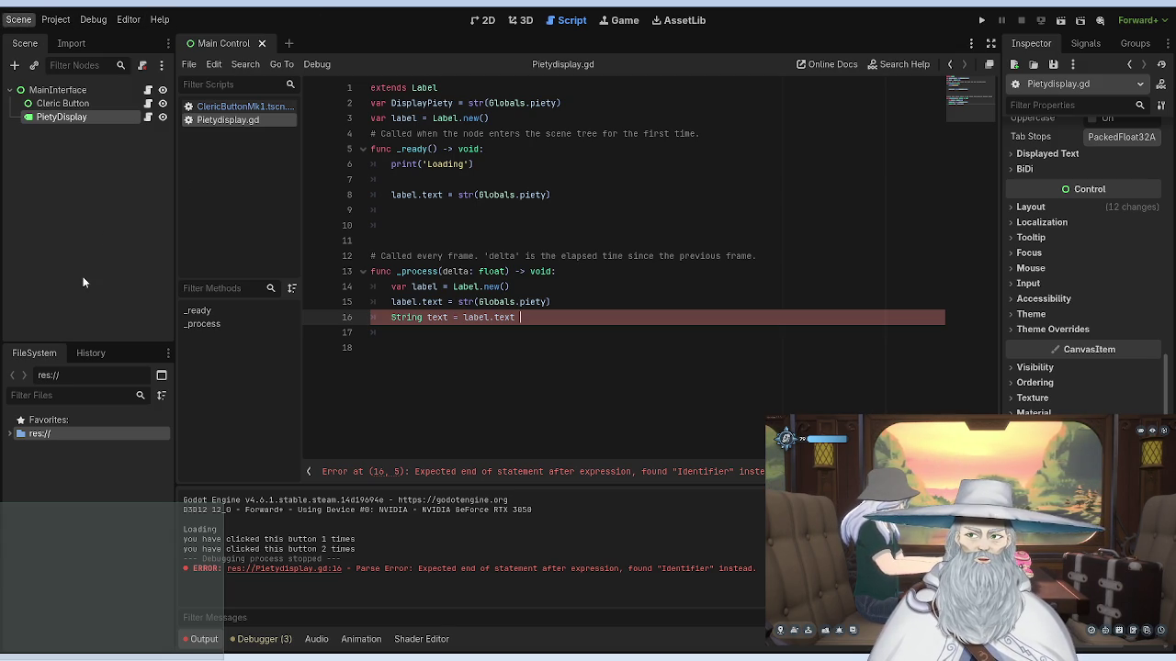
Step: Close the Main Control scene with Ctrl+Shift+W, leaving an empty scene
key("ctrl+shift+w")
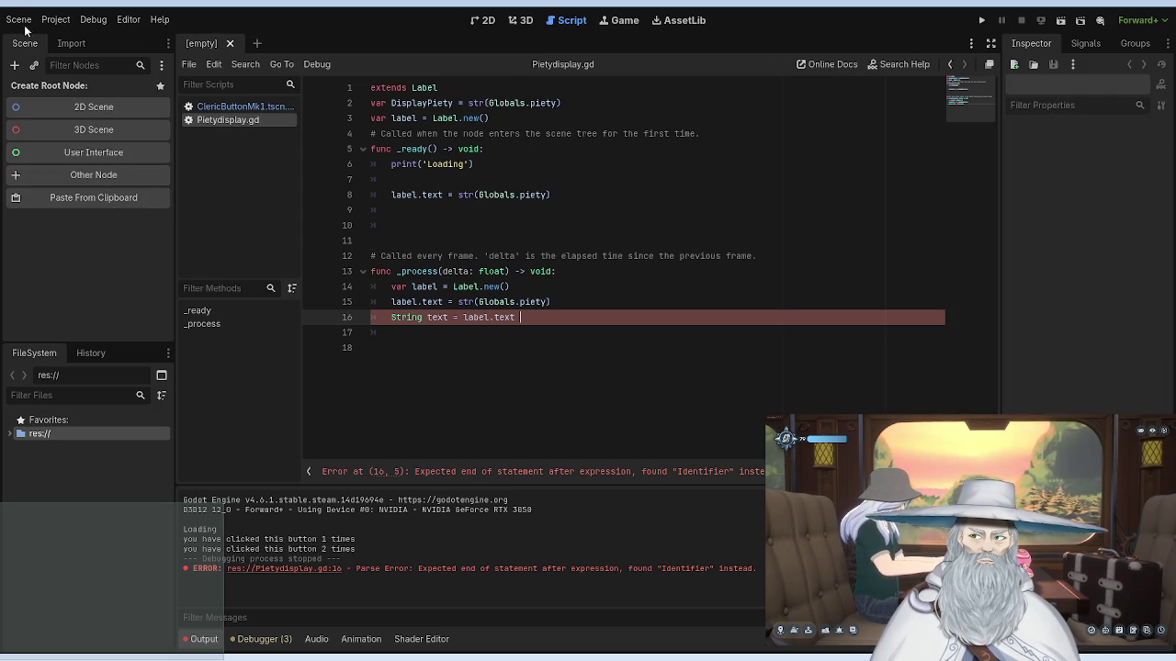
Step: Add the Dodge the Creeps demo to the Project Manager and open it in the editor
key("F5")
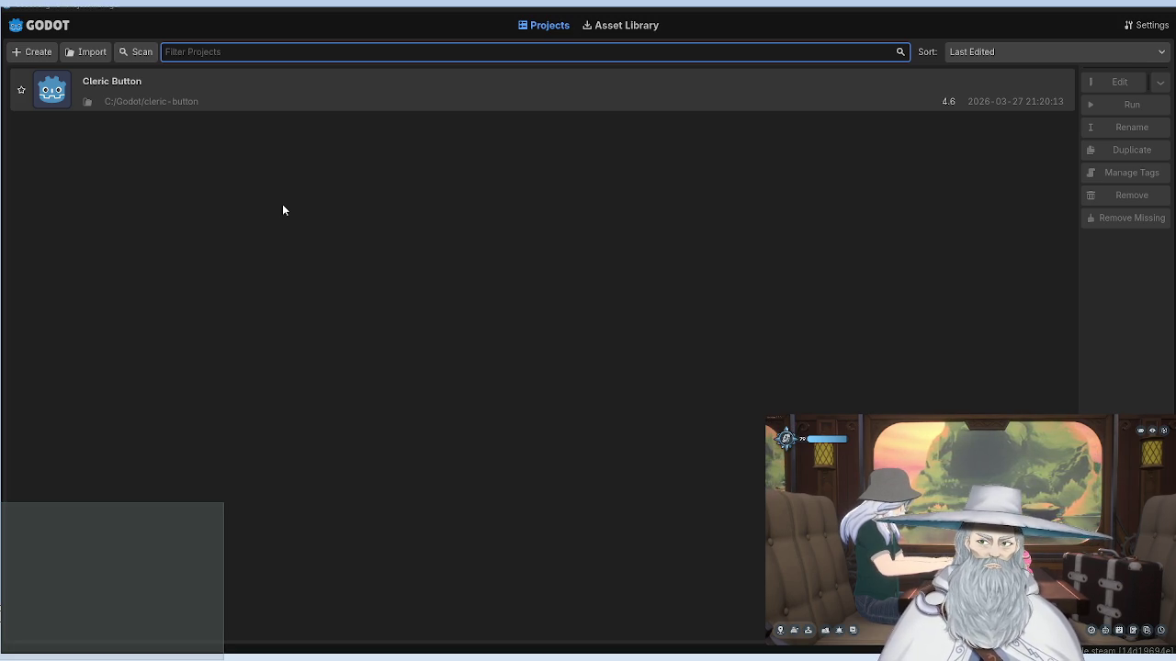
left_click(171, 91)
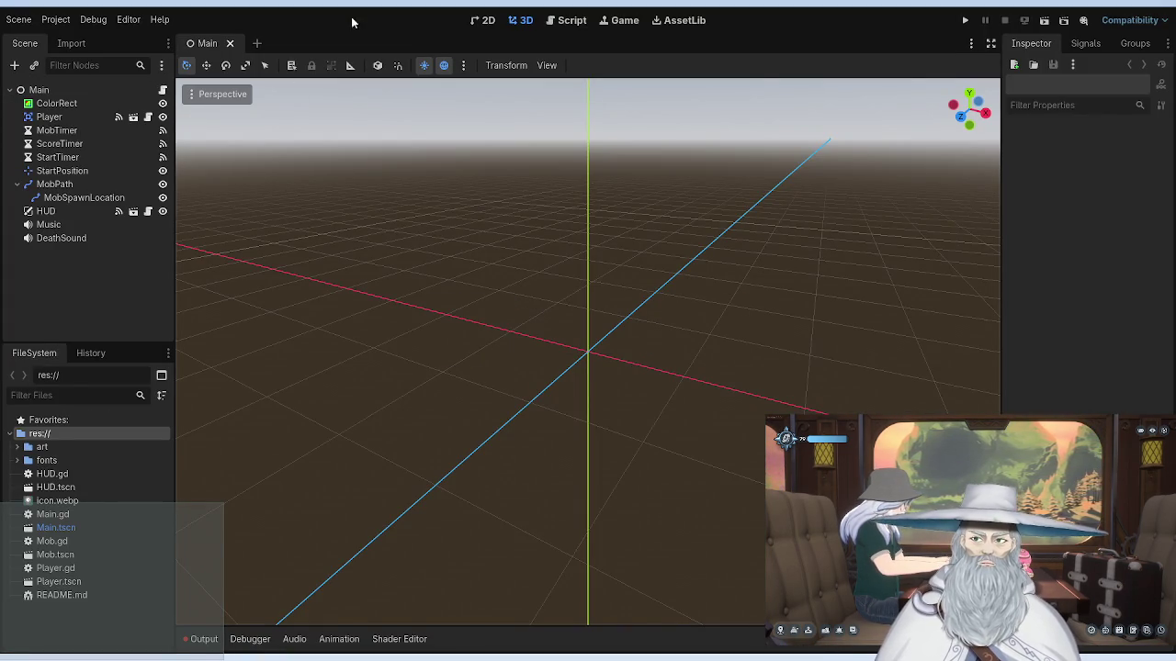
left_click(472, 20)
Step: Inspect the StartTimer and ScoreTimer nodes, then run and stop the Dodge the Creeps game
left_click(418, 176)
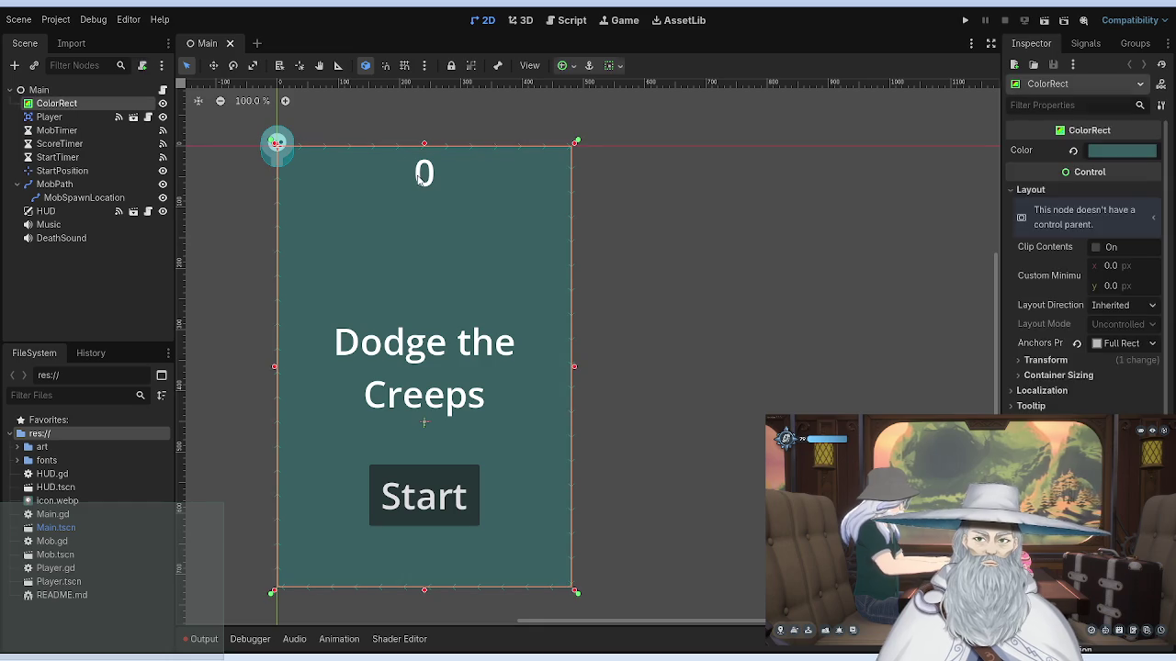
key("Down")
key("Down")
key("Down")
left_click(58, 145)
left_click(57, 158)
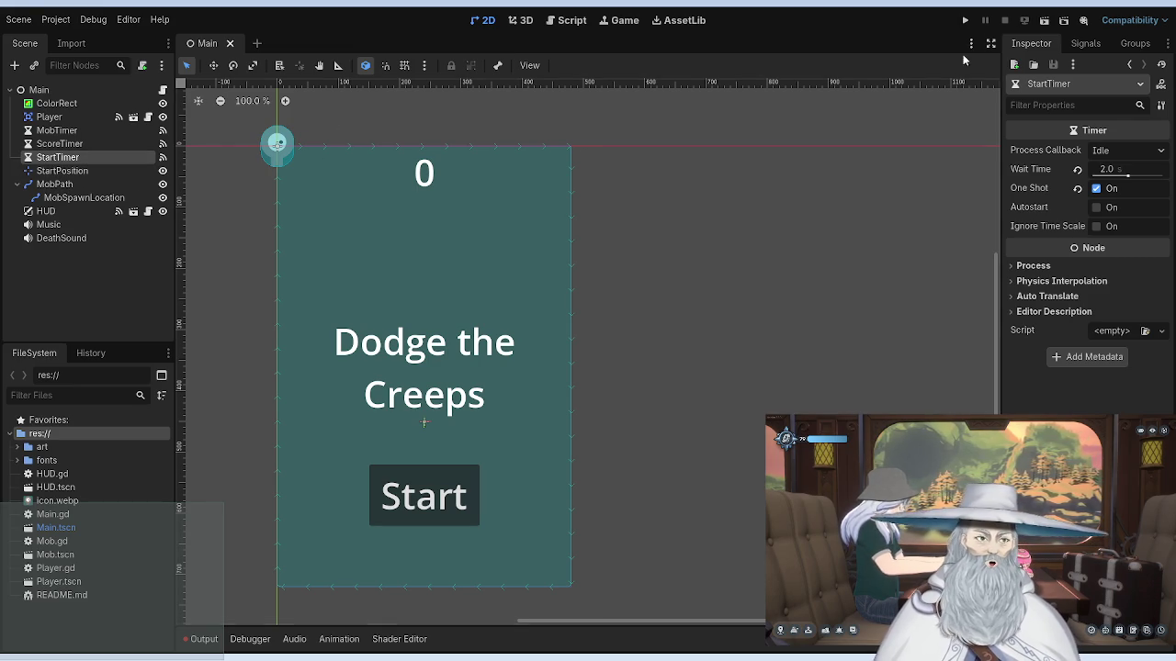
left_click(964, 19)
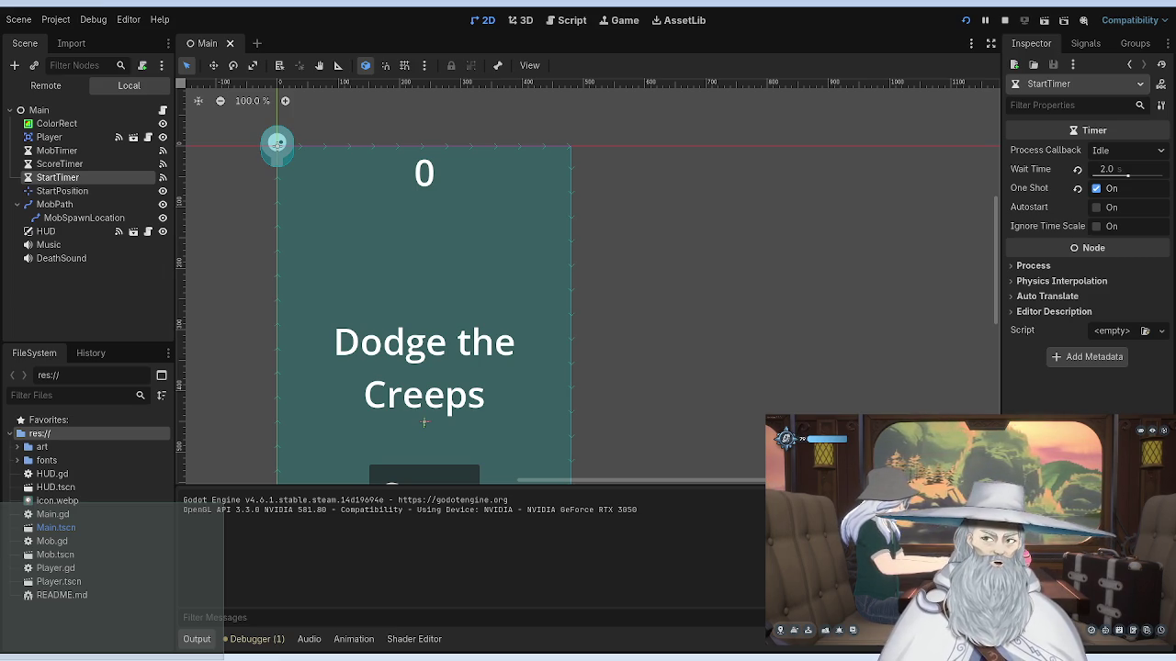
key("F8")
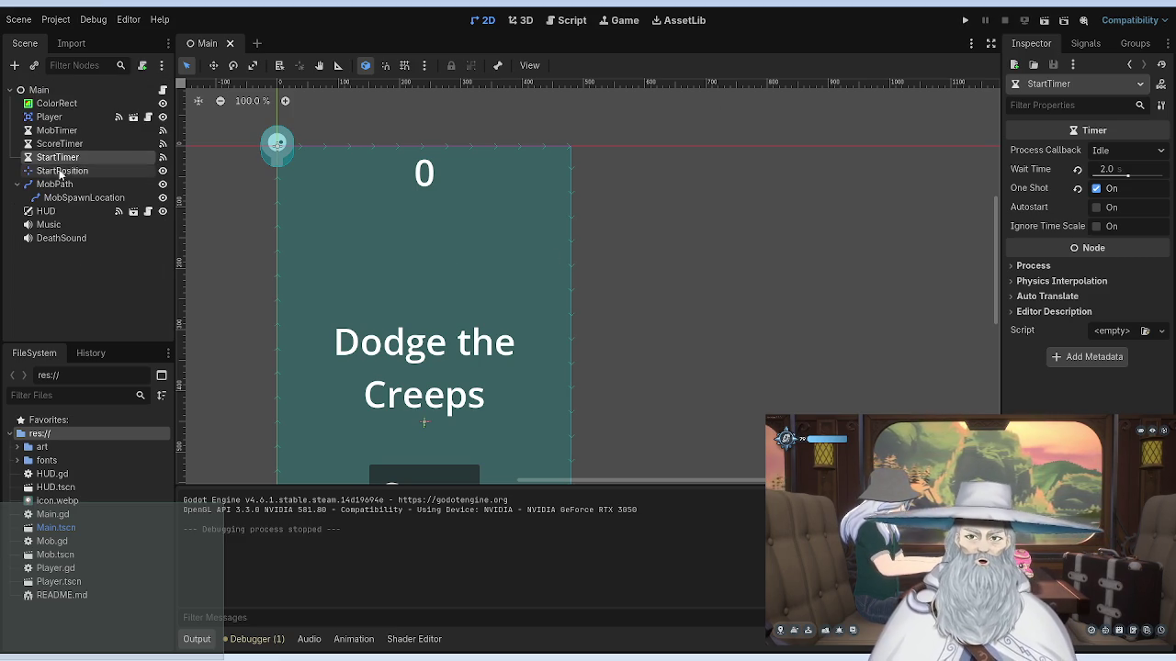
left_click(59, 144)
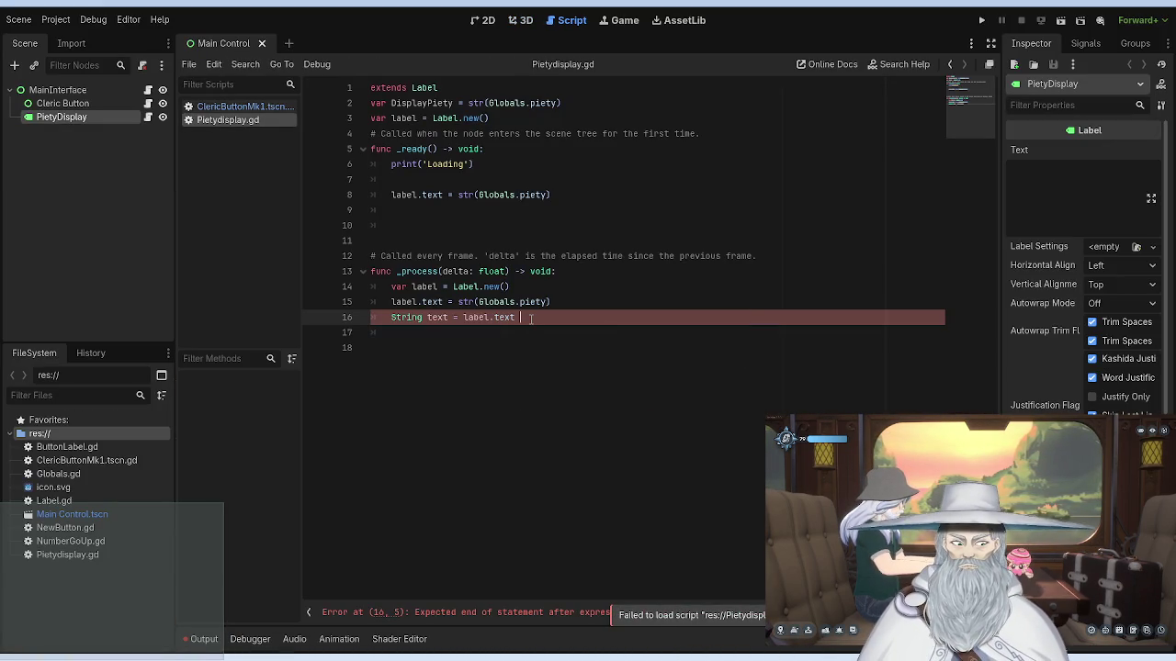
Step: Delete erroring line 16 from Pietydisplay.gd, detach the script and remove the PietyDisplay node
mouse_move(531, 318)
left_mouse_down()
mouse_move(395, 303)
mouse_move(386, 317)
left_mouse_up()
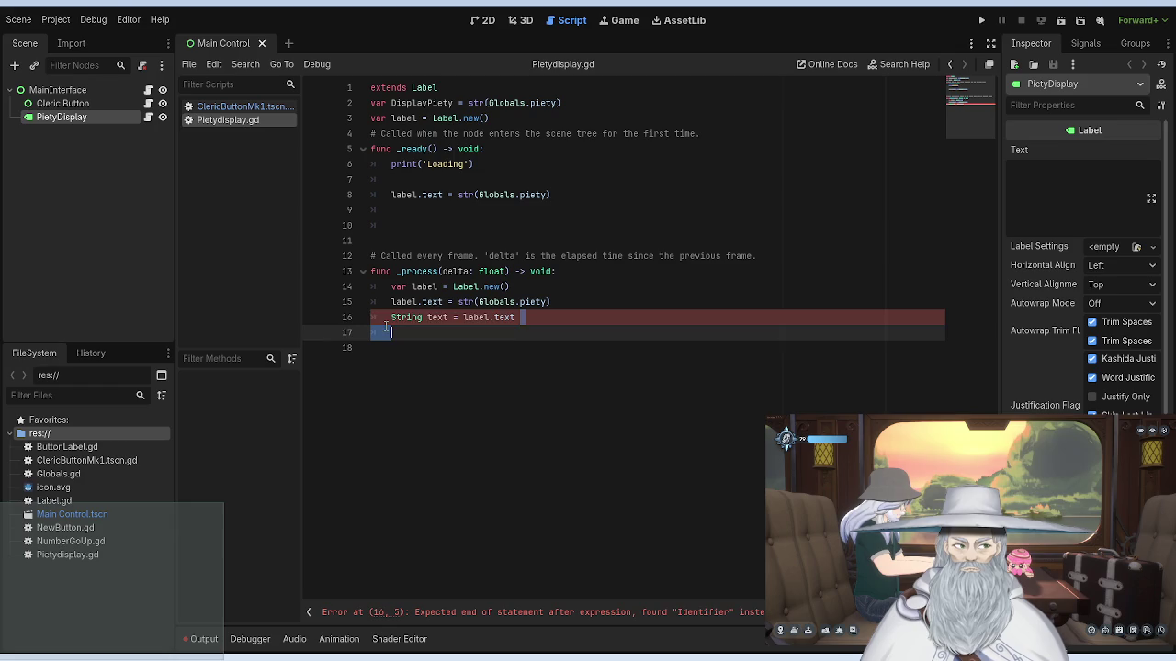
key("BackSpace")
key("BackSpace")
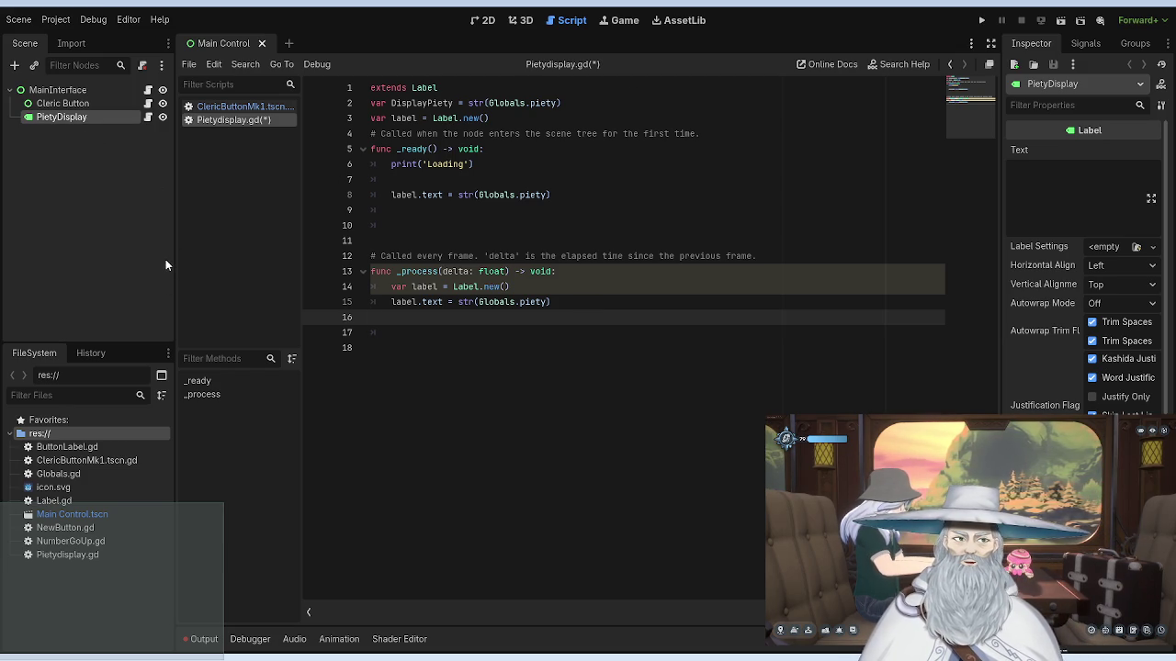
key("ctrl+z")
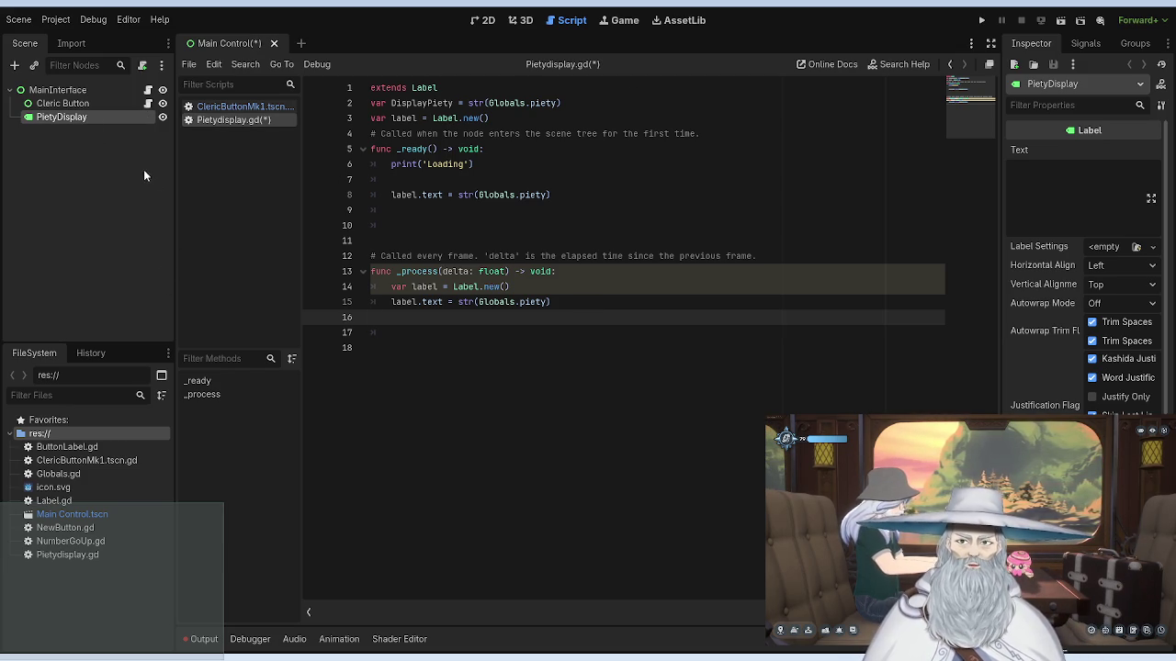
key("ctrl+z")
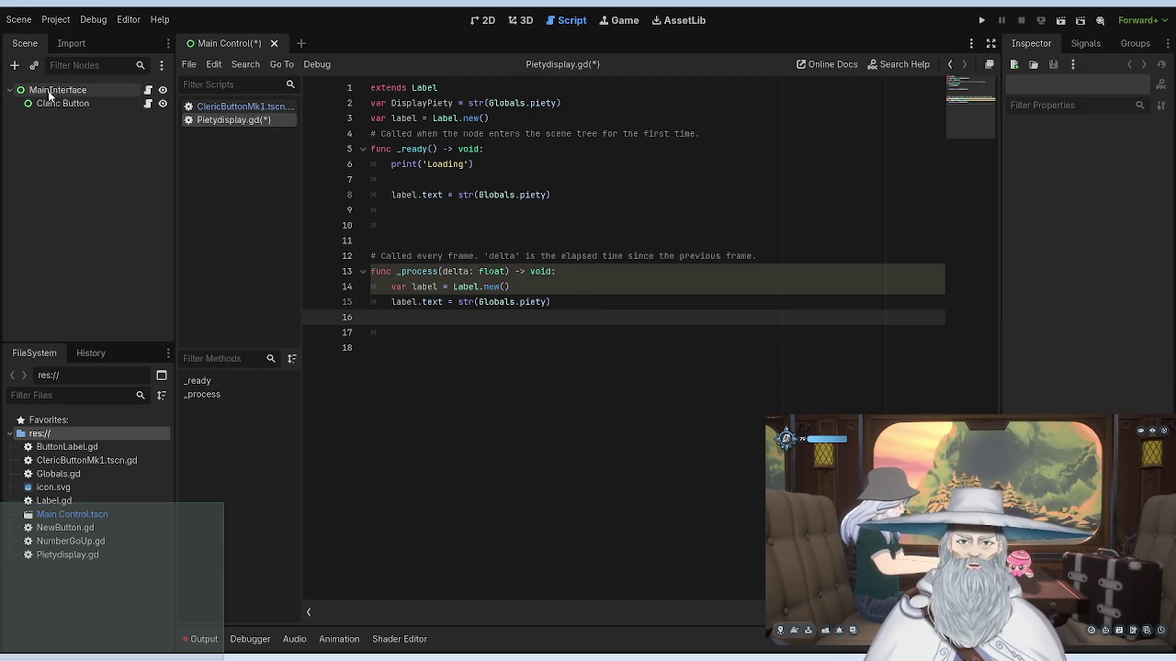
Step: Add a Label under Cleric Button, save and close Pietydisplay.gd, then drag the Label onto MainInterface
left_click(57, 103)
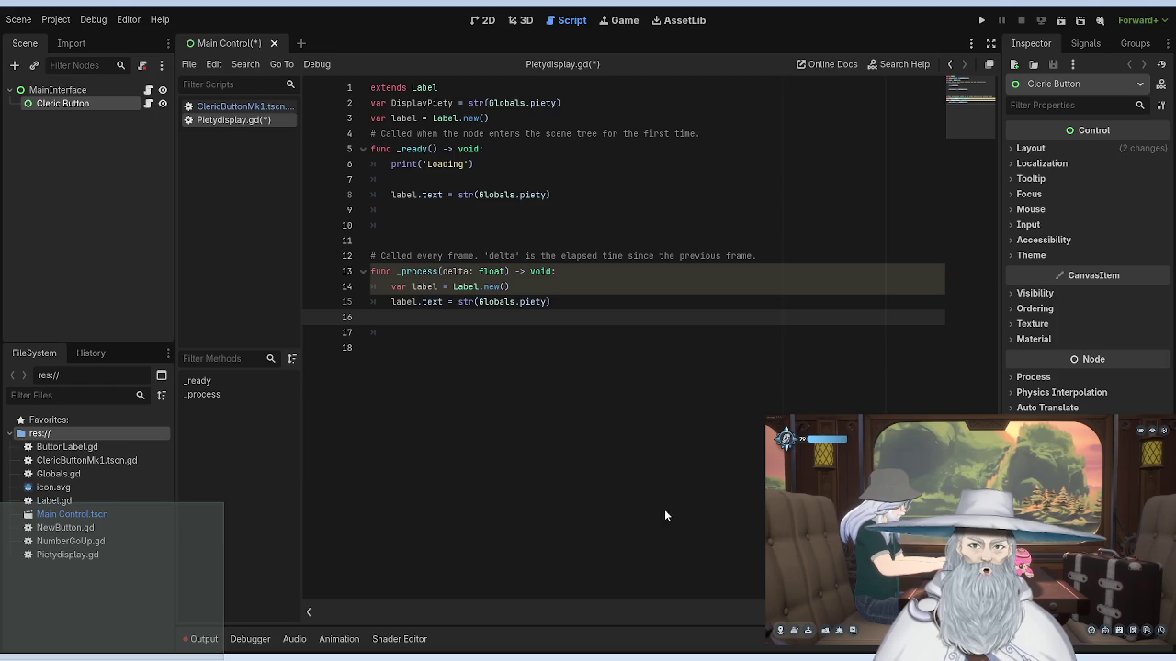
key("ctrl+z")
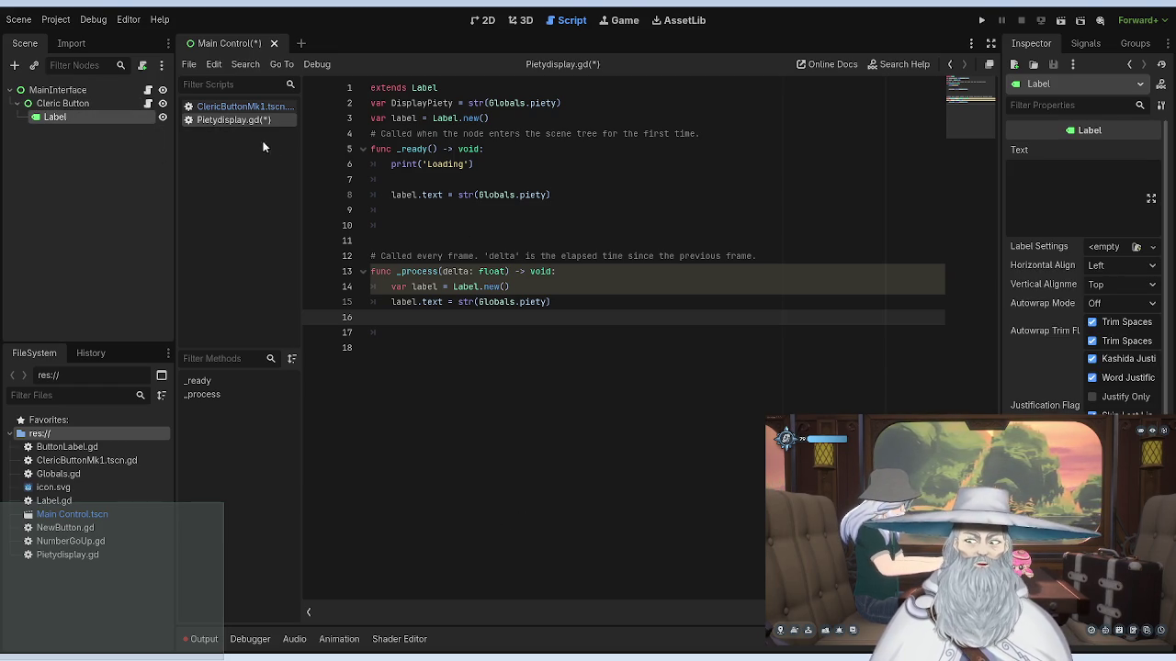
key("ctrl+alt+s")
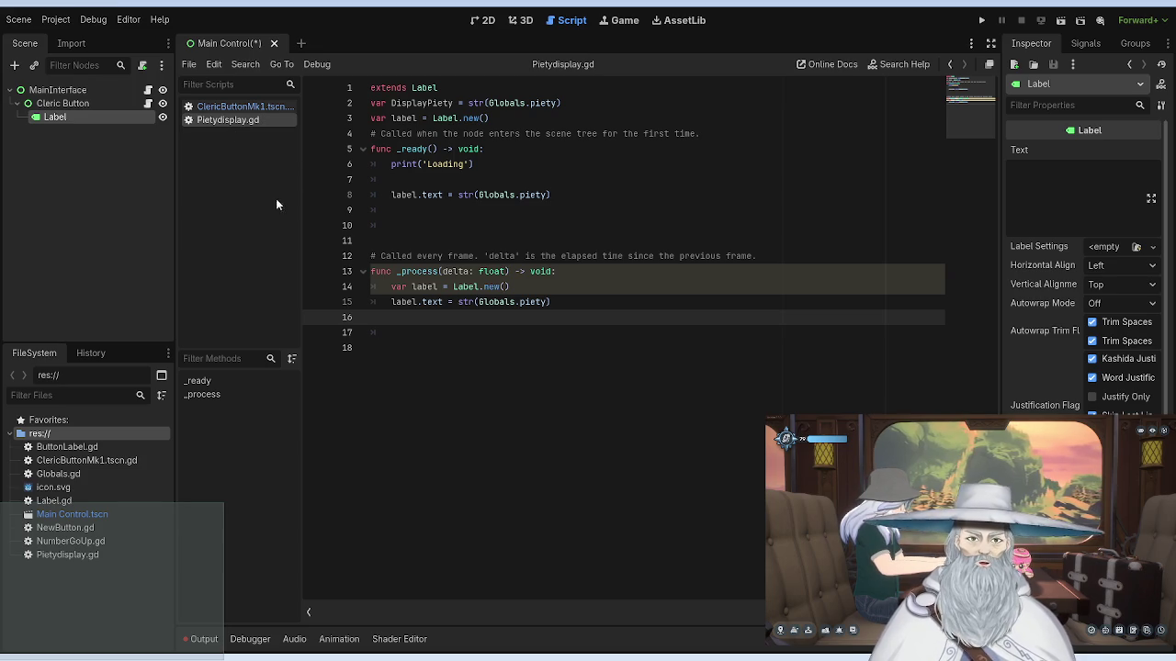
key("ctrl+w")
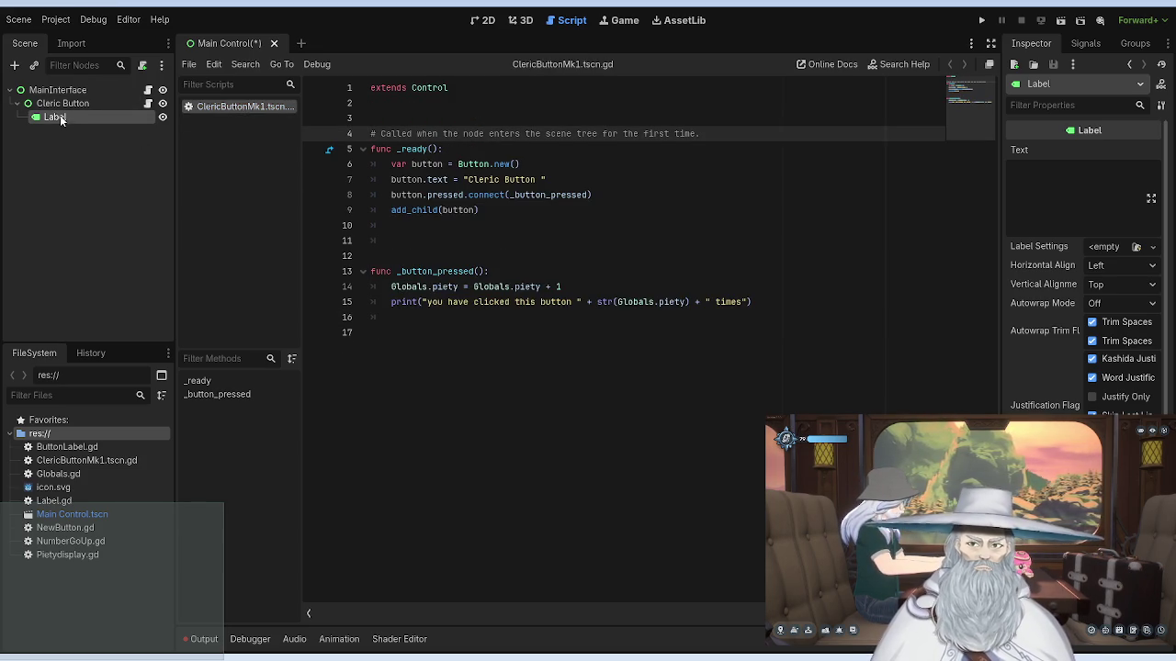
left_click_drag(38, 120, 39, 92)
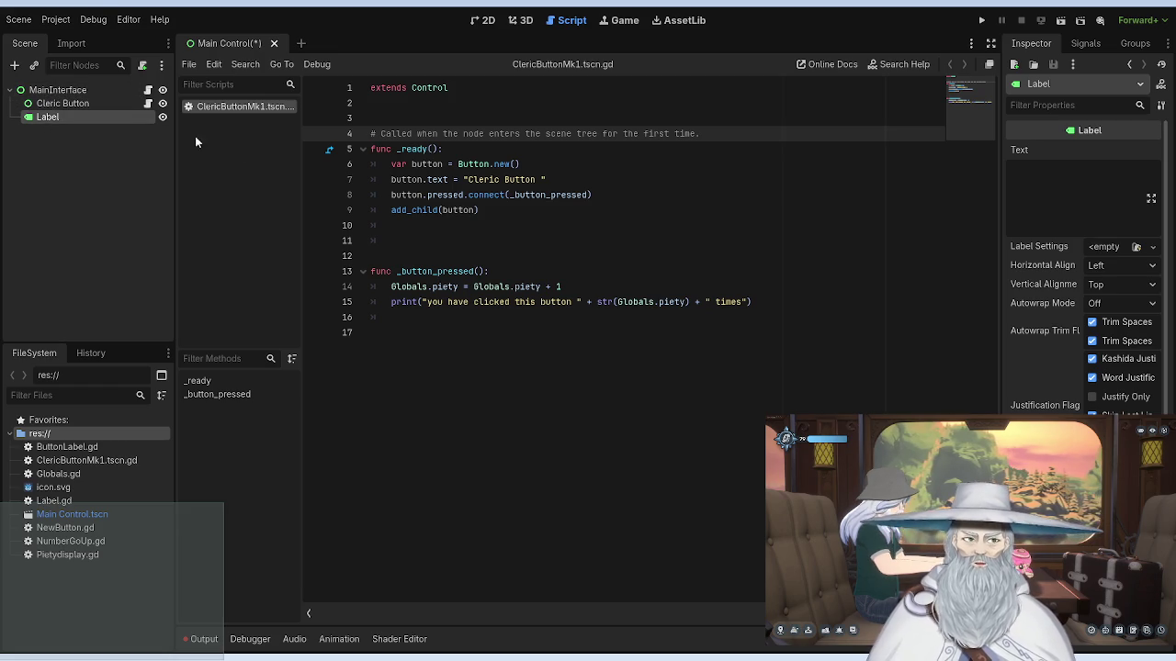
Step: Reparent the Label under MainInterface, browse its Inspector, and attach a new pietydisplay1.gd script
left_click(87, 184)
left_click(88, 115)
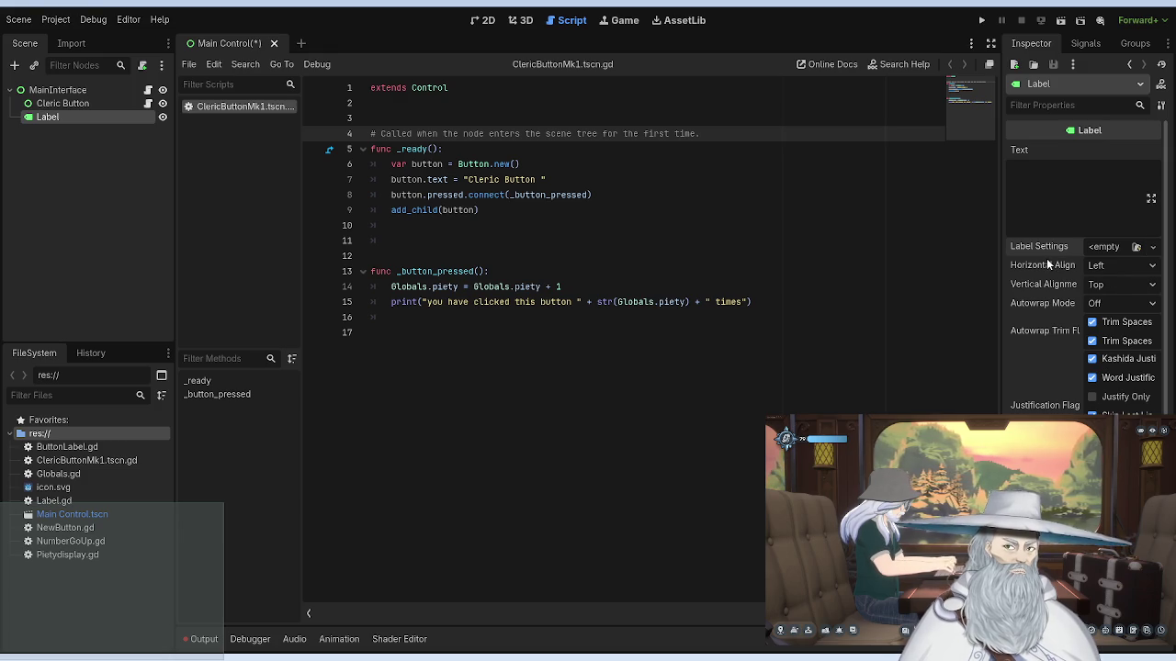
scroll(1109, 289, "down", 2)
scroll(1110, 289, "down", 6)
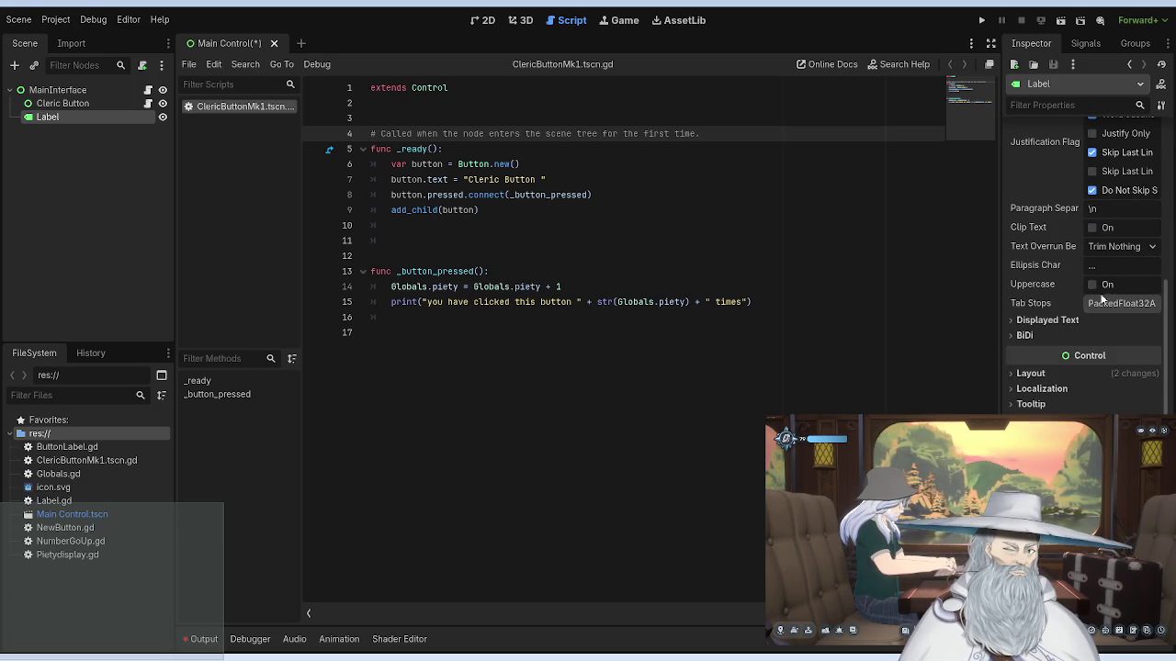
left_click(1049, 319)
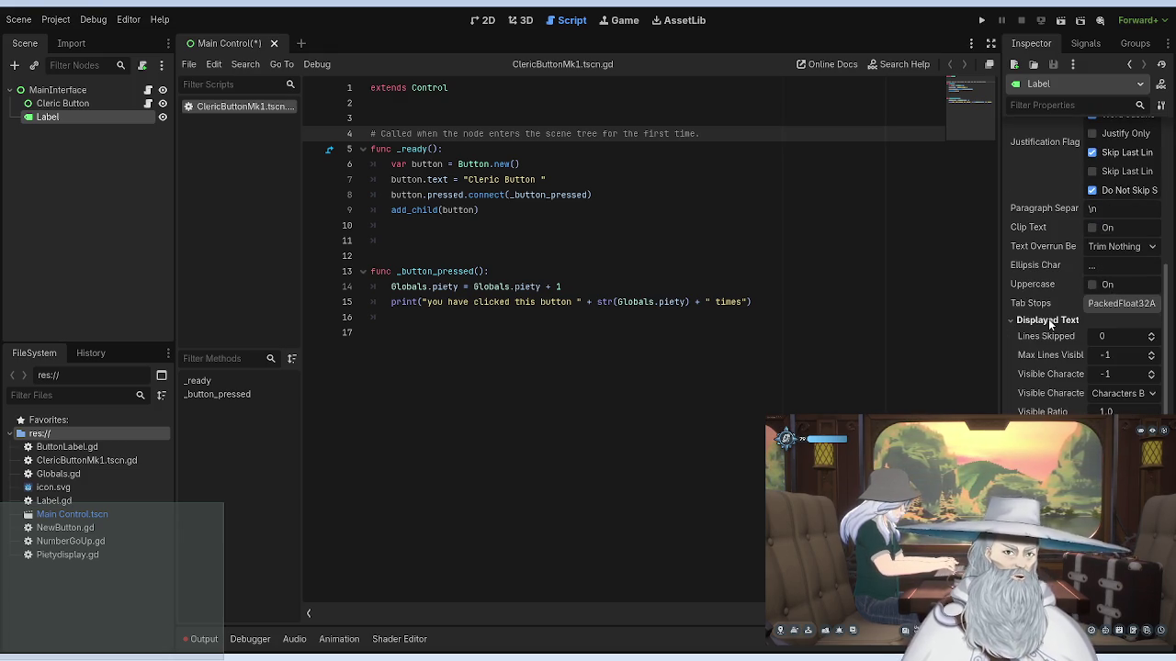
left_click(1048, 320)
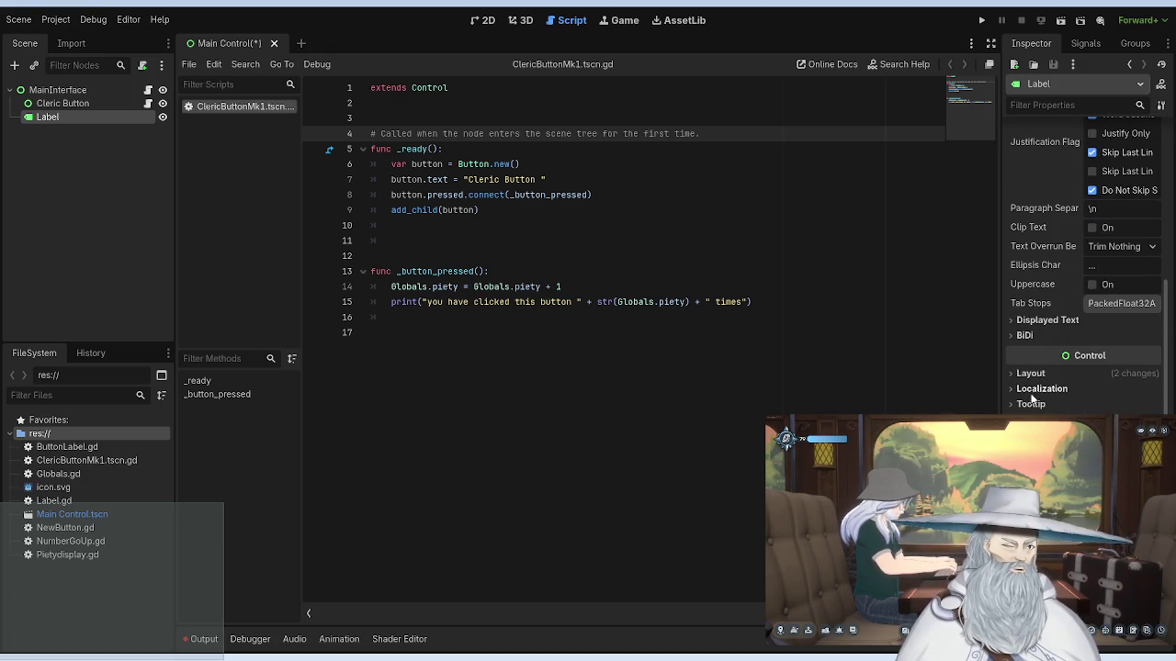
scroll(1025, 390, "down", 2)
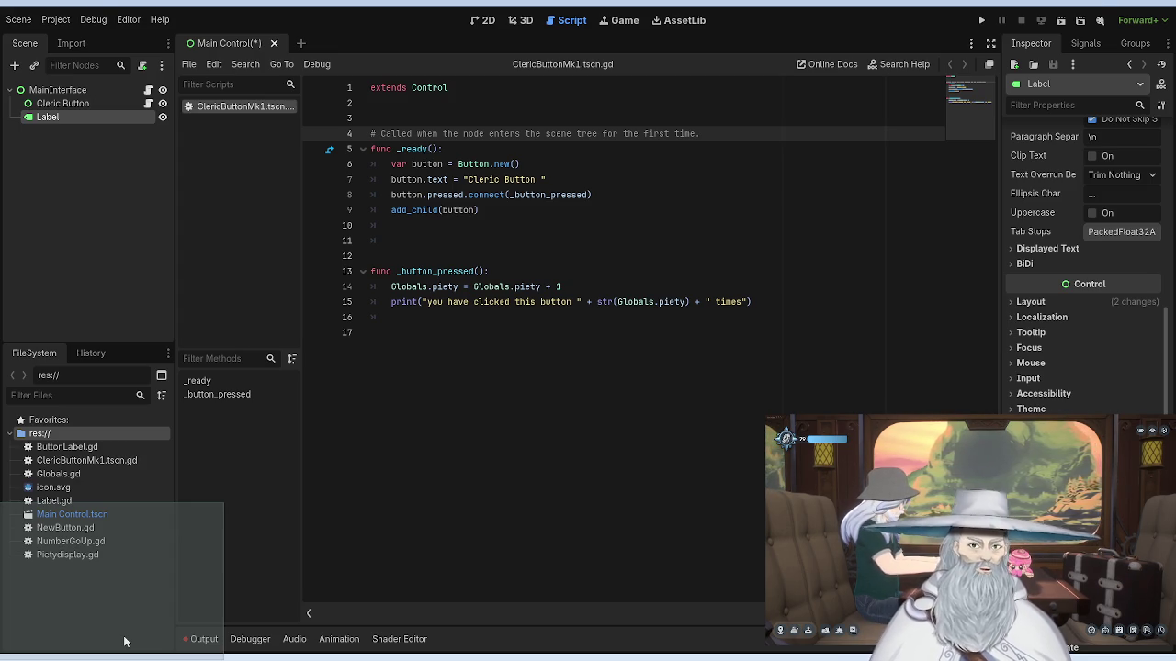
scroll(1083, 275, "down", 2)
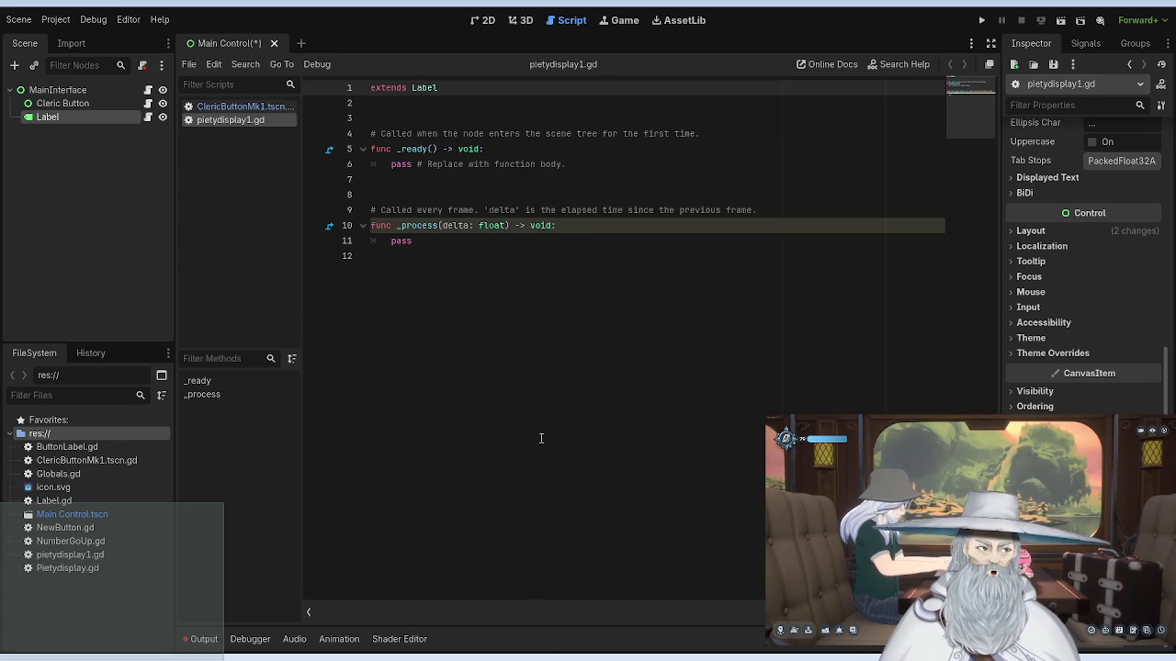
left_click(434, 241)
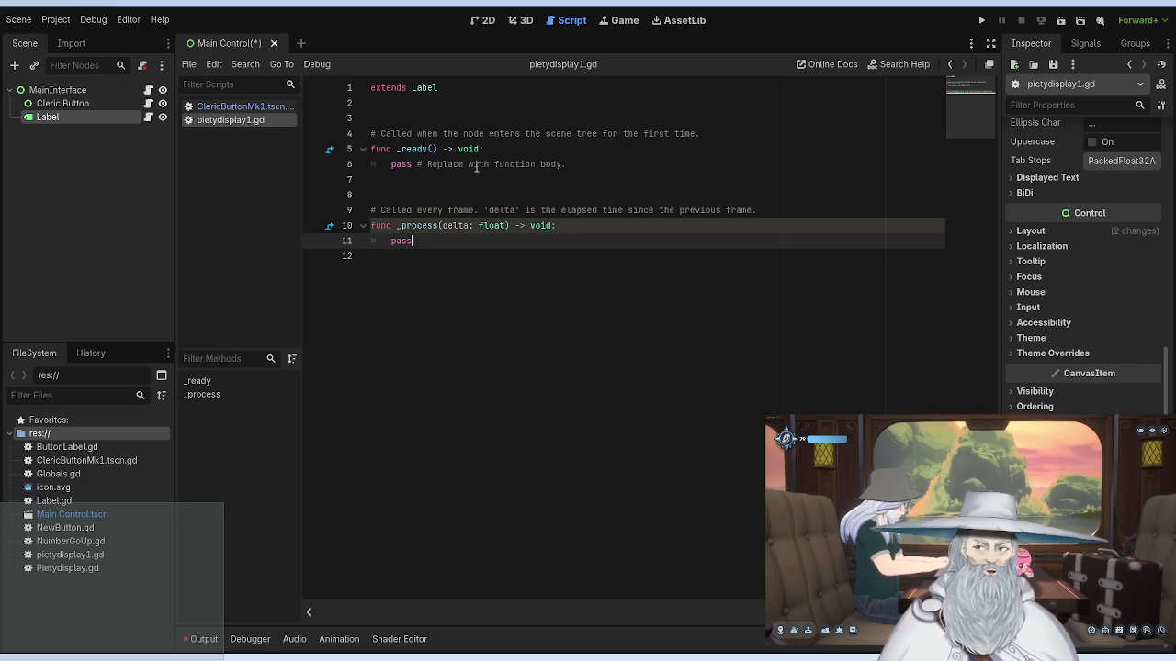
Step: Replace pass in _ready with $Label.text = str(Globals.piety)
mouse_move(570, 163)
left_mouse_down()
mouse_move(363, 166)
mouse_move(393, 165)
left_mouse_up()
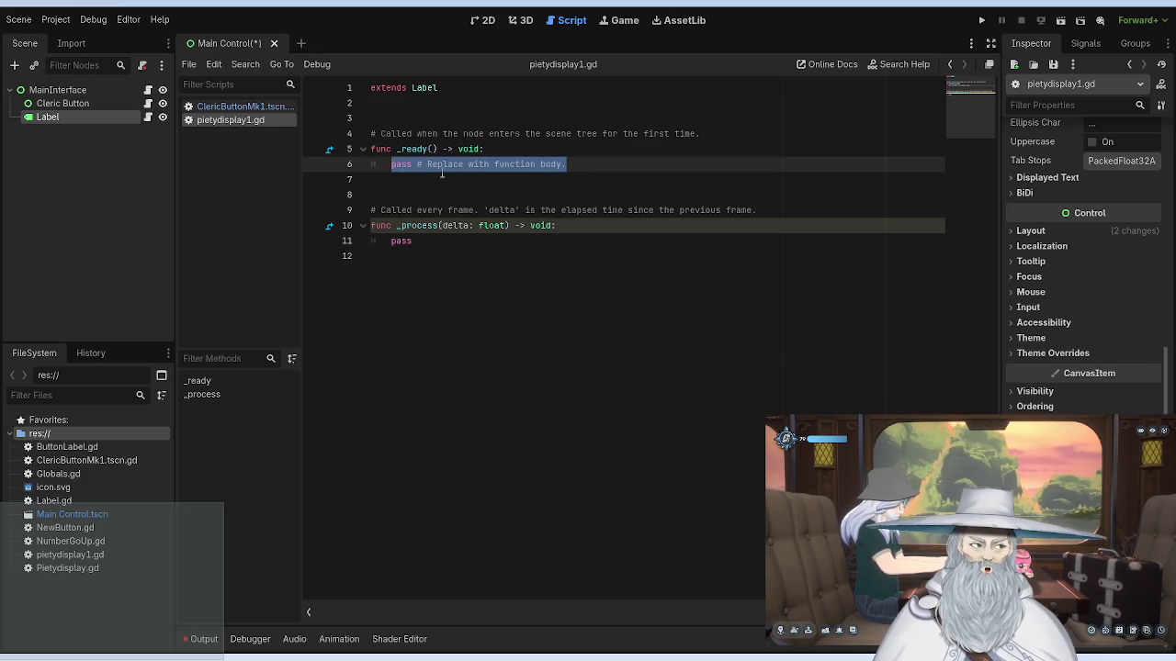
type("$La")
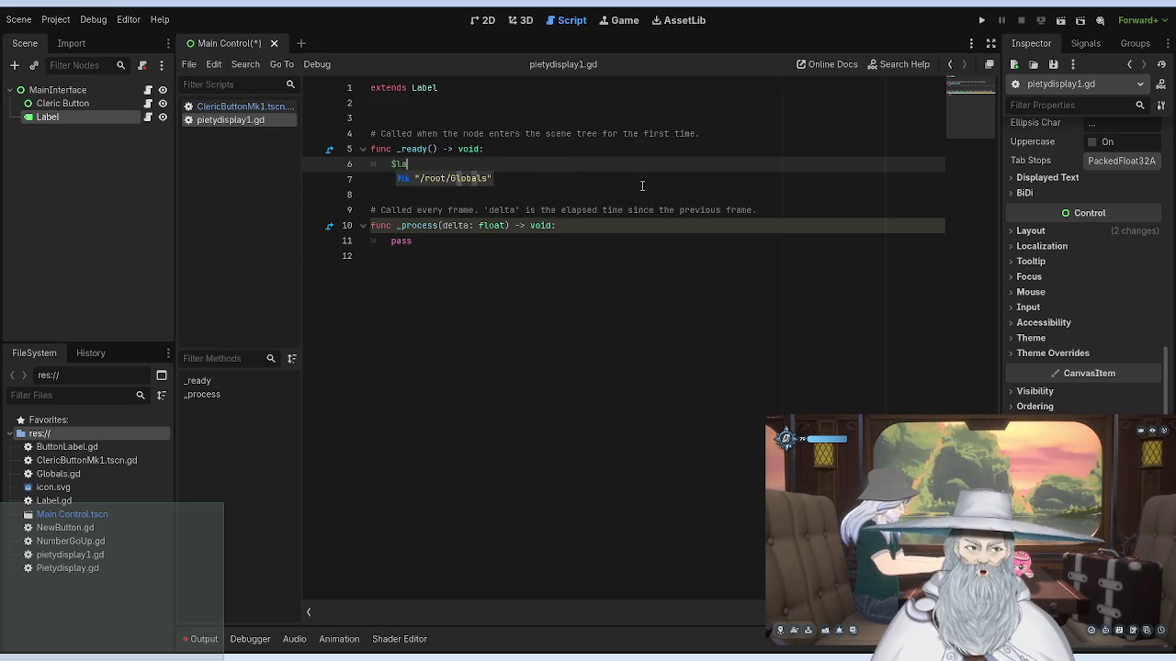
type("bel.")
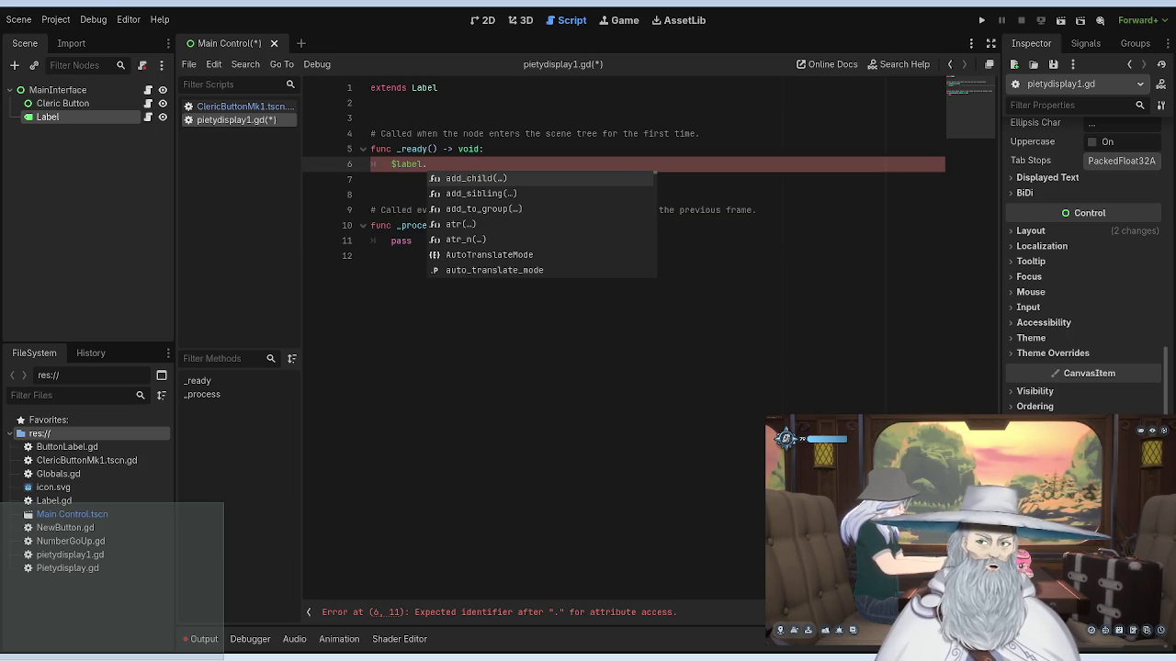
type("text")
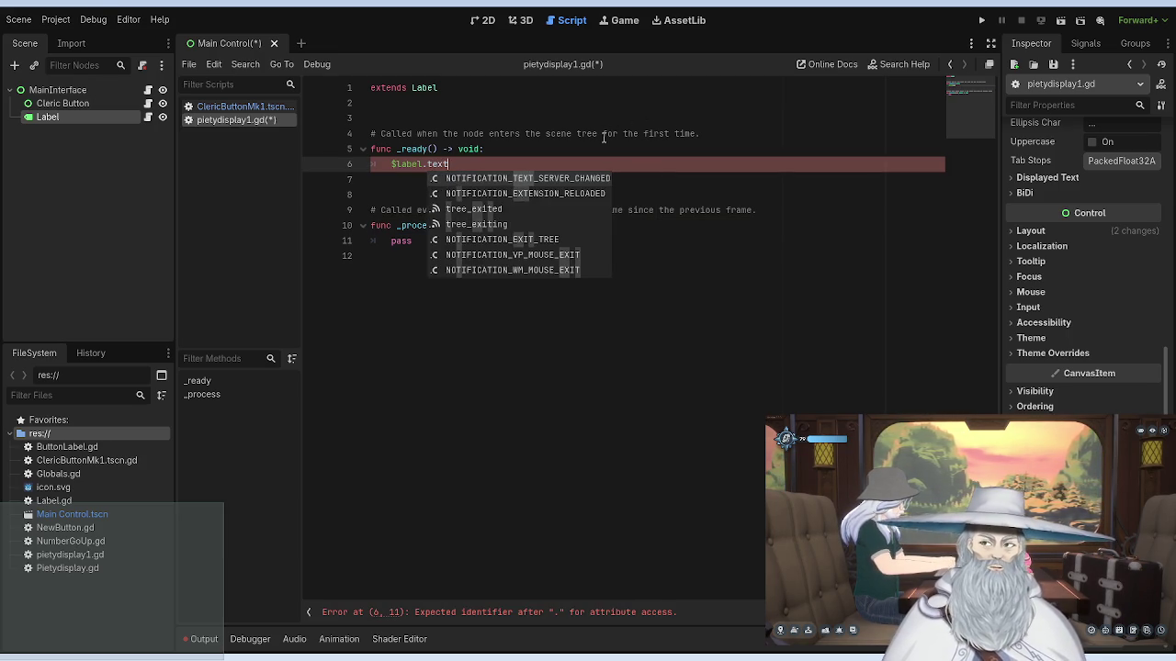
type(" =")
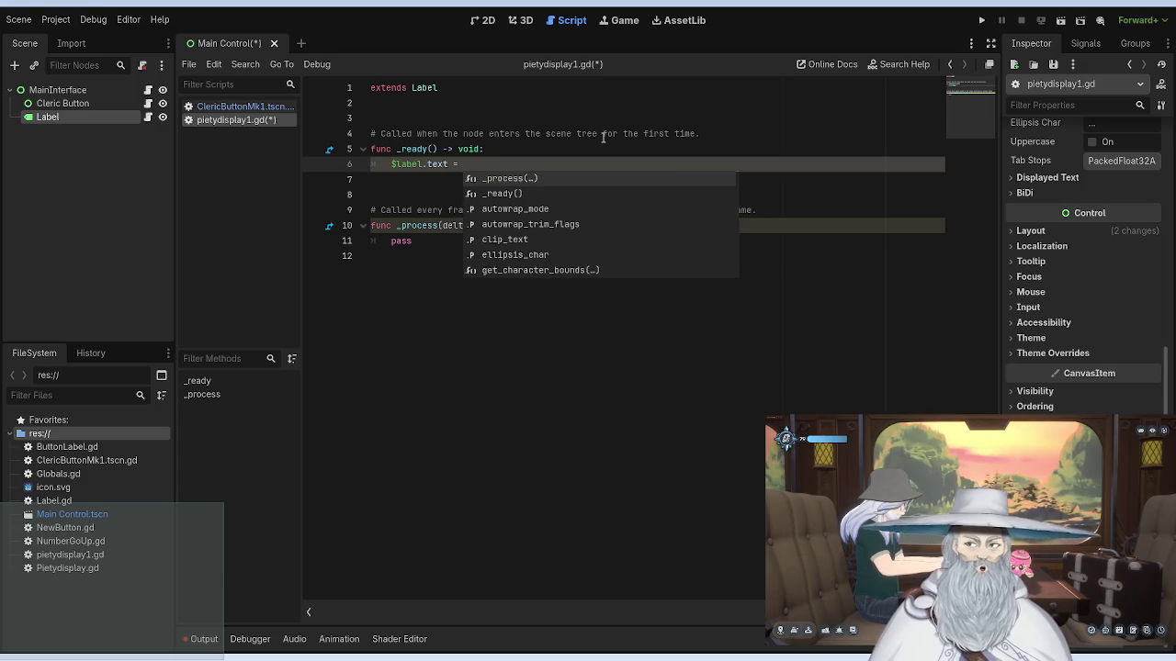
type(" str")
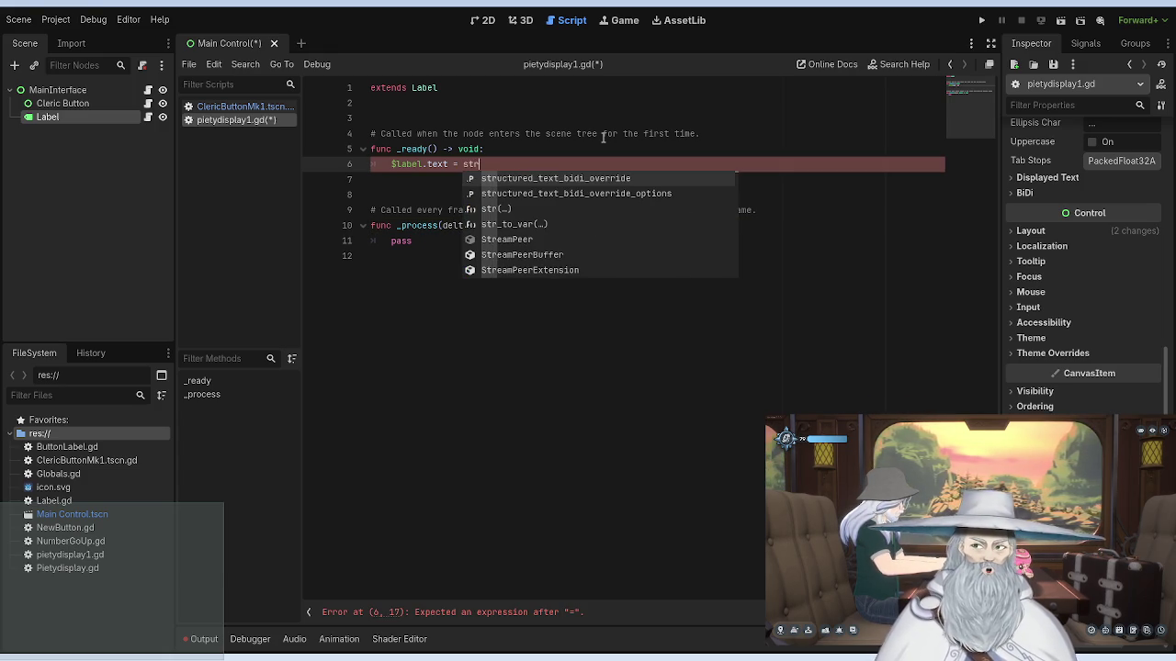
type("(Glob")
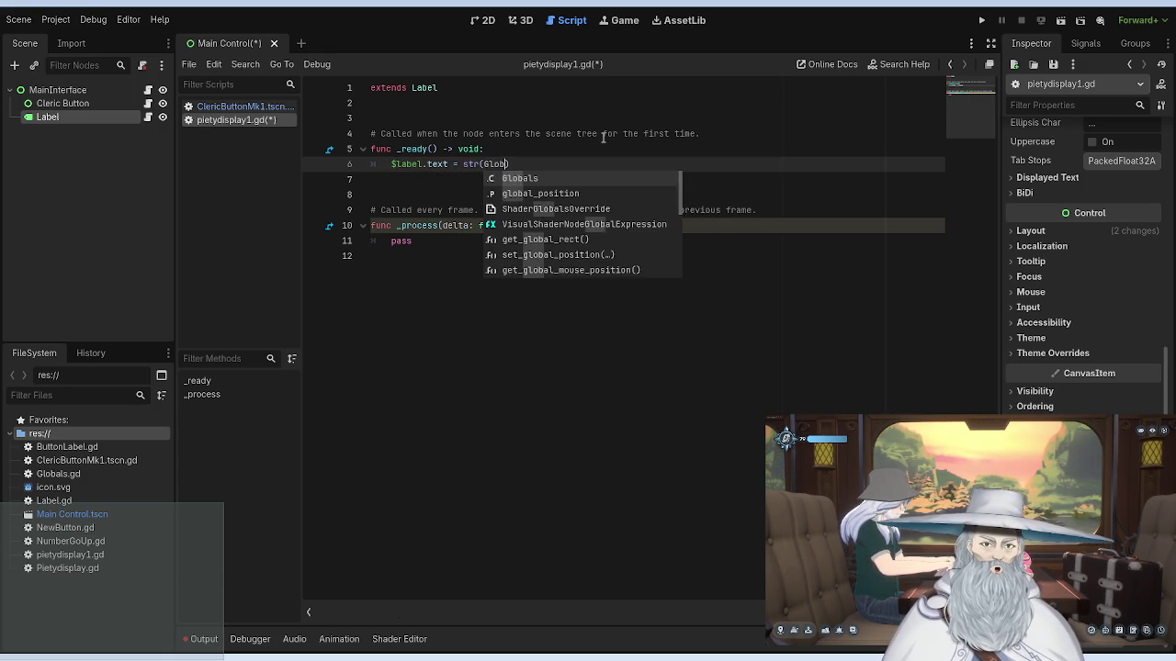
key("Return")
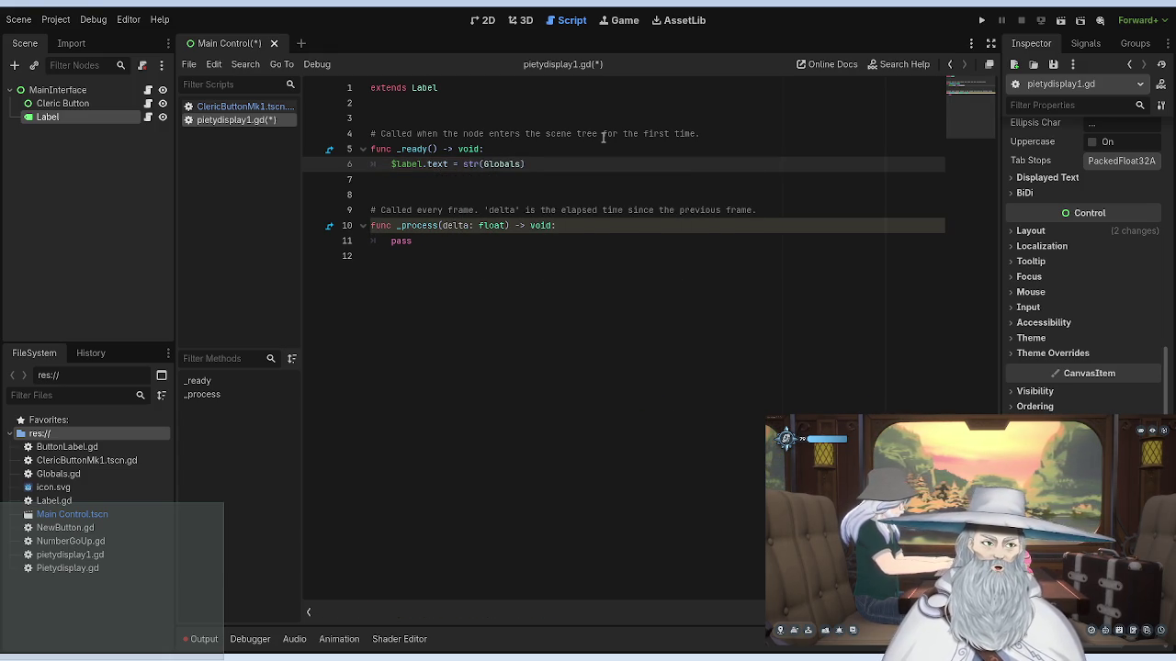
type(".")
key("Return")
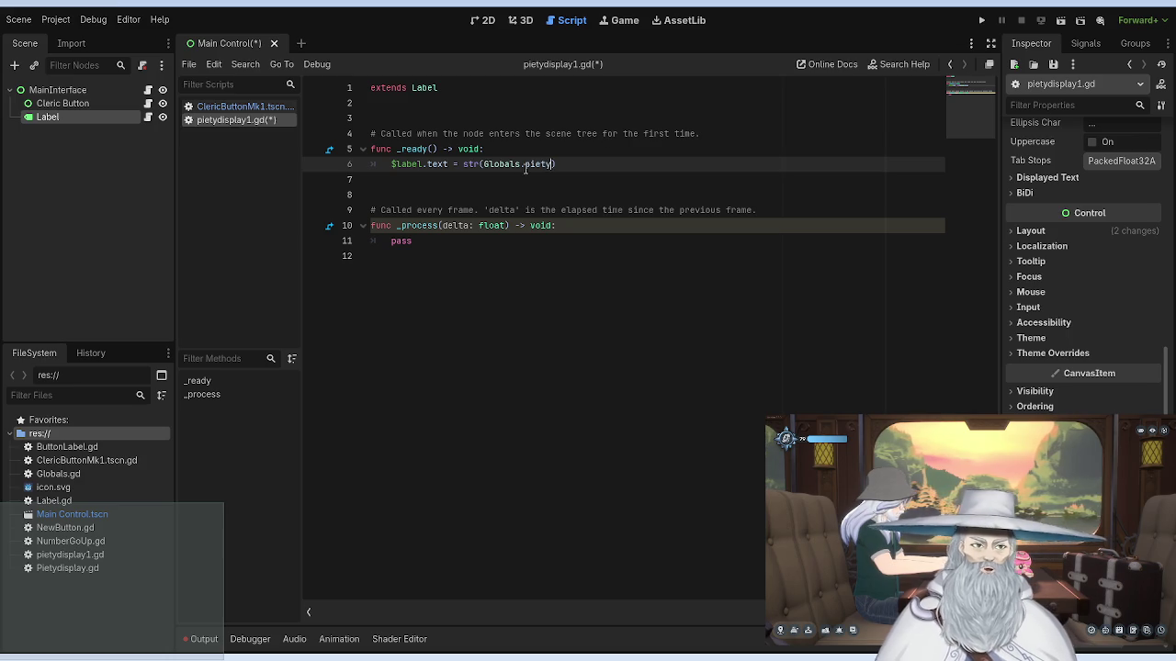
Step: Copy that assignment over pass in _process and run the scene to test it
left_click_drag(557, 164, 392, 152)
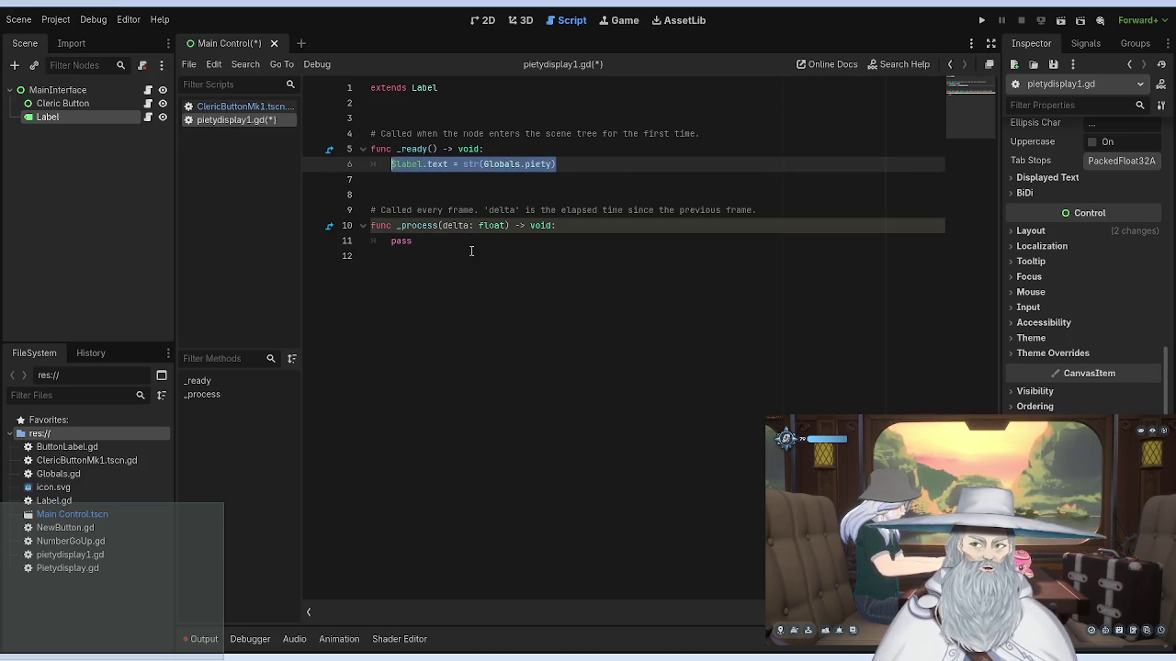
double_click(395, 240)
type("$label.text = str(Globals.piety)")
left_click(556, 164)
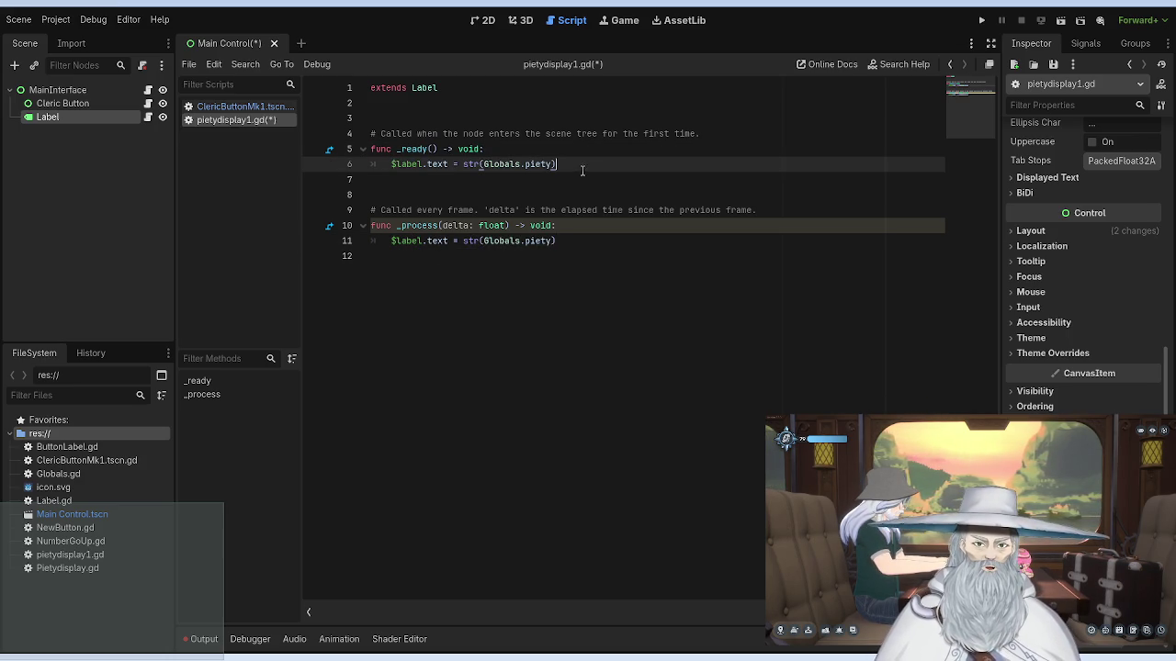
left_click(981, 20)
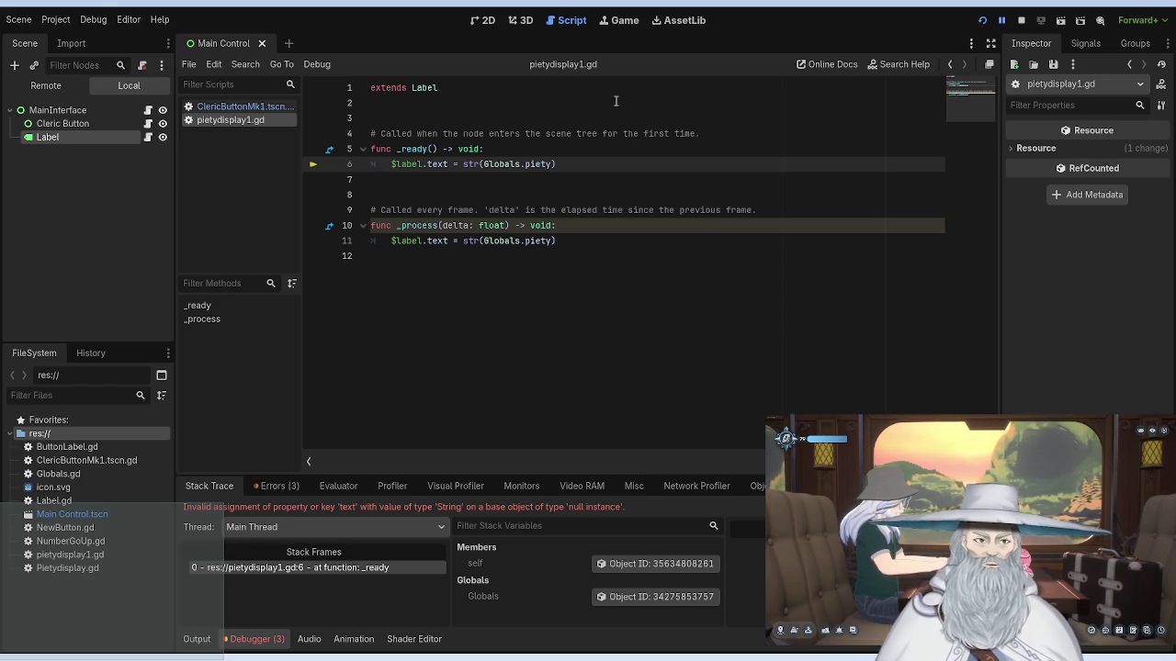
Step: Add var displayPiety = str(Globals.piety) on line 2
left_click(513, 148)
left_click(444, 103)
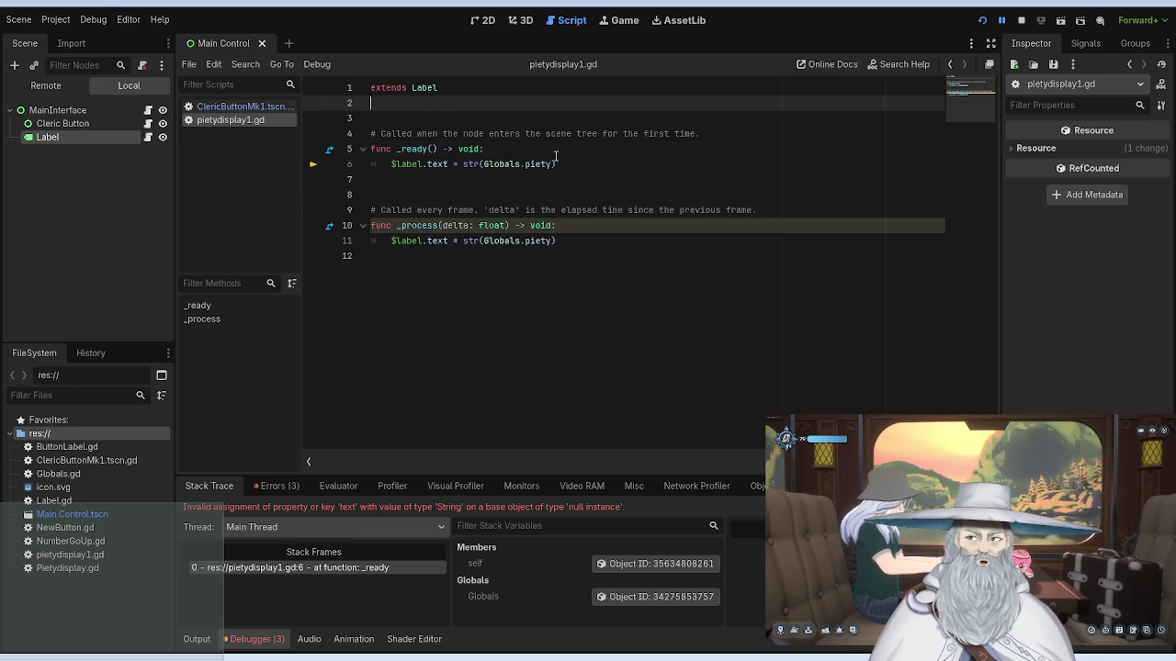
type("display")
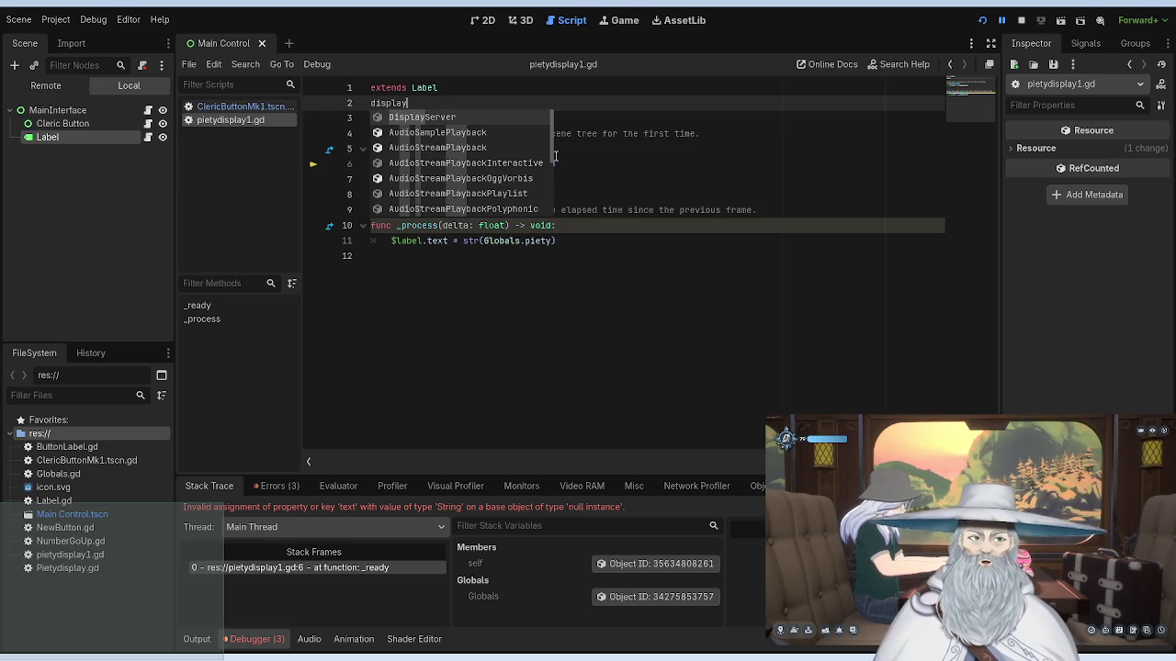
type("Piety")
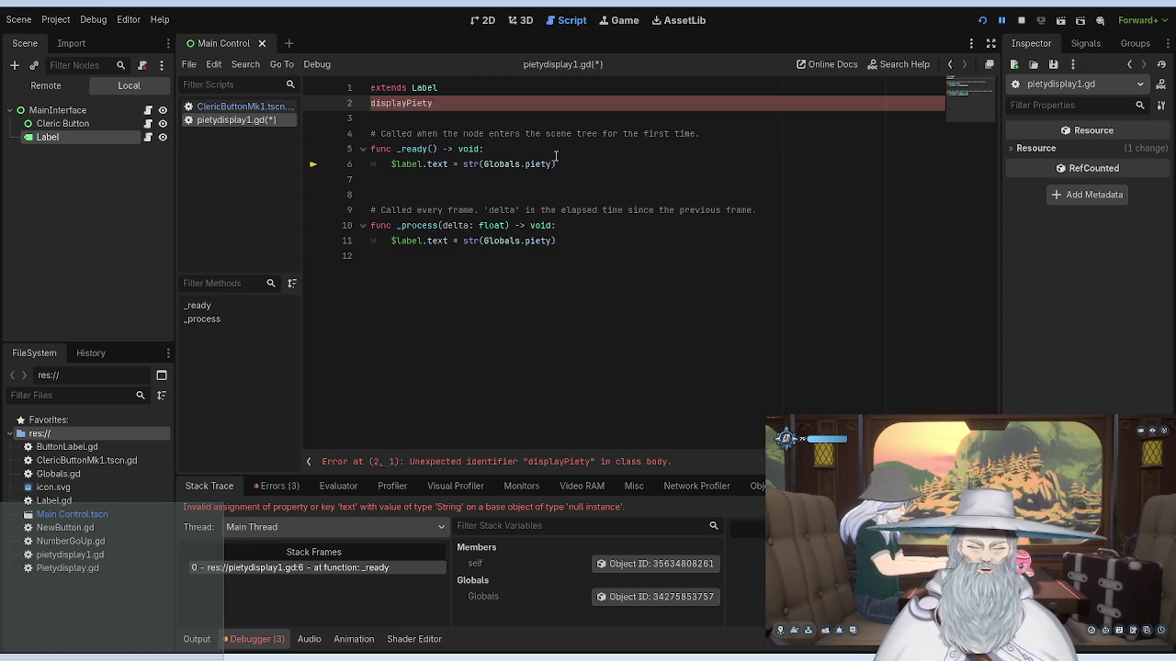
type(" = ")
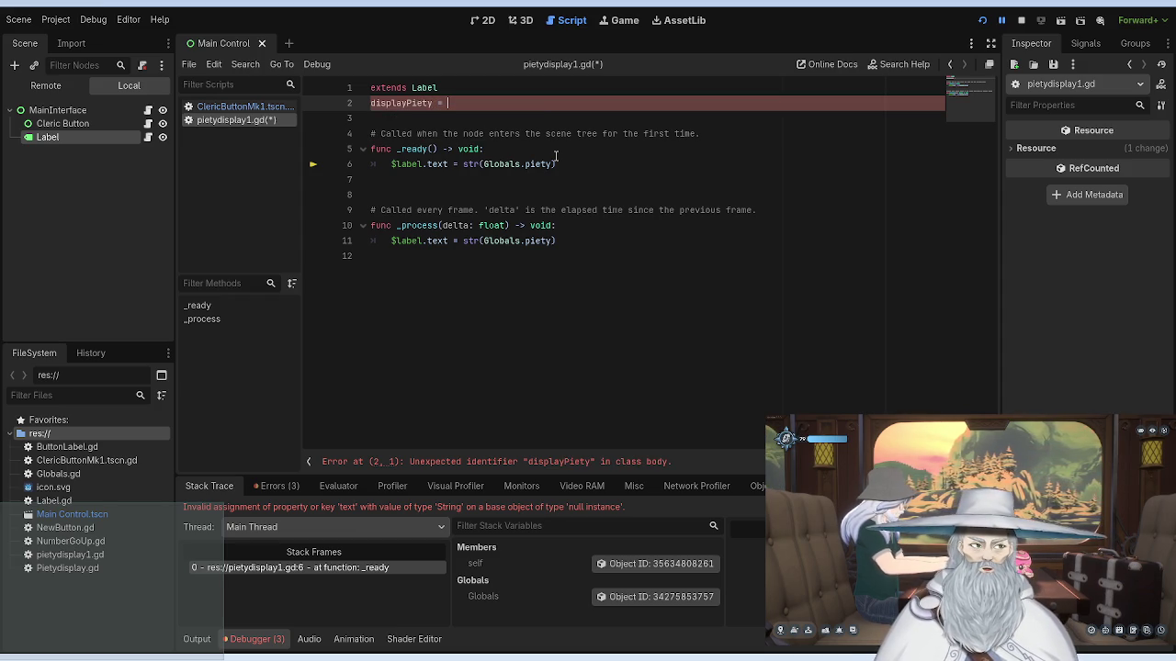
type("str")
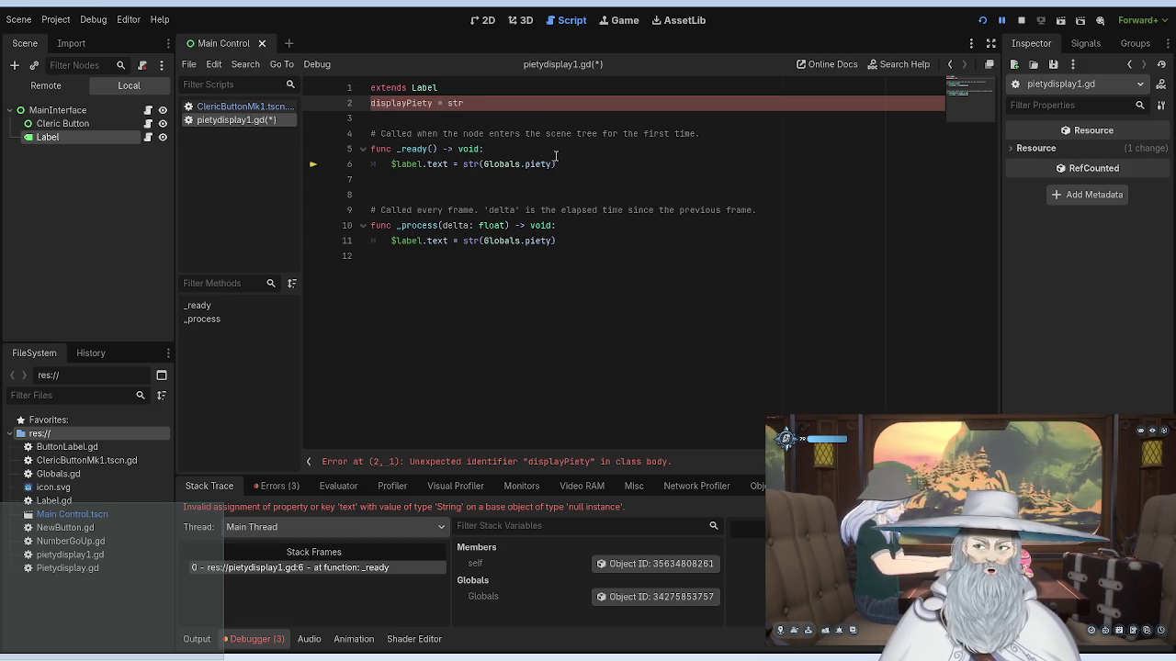
type("(Globa")
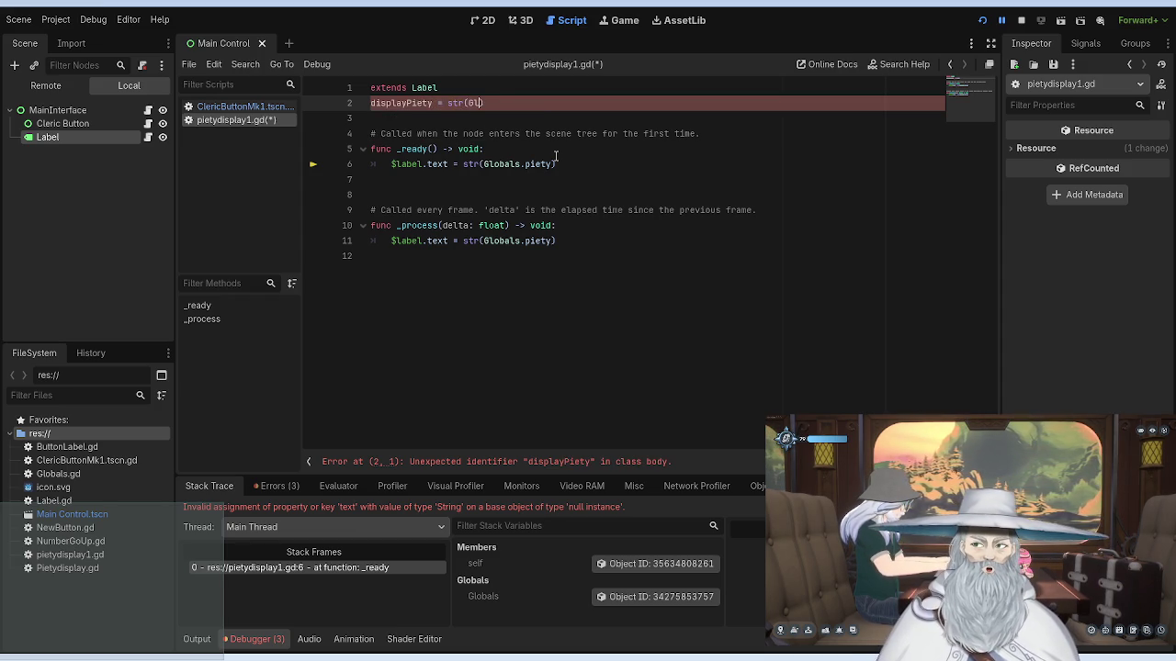
key("BackSpace")
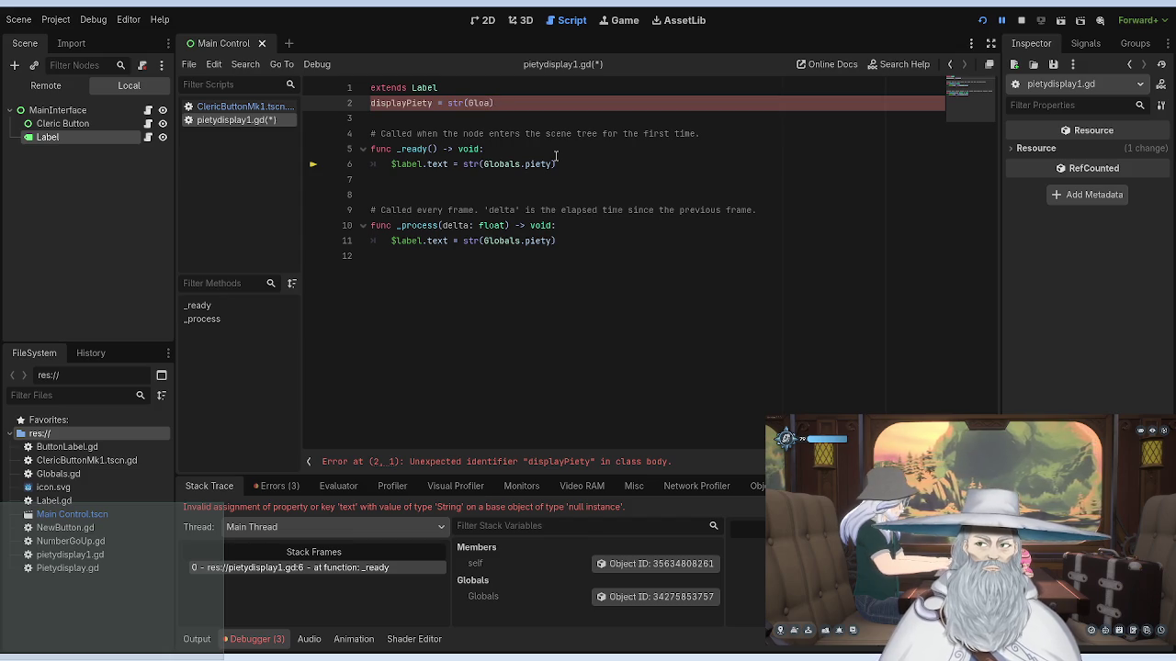
type("bals.p")
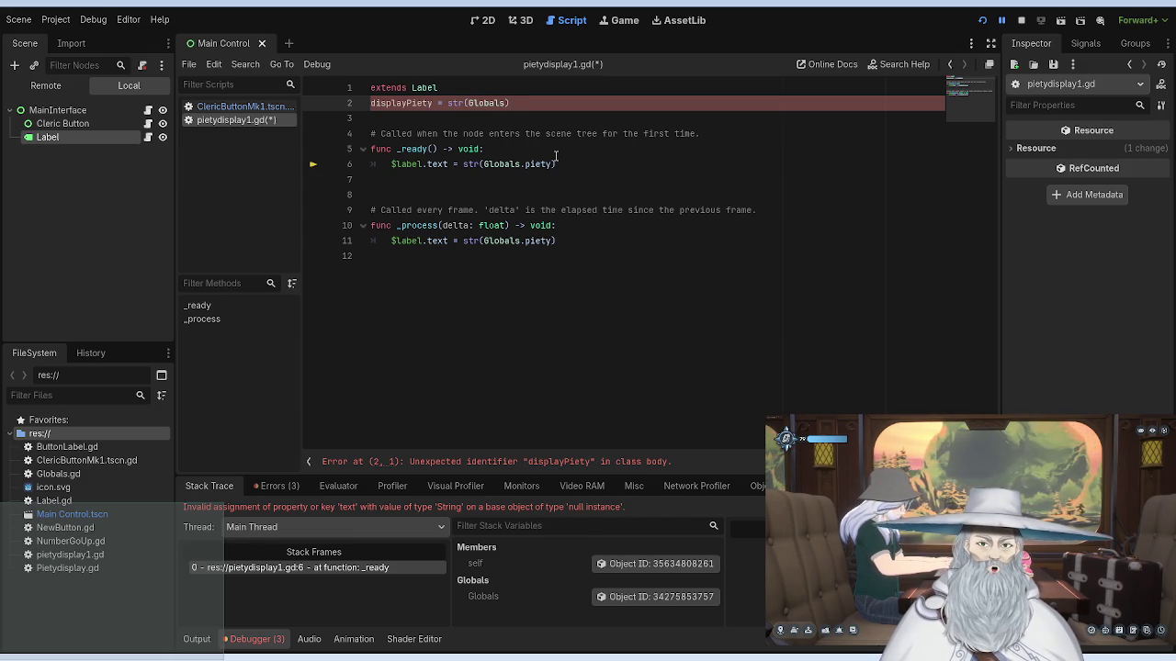
type("iety")
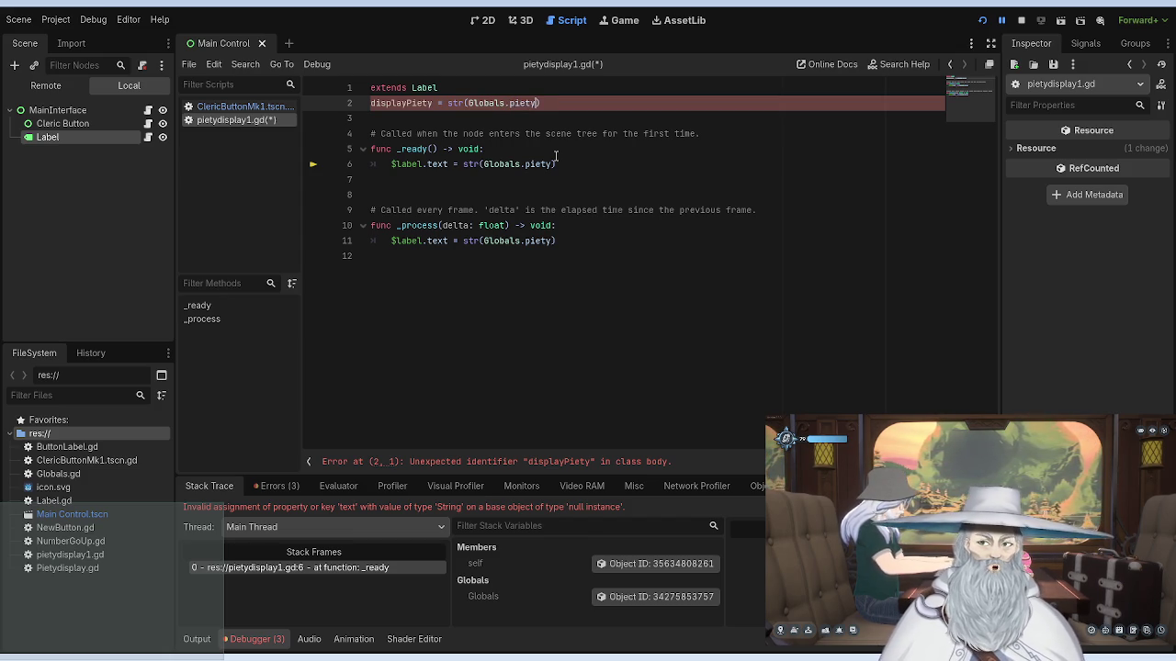
key("Left")
key("Left")
key("Left")
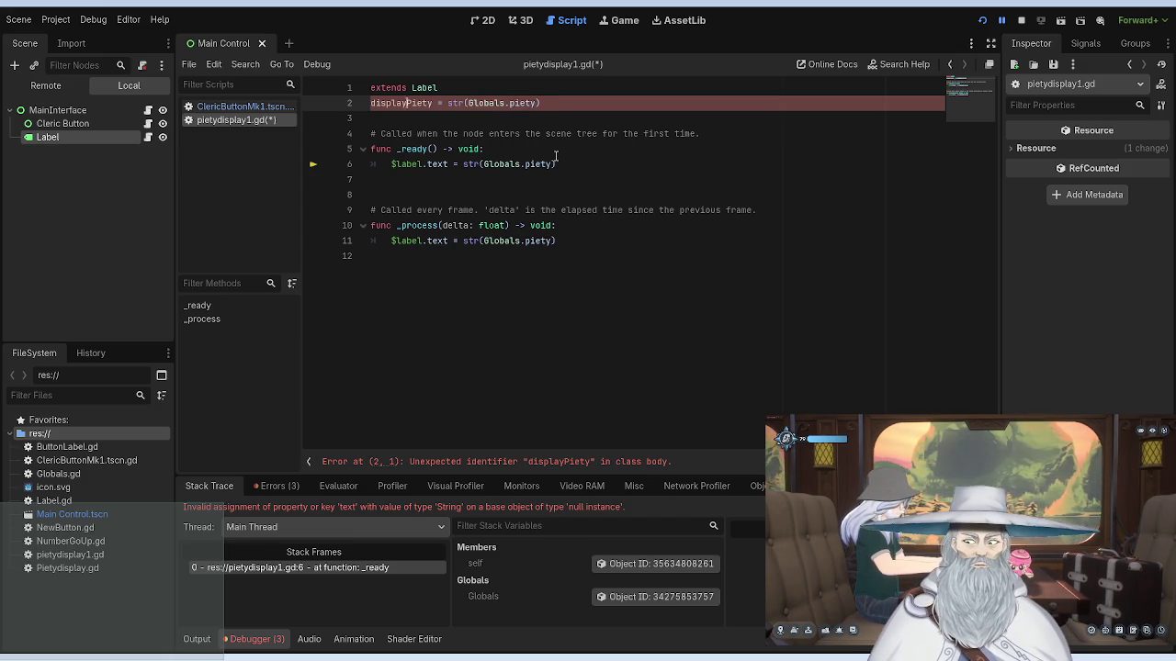
type("var")
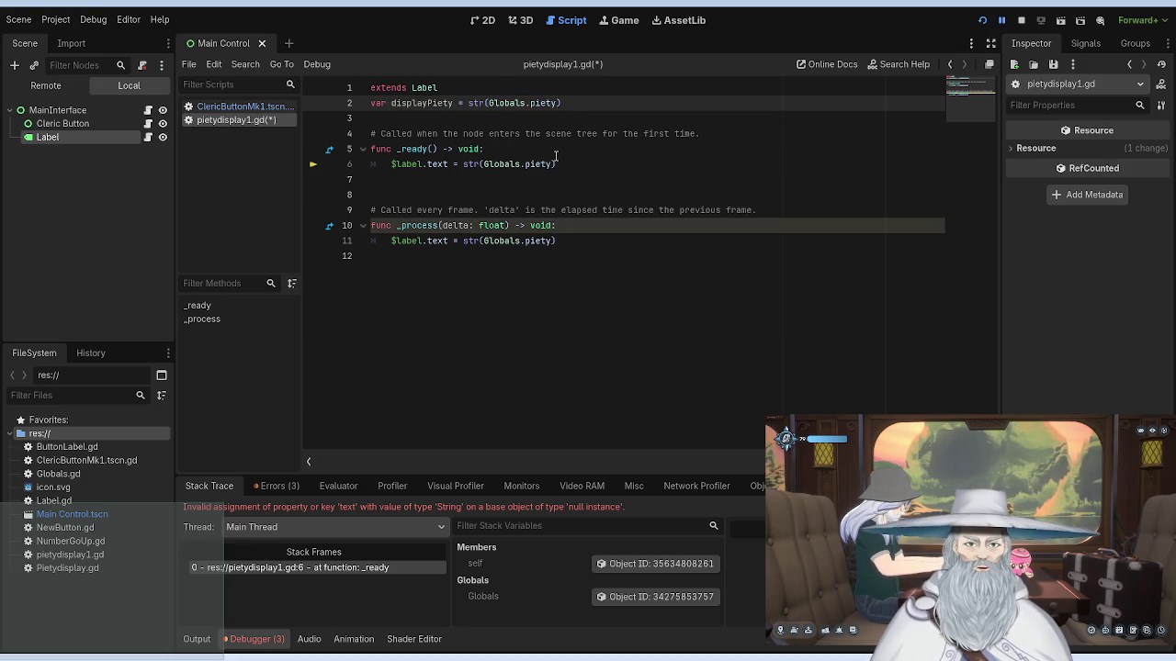
Step: Use displayPiety in the label assignments on lines 6 and 11, save, and stop the game
left_click_drag(564, 164, 462, 163)
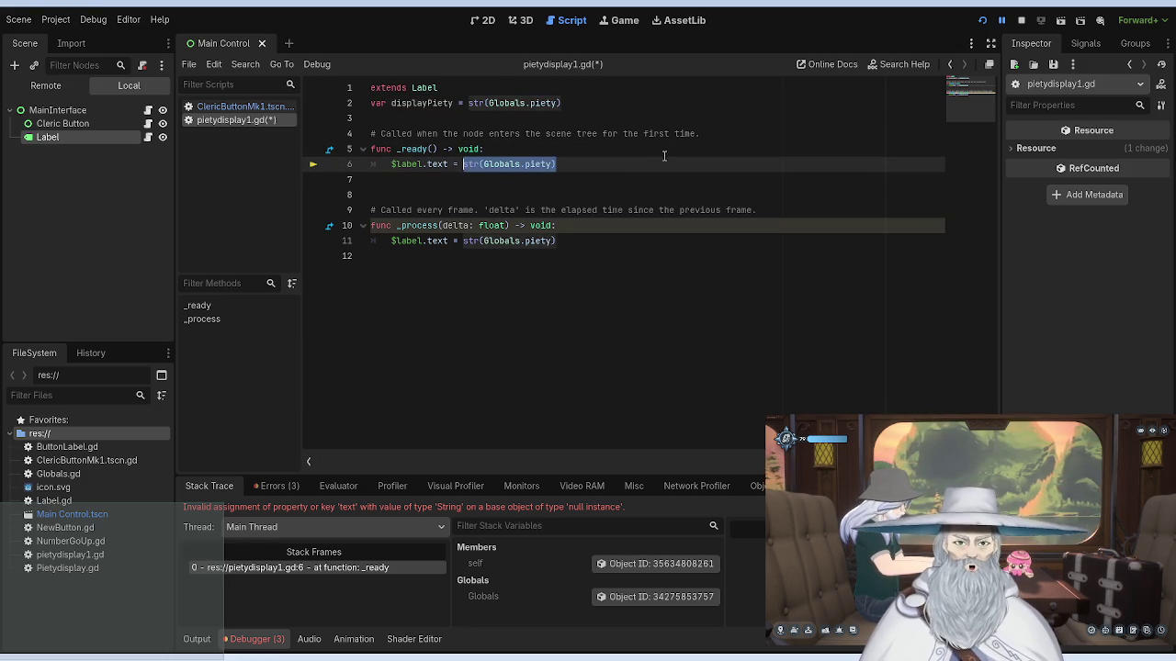
key("BackSpace")
type("displayPiety")
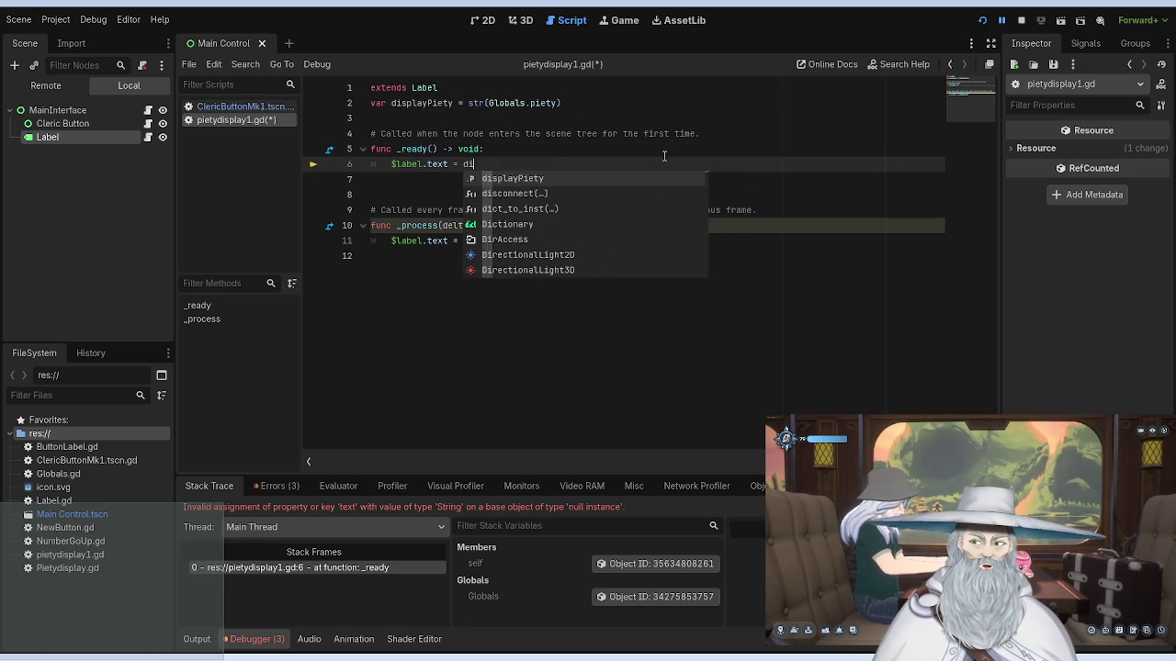
left_click_drag(526, 163, 463, 164)
key("ctrl+c")
left_click_drag(560, 240, 463, 241)
key("ctrl+v")
left_click(601, 166)
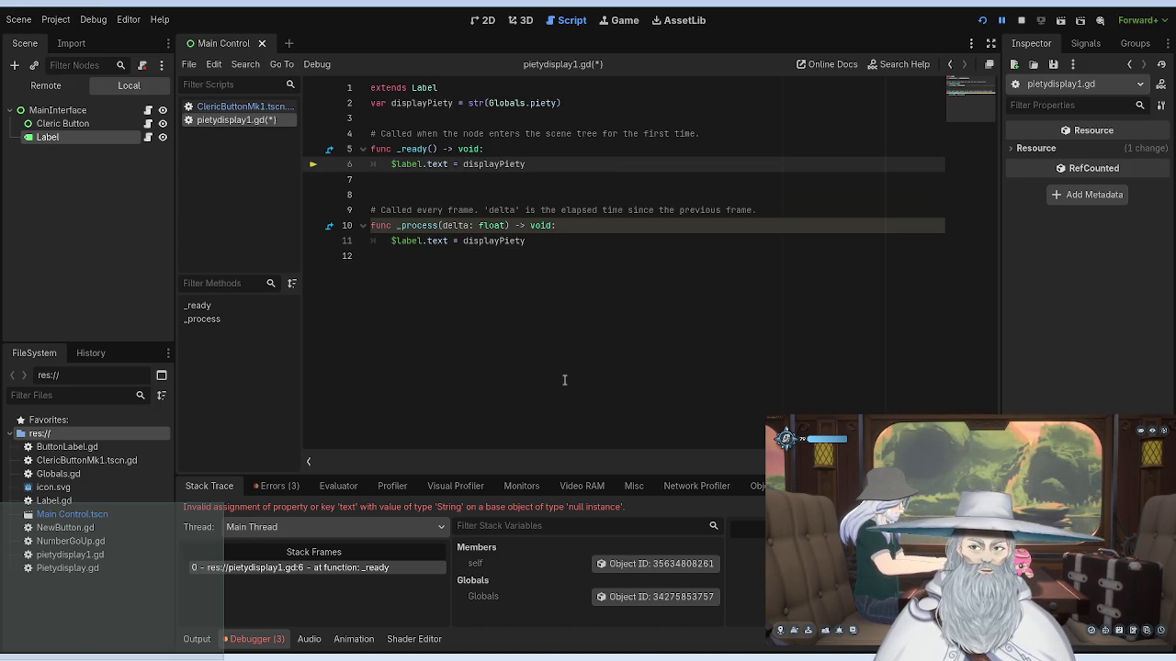
key("ctrl+s")
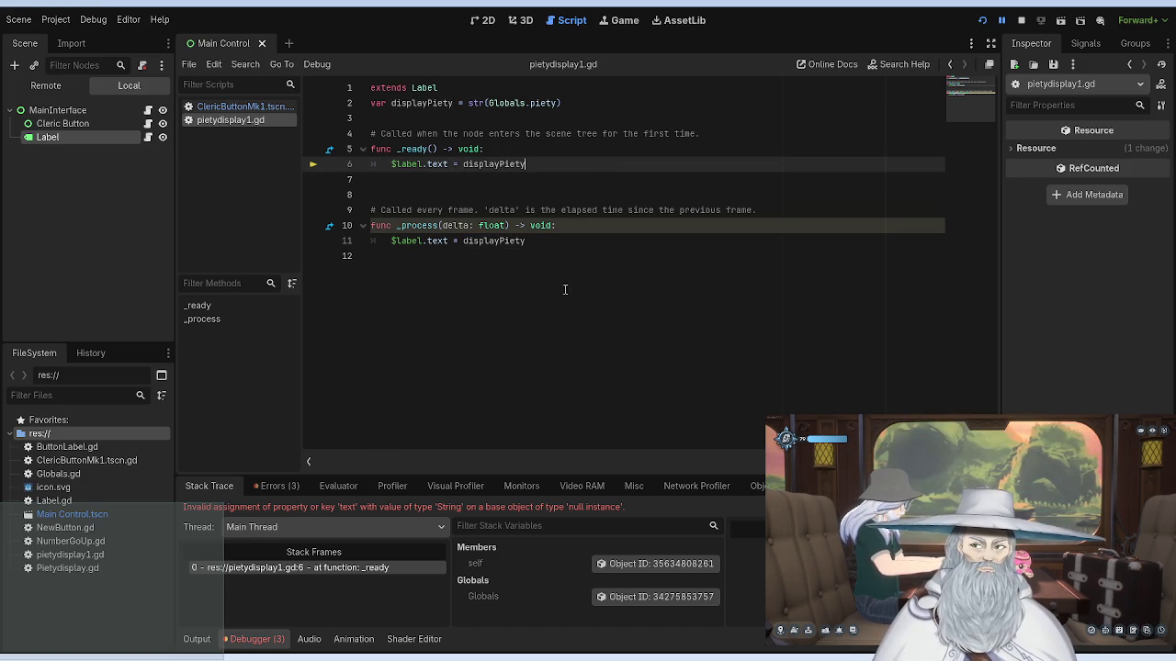
left_click(982, 20)
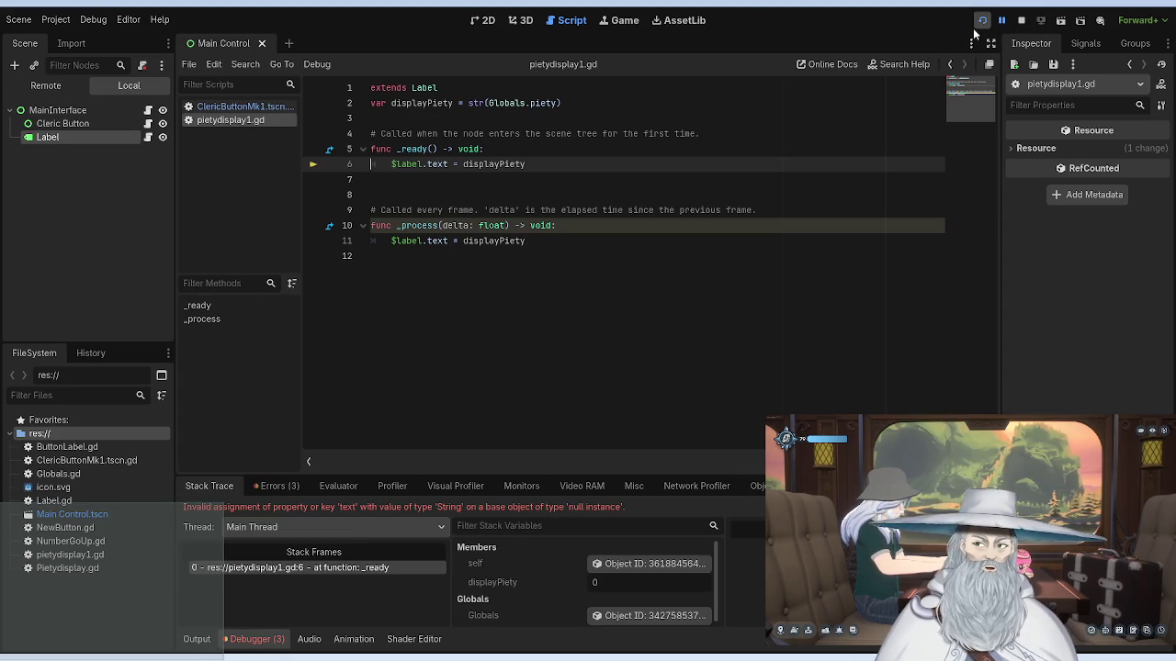
Step: Replace _ready's label assignment with pass and rerun the scene
left_click_drag(527, 164, 389, 164)
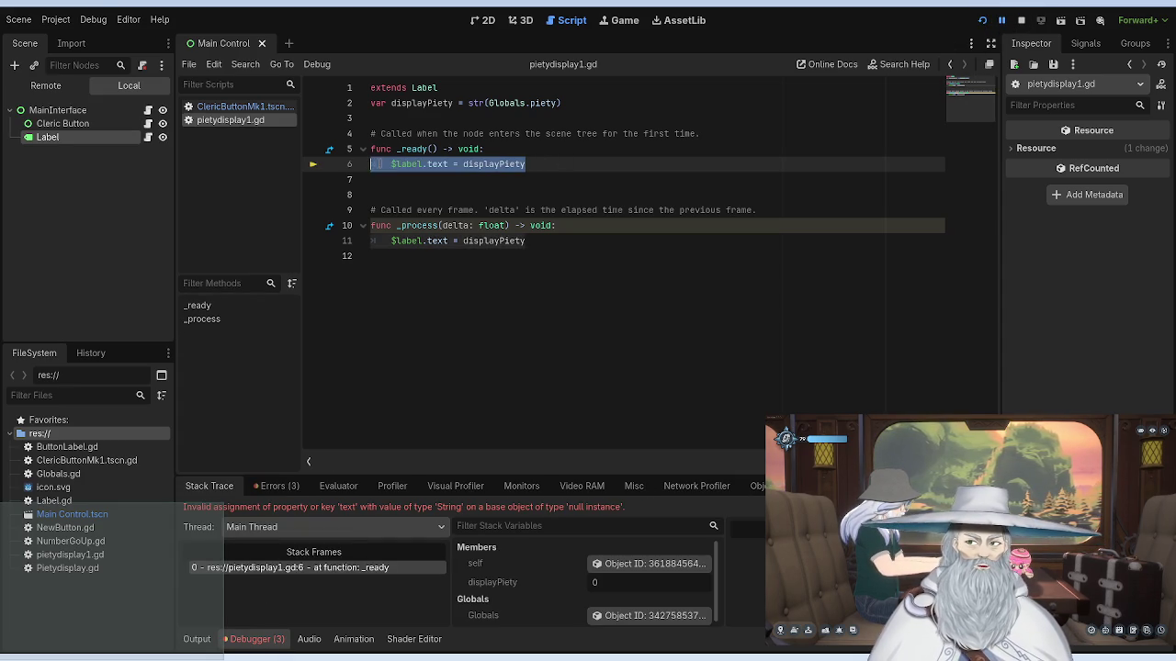
type("pass")
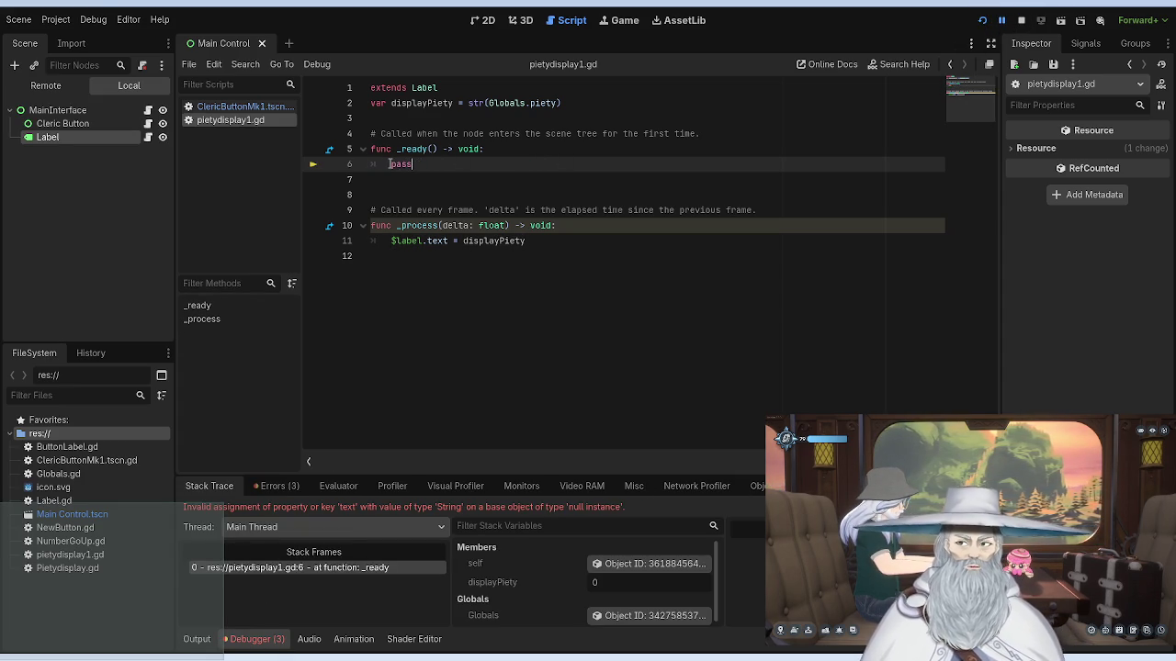
left_click(461, 130)
left_click(981, 20)
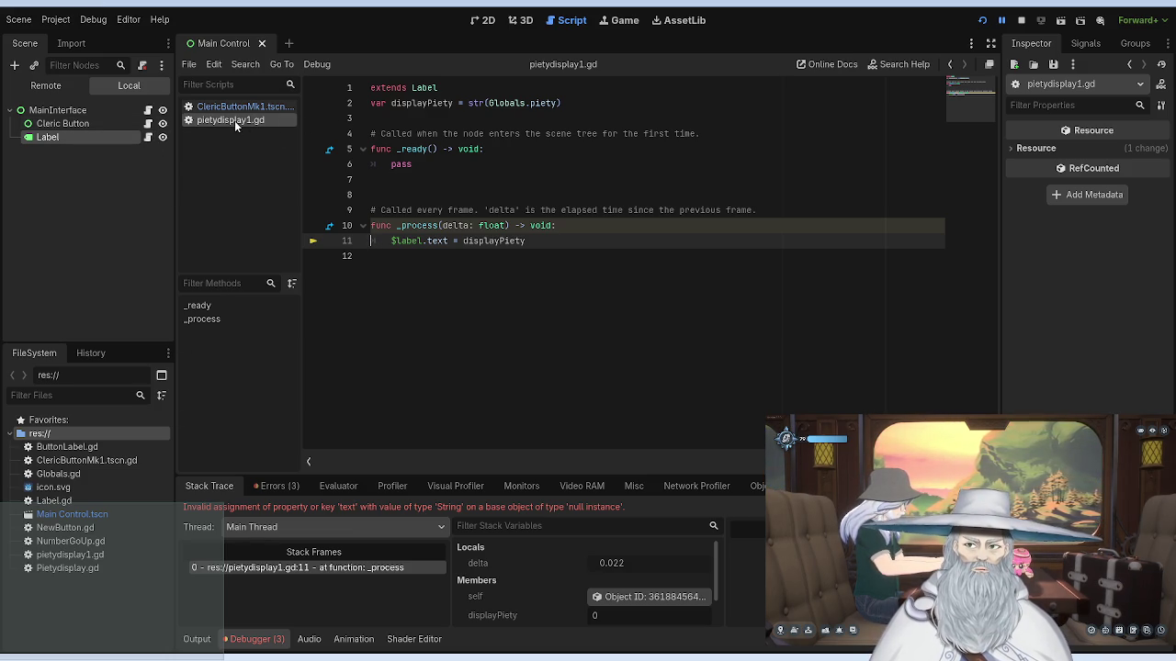
Step: Close pietydisplay1.gd and reopen it from the Label node's script icon
key("ctrl+w")
left_click(149, 138)
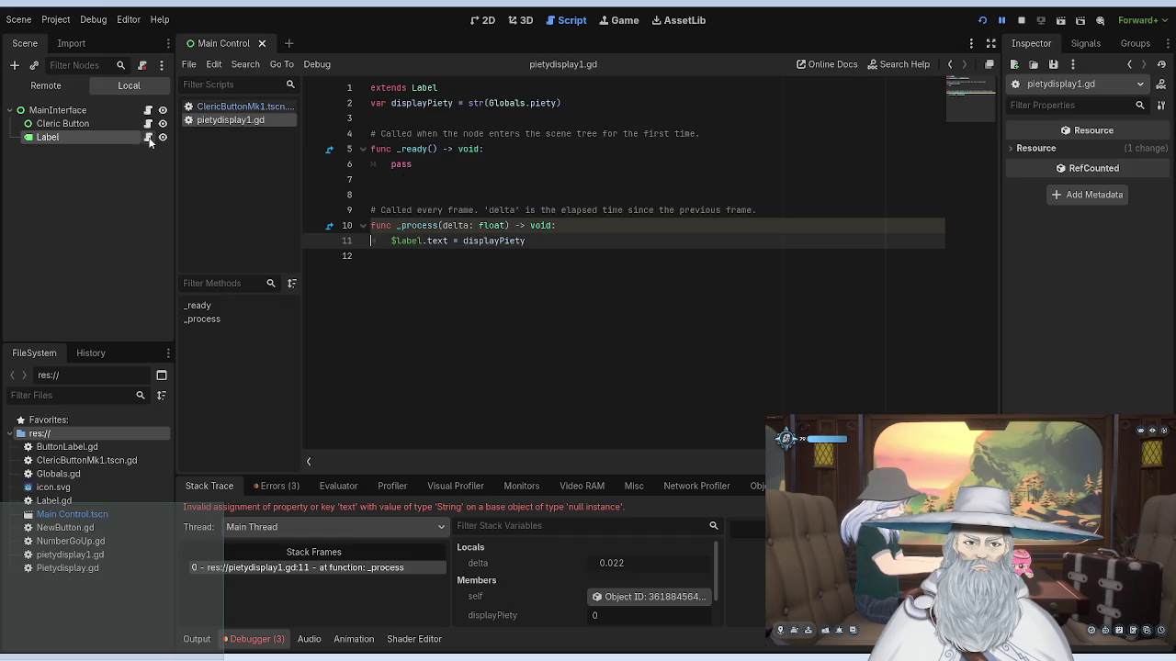
Step: Switch between the 2D view, script editor and Inspector to inspect the Label and its script
left_click(480, 20)
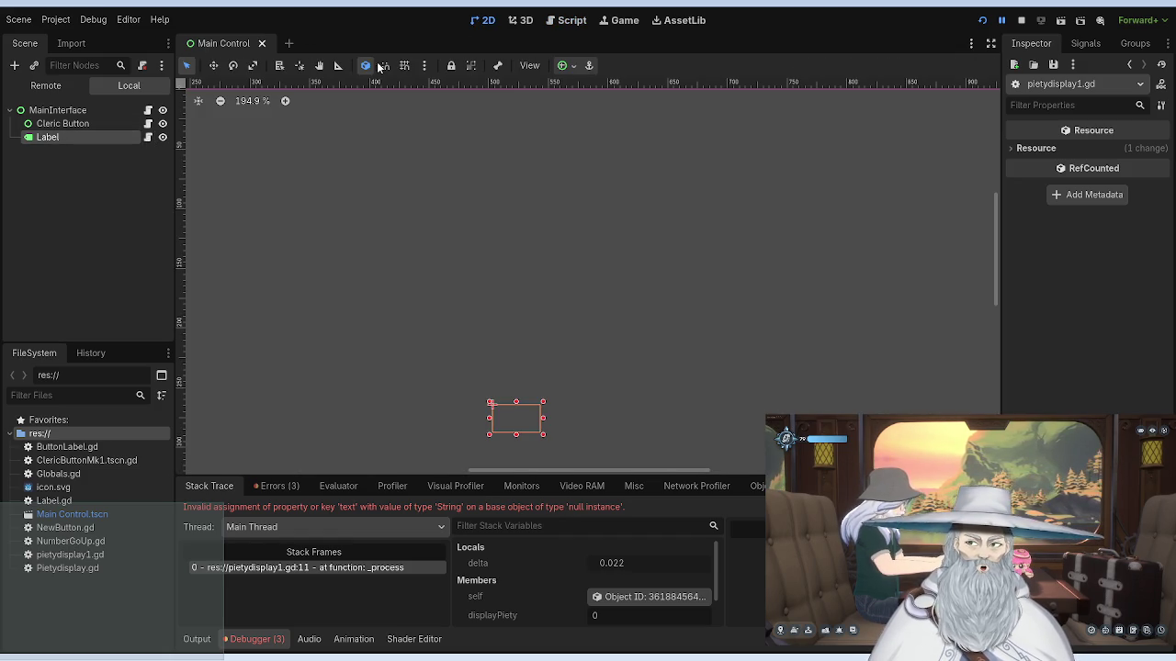
left_click(148, 136)
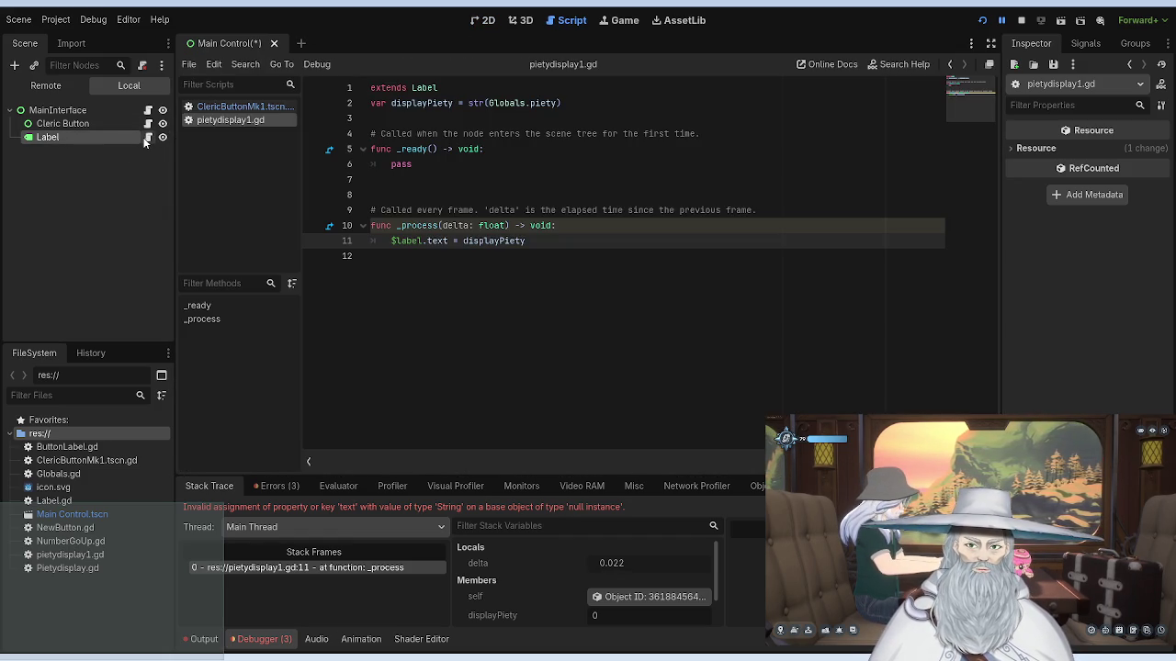
left_click(65, 140)
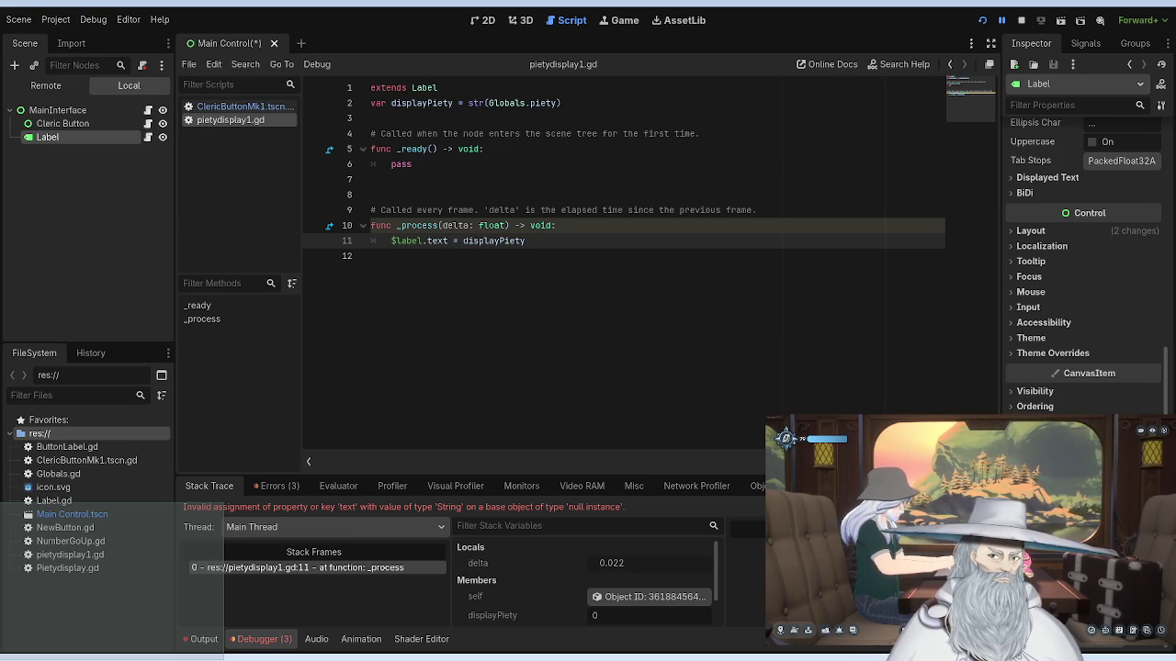
left_click(372, 240)
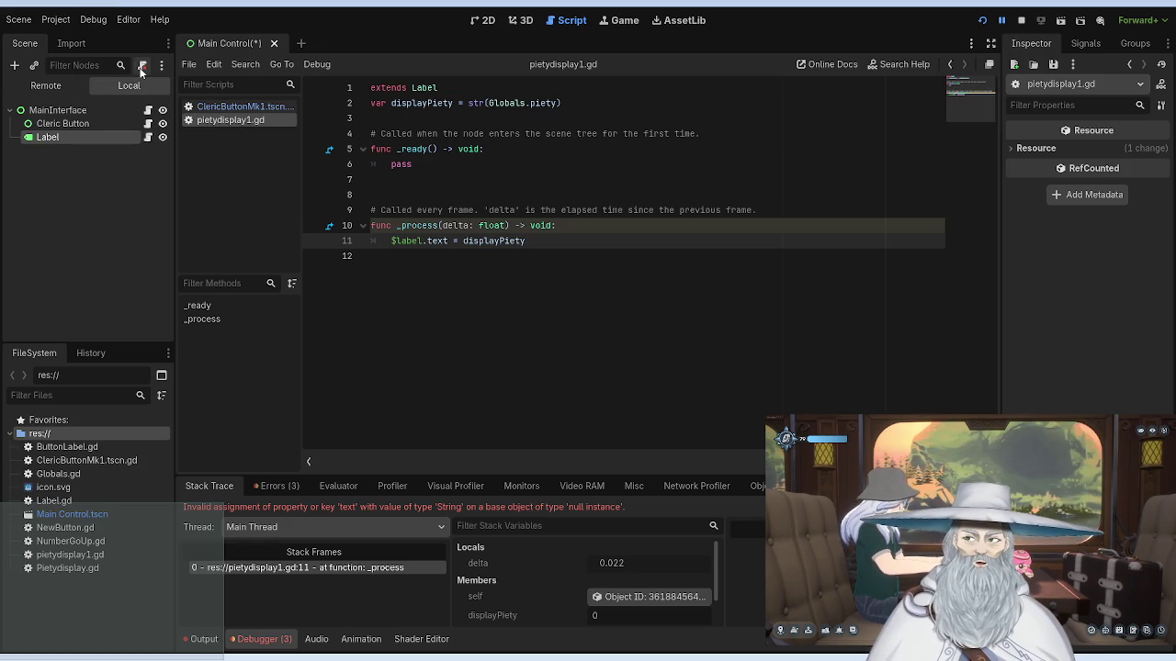
left_click(118, 137)
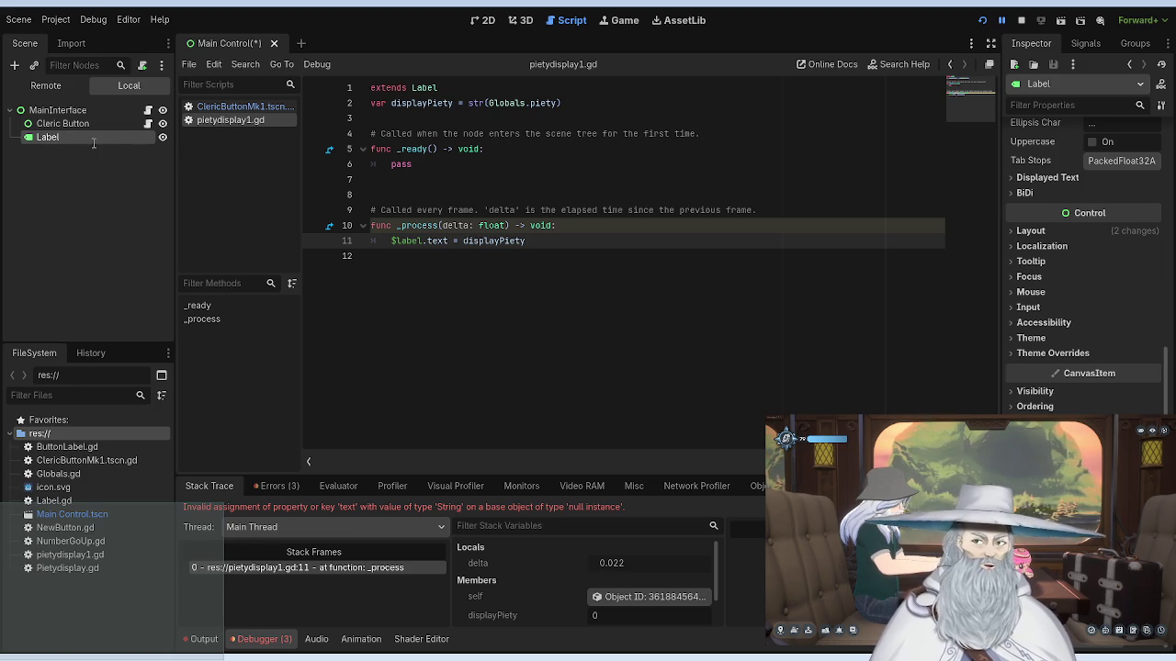
Step: Set the Label's Text property to $Label.text = str(Globals.piety), then restart and stop the project
scroll(1077, 224, "up", 10)
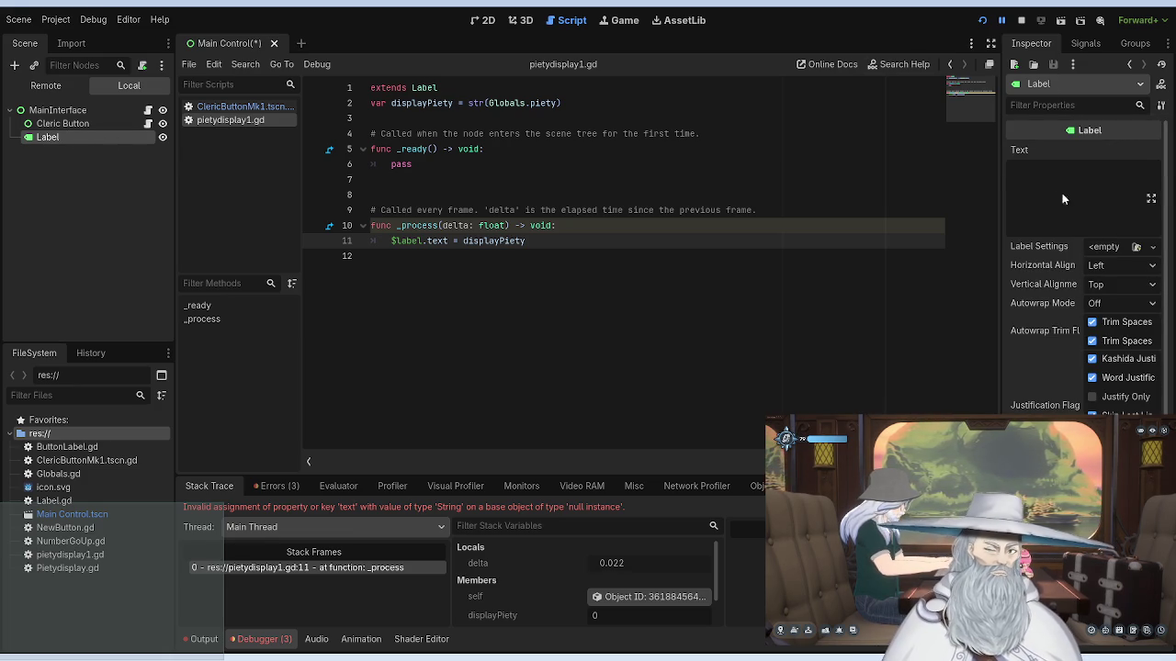
left_click(1062, 193)
type("$Label.text = str(fuel)")
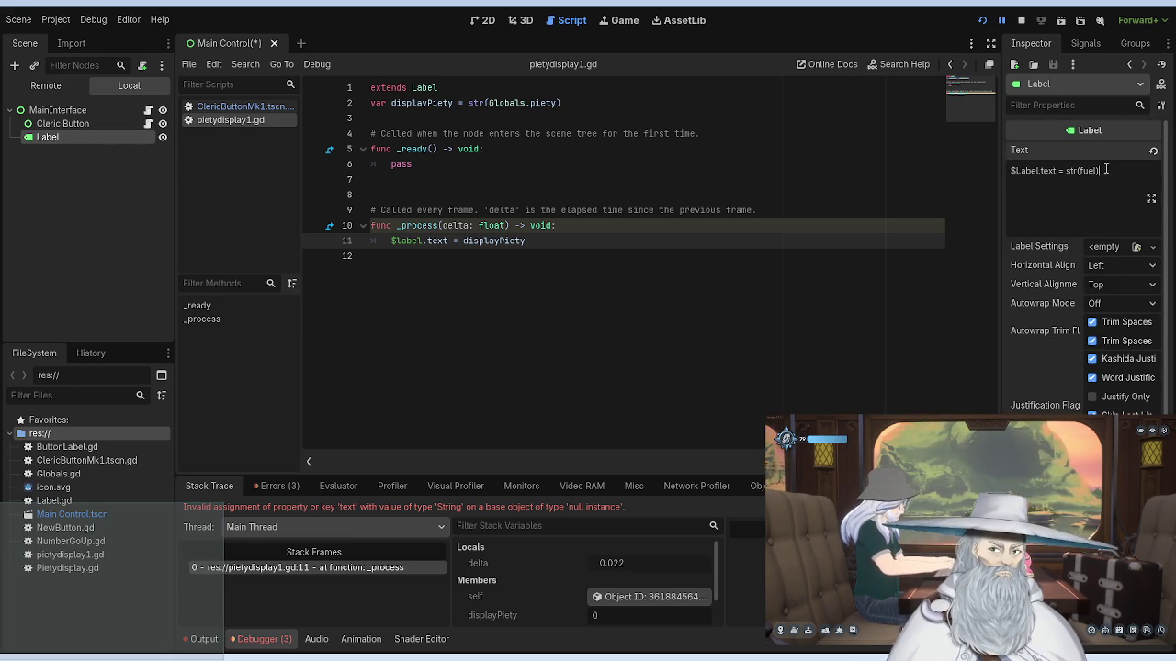
key("BackSpace")
key("BackSpace")
key("BackSpace")
key("BackSpace")
key("BackSpace")
type("Globals")
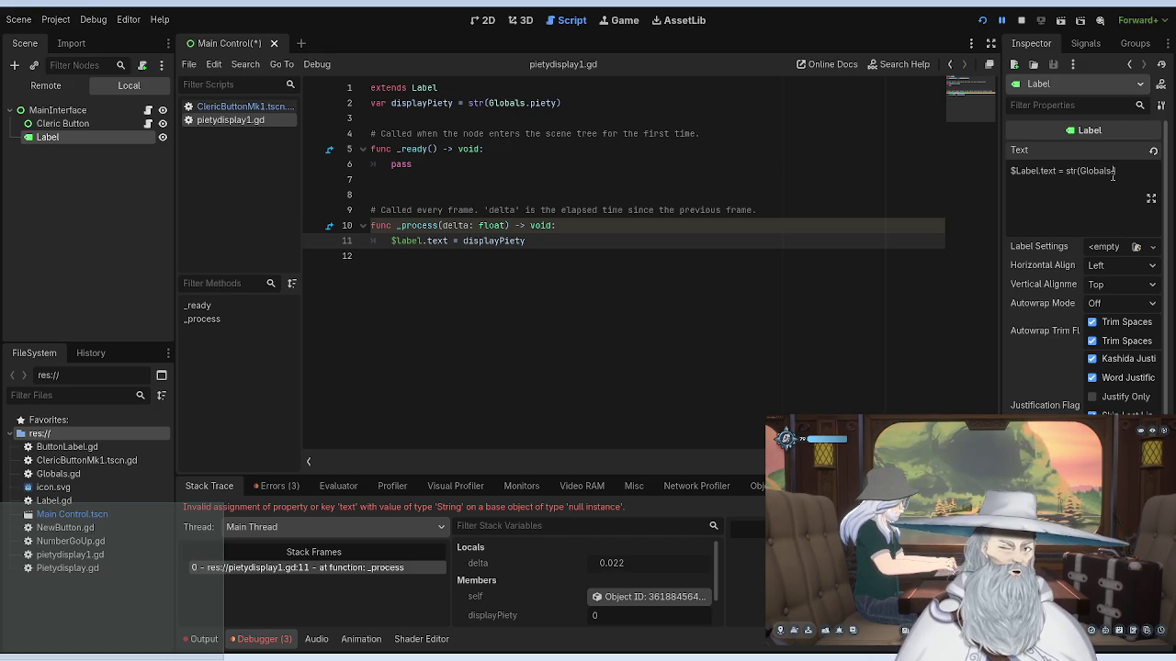
type(".piety")
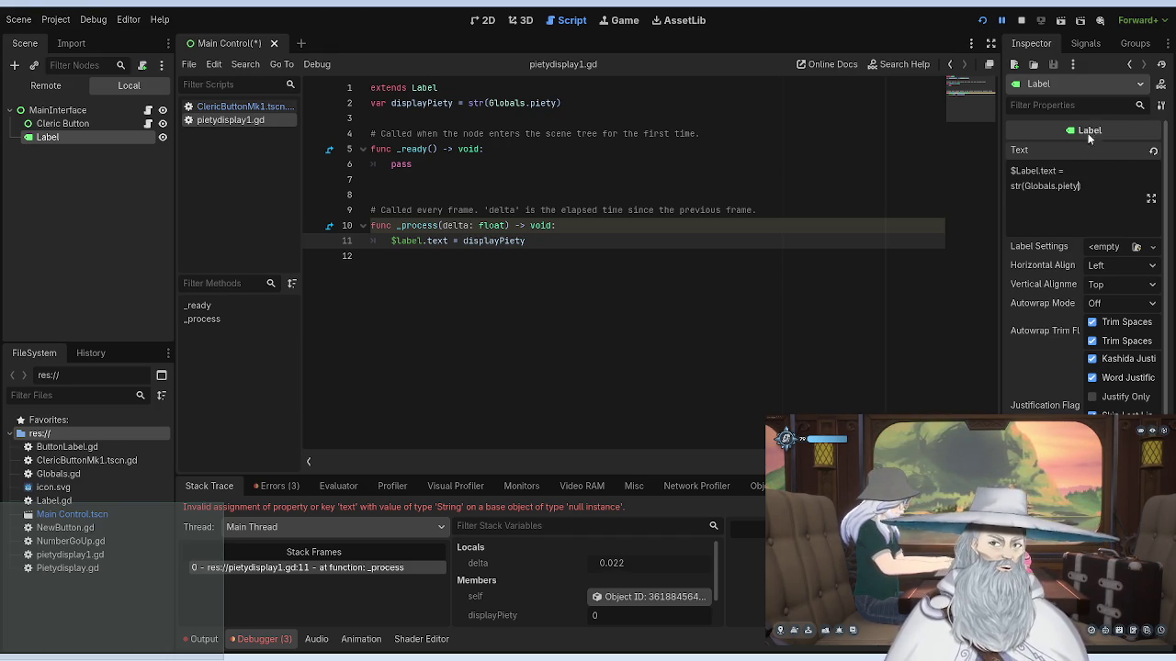
left_click(982, 20)
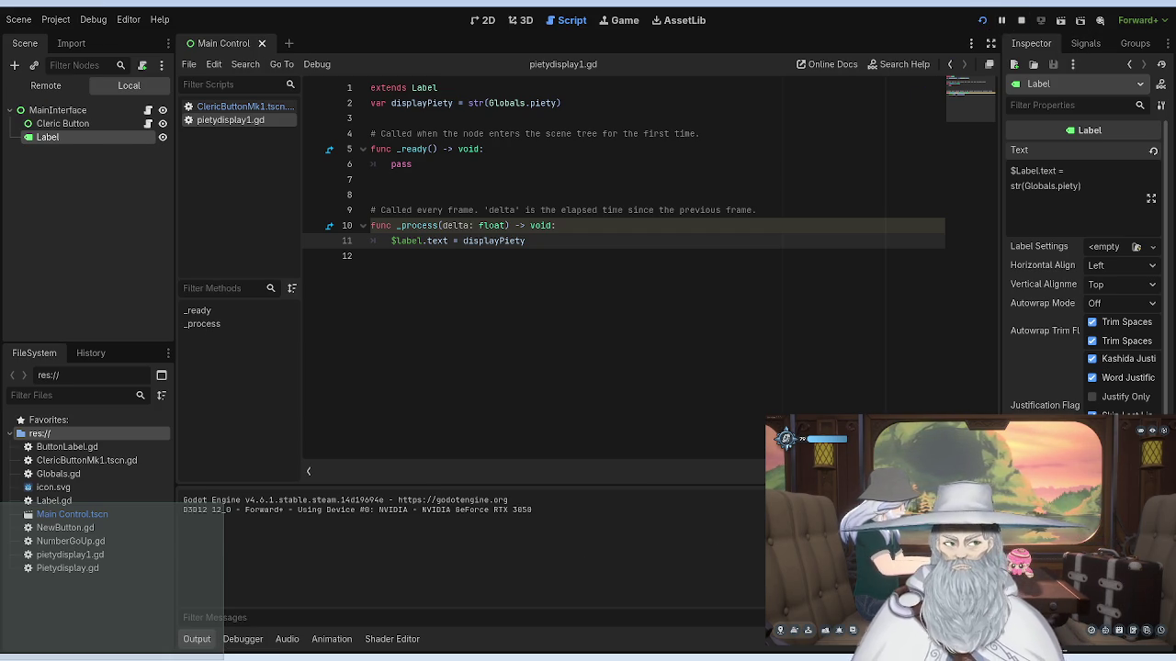
key("F8")
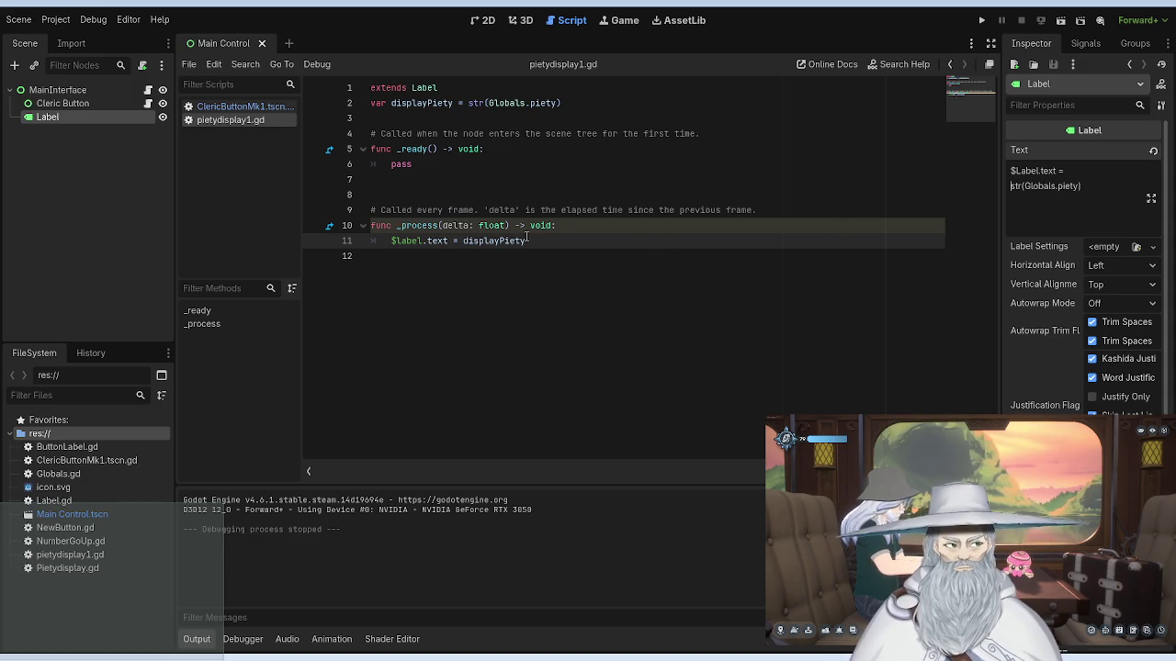
Step: Attach pietydisplay1.gd to the Label node and select the pass placeholder in _ready
left_click_drag(276, 123, 92, 119)
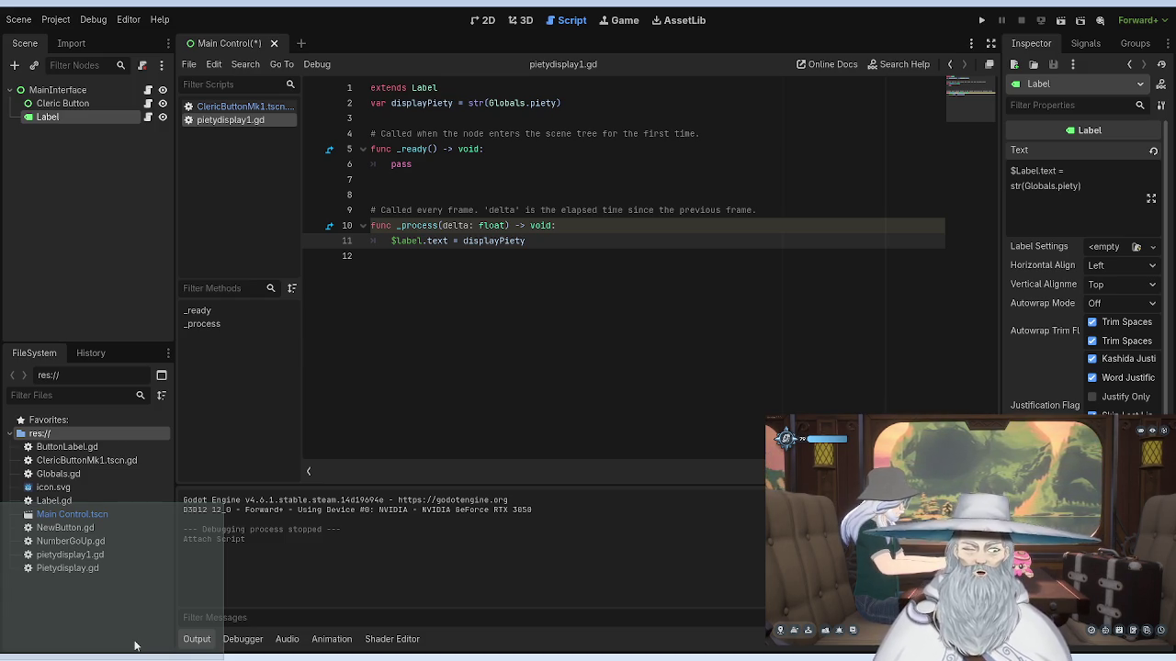
left_click_drag(412, 165, 386, 164)
Step: Write set_text(displayPiety) on line 6, copy it over line 11's assignment, and save
type("set")
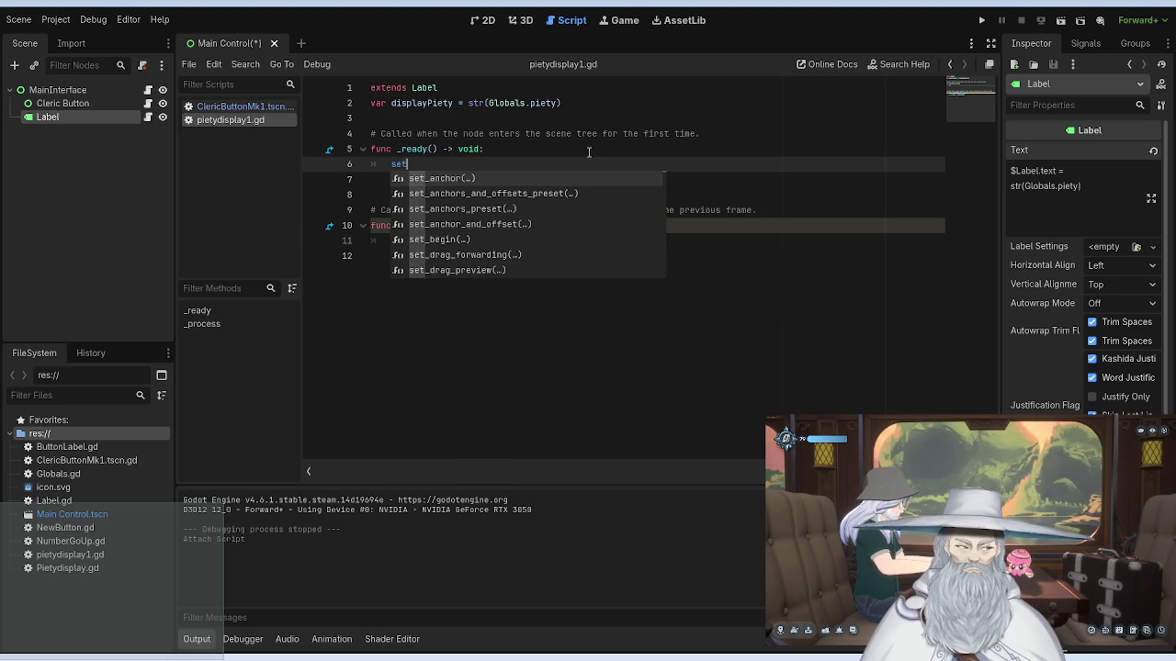
type("_text")
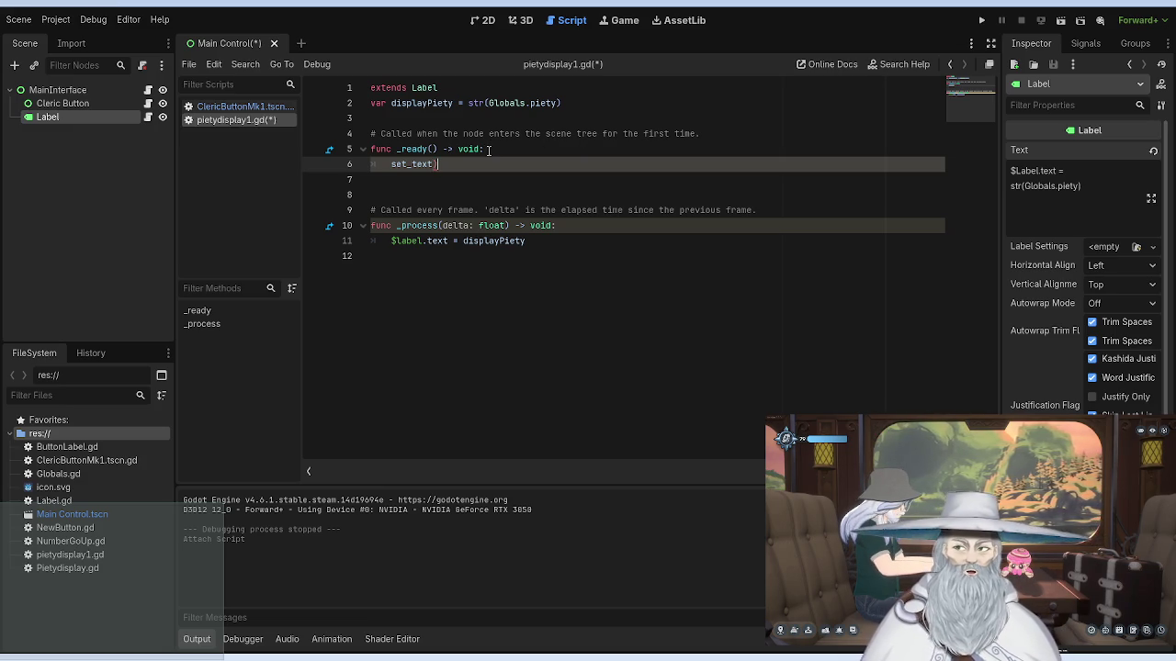
type("(")
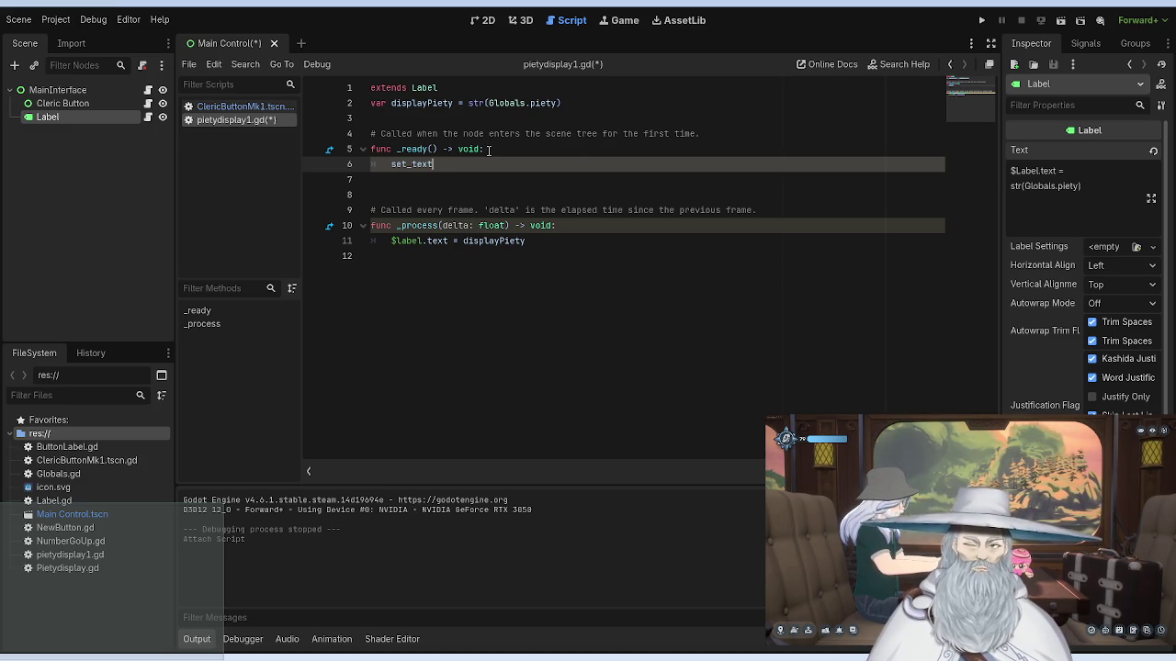
type("d")
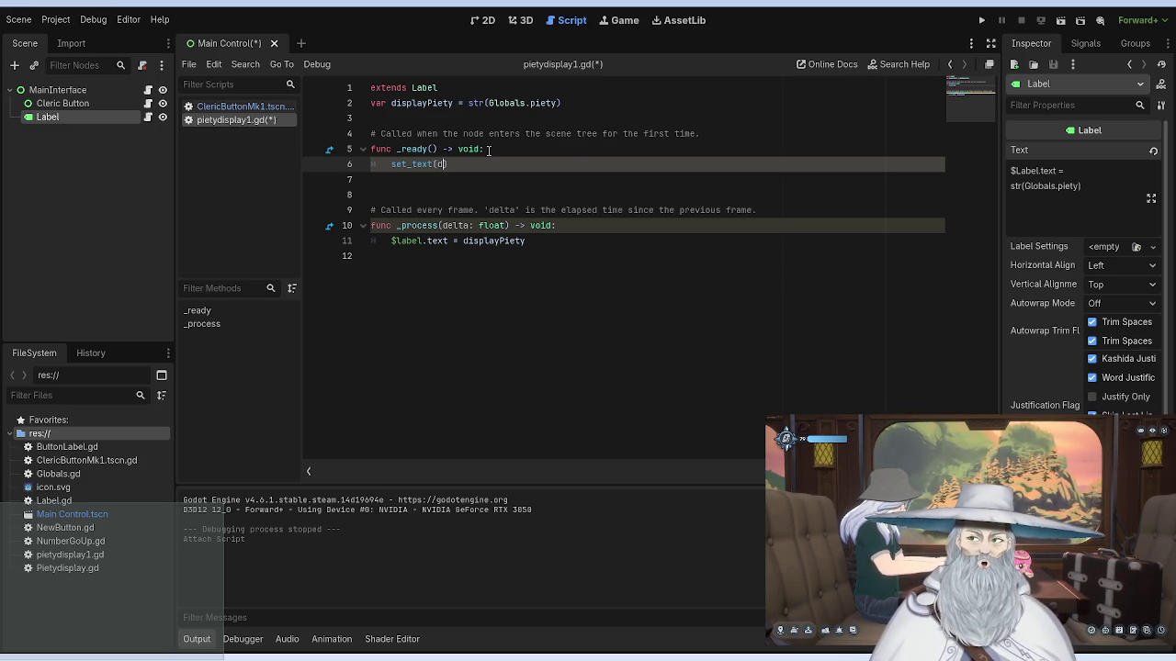
key("Return")
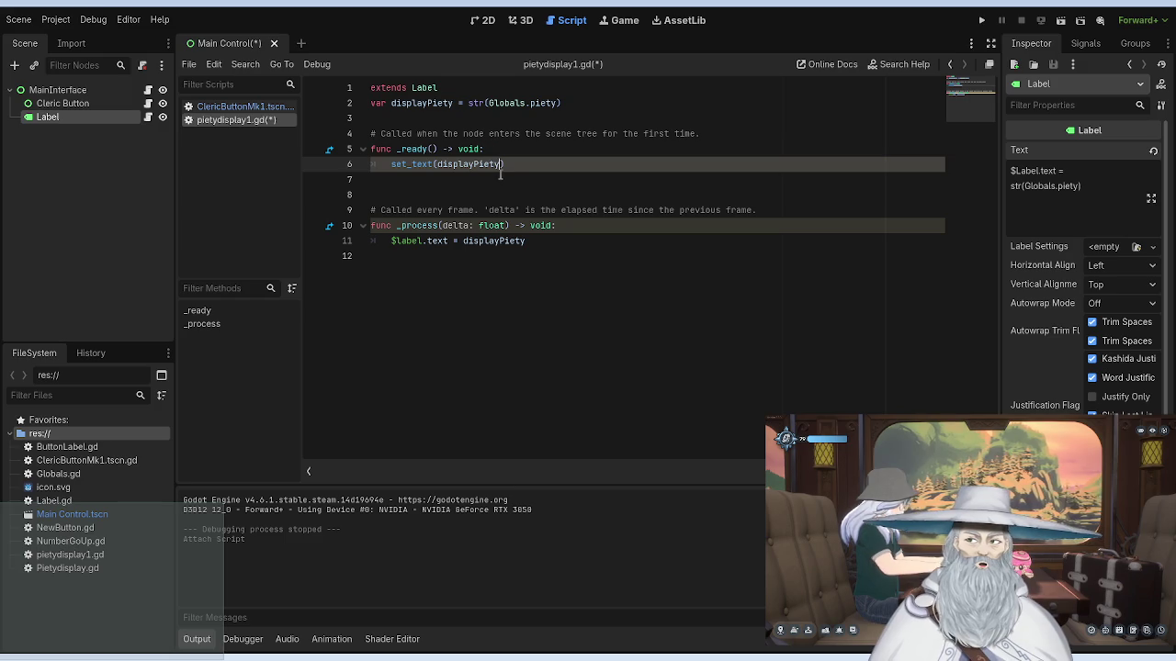
left_click_drag(505, 164, 386, 163)
key("ctrl+c")
left_click_drag(525, 241, 392, 240)
key("ctrl+v")
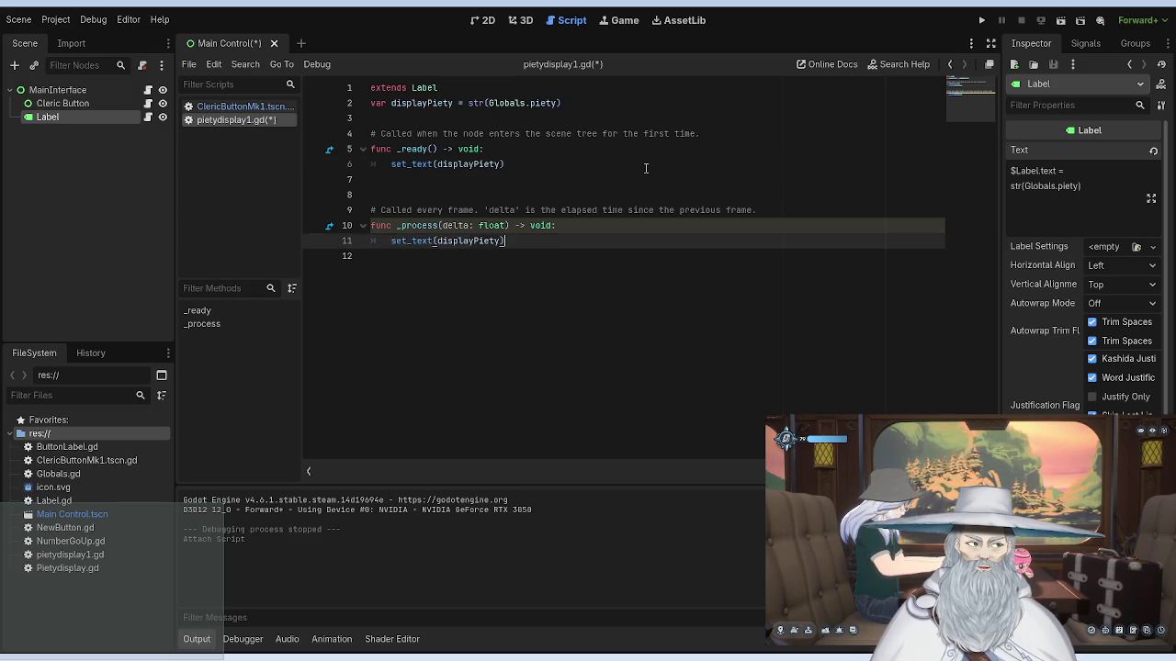
left_click(646, 168)
key("ctrl+s")
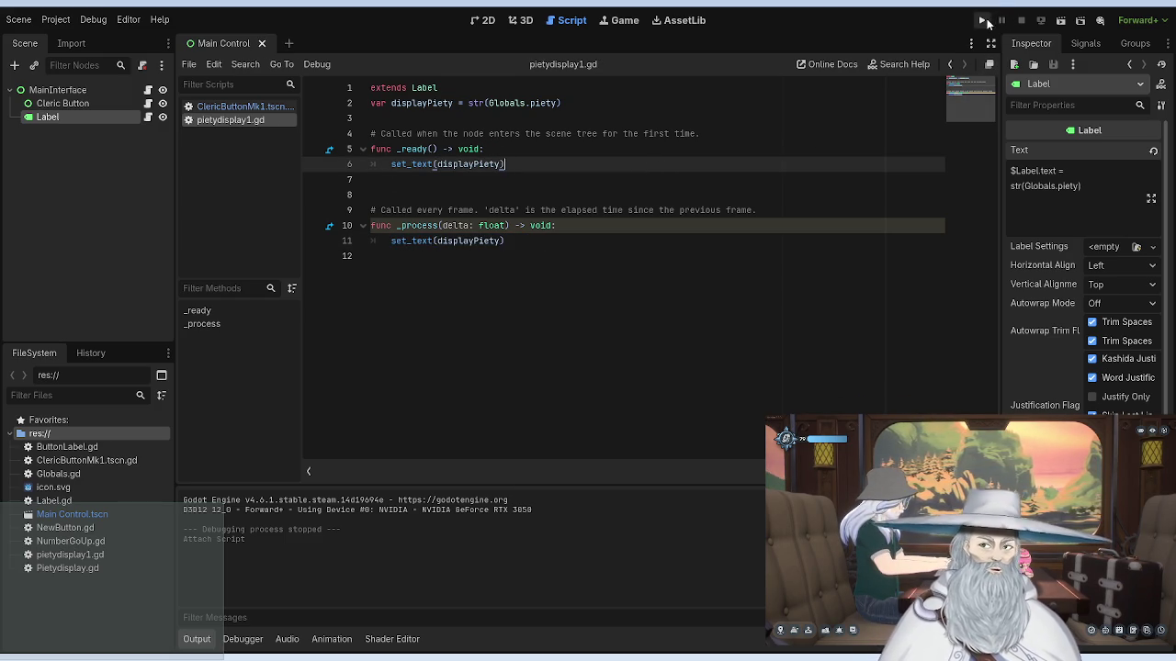
Step: Test-run the project, then replace the set_text call in _ready with pass
left_click(981, 20)
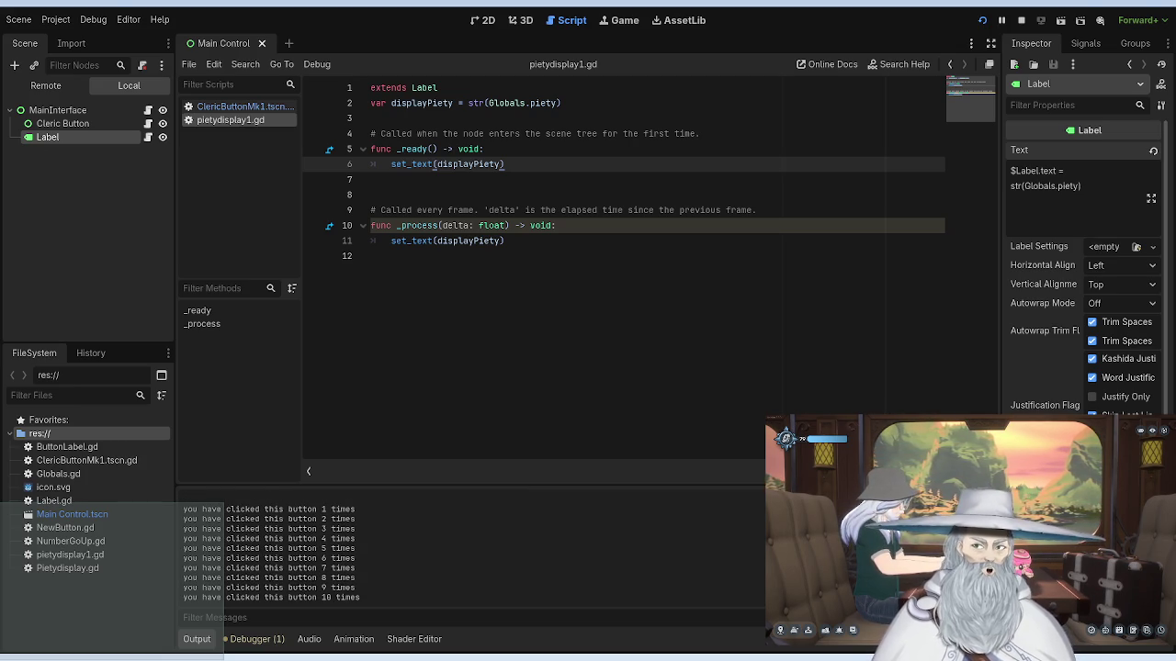
key("F8")
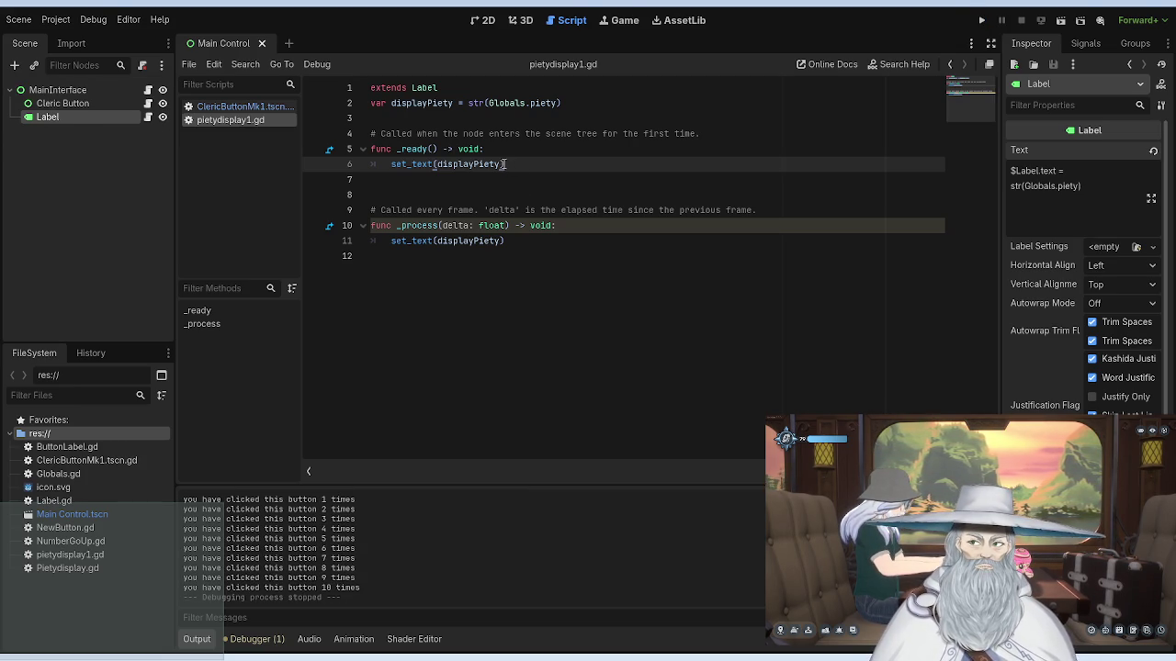
key("ctrl+shift+Left")
key("ctrl+shift+Left")
key("ctrl+shift+Left")
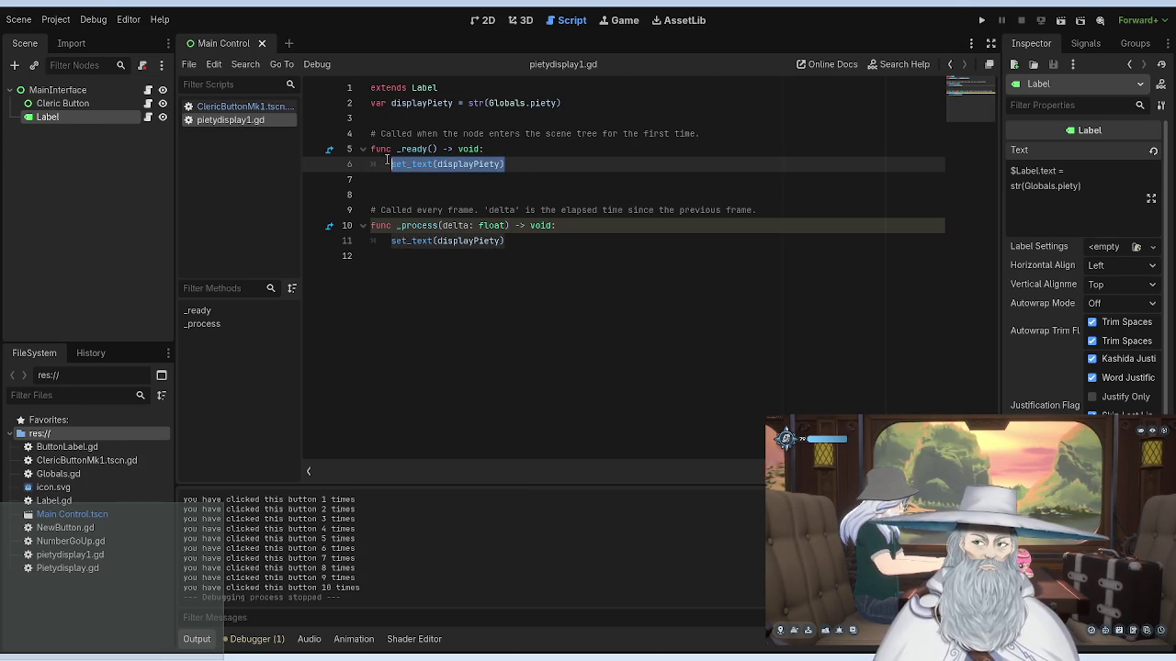
key("BackSpace")
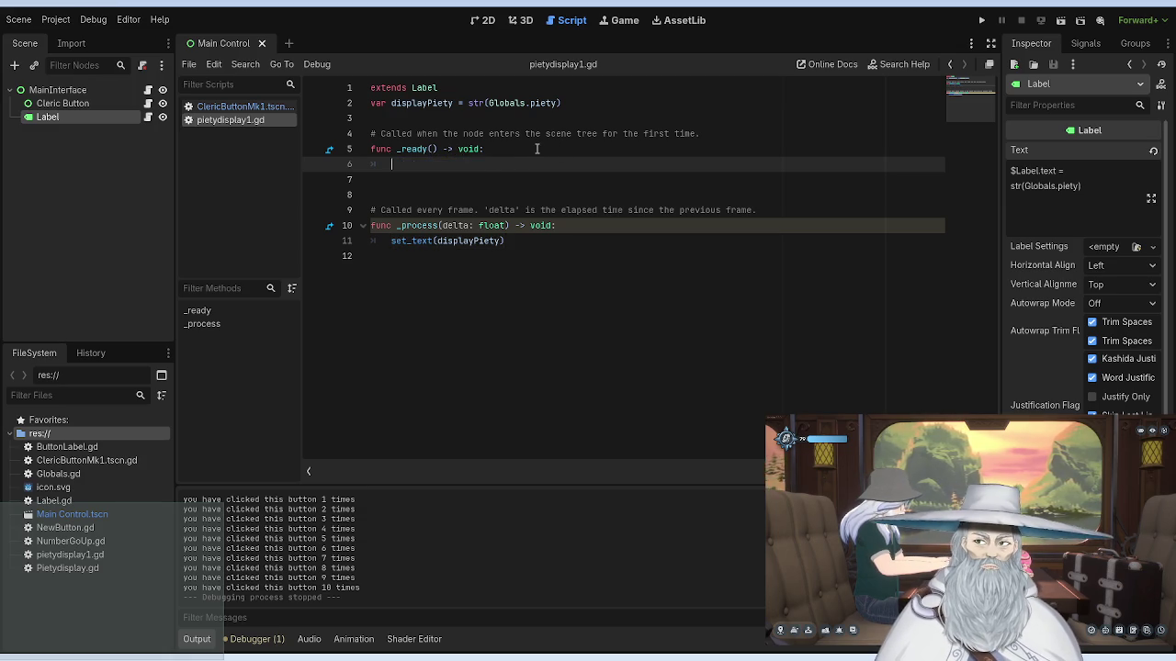
type("pass")
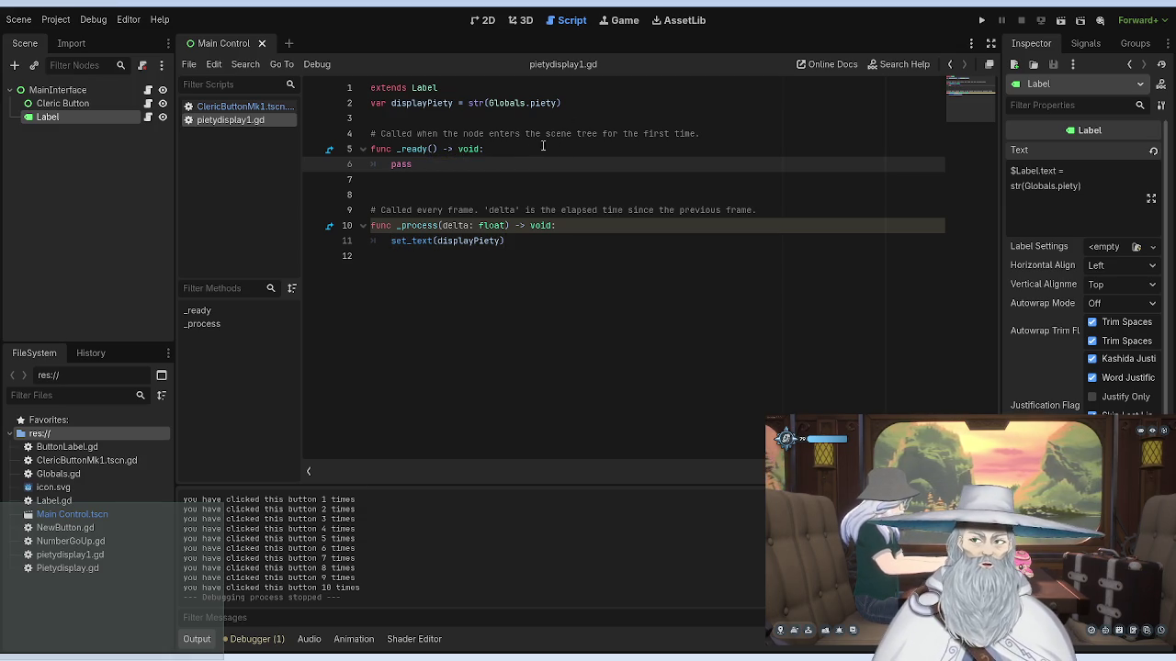
left_click(758, 89)
Step: Rerun and stop the project, then open ClericButtonMk1.tscn.gd
left_click(981, 19)
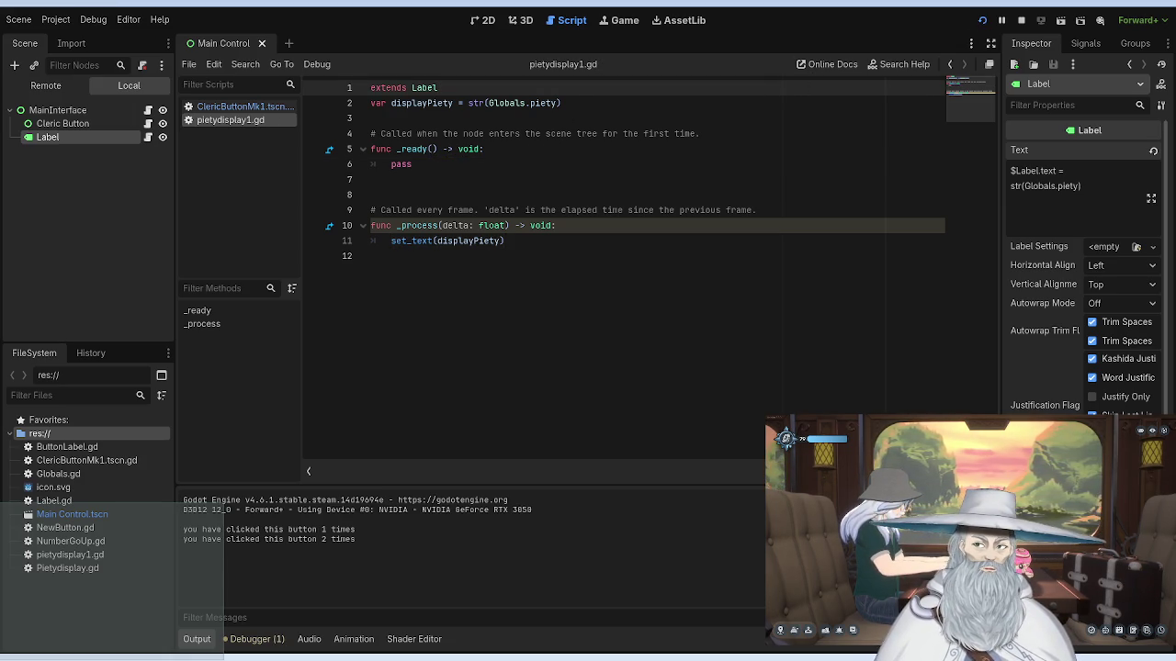
key("F8")
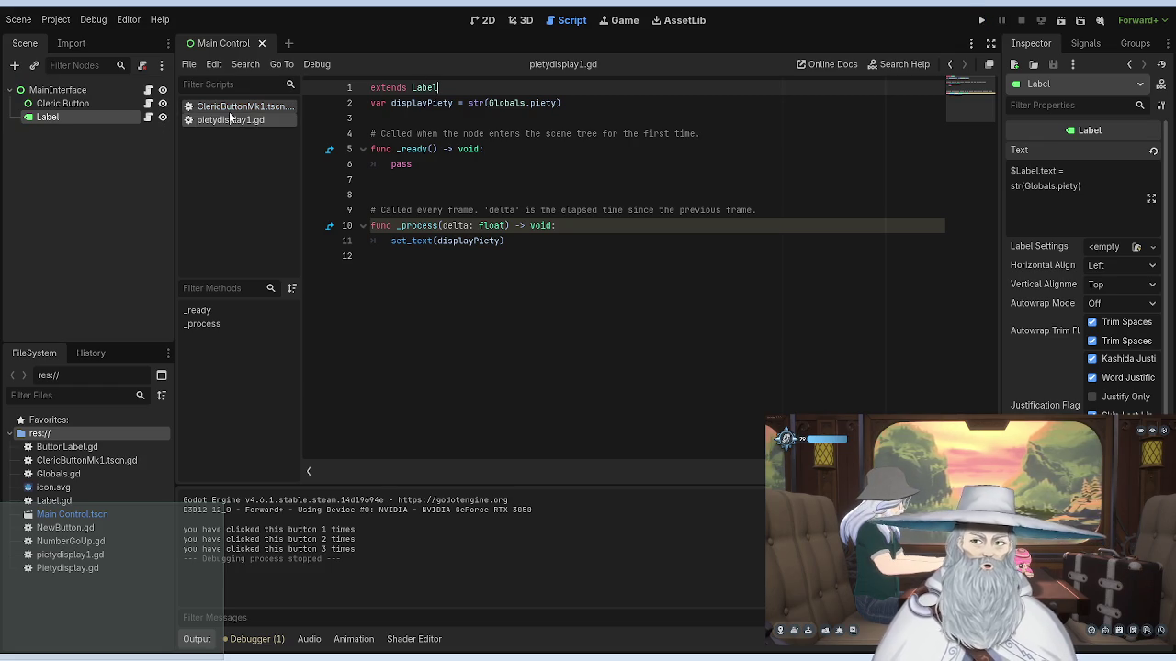
left_click(234, 108)
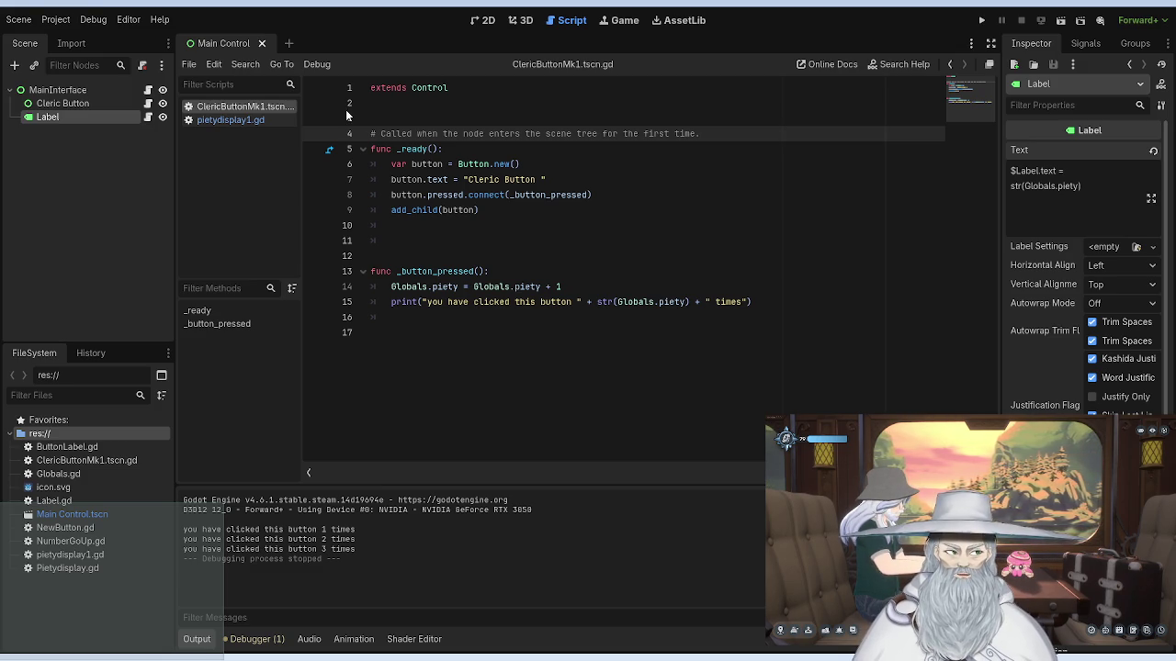
Step: Select the MainInterface node in the Scene tree
left_click(107, 89)
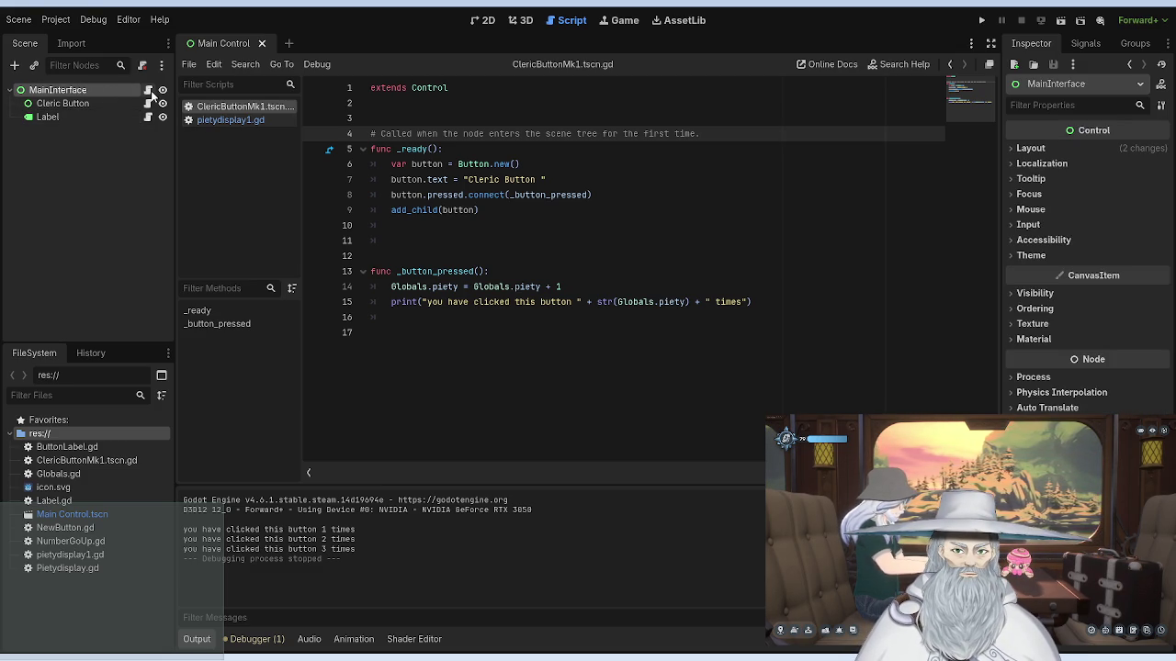
Step: Open Globals.gd, then select the Cleric Button and Label nodes in the Scene tree
left_click(149, 90)
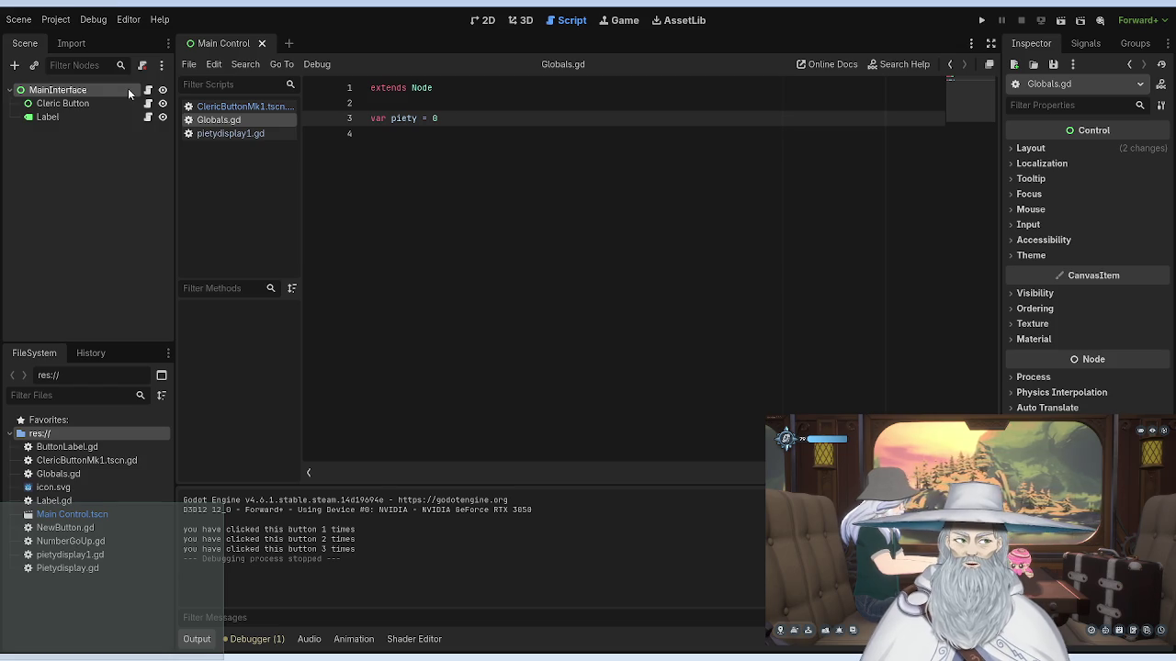
left_click(98, 103)
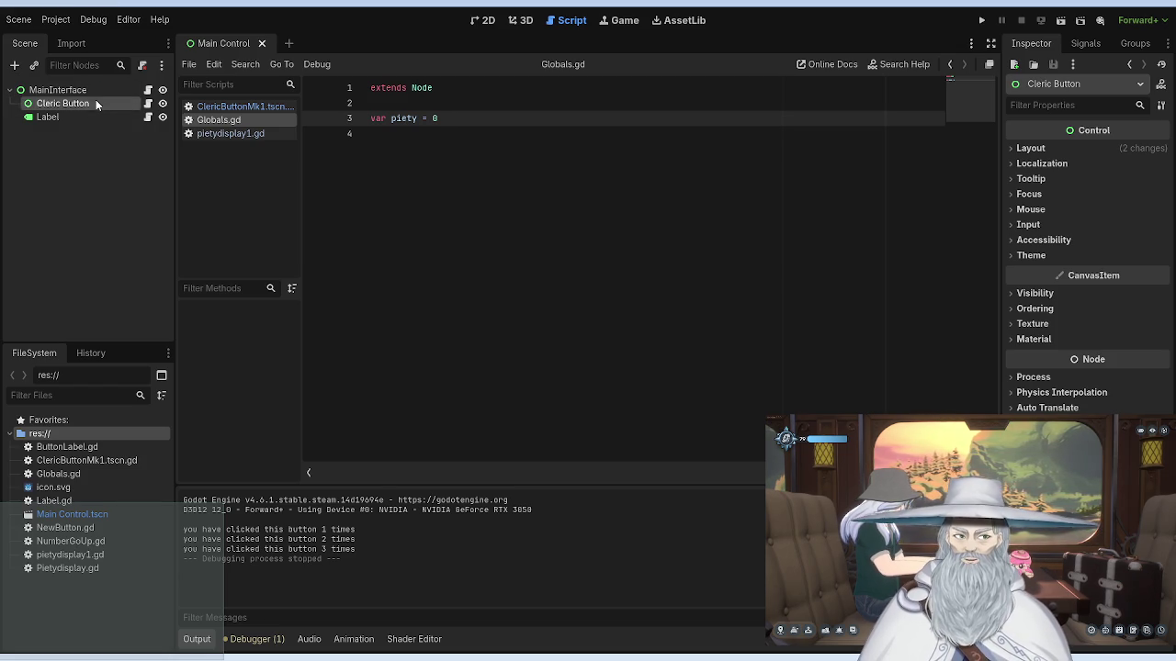
left_click(112, 118)
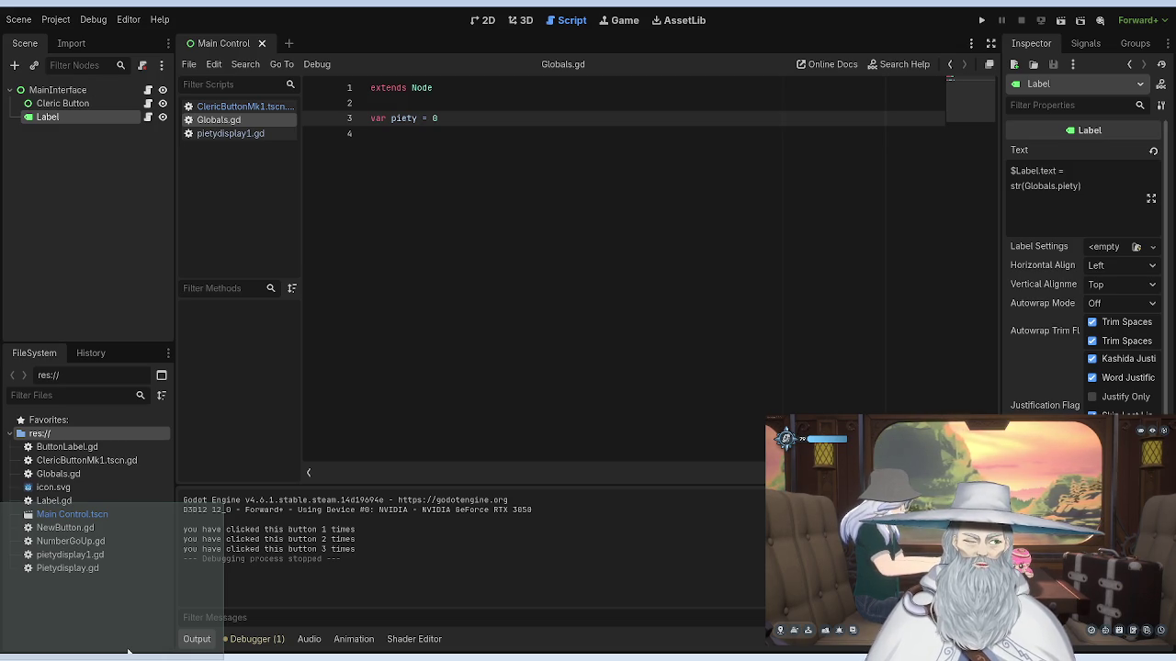
Step: Return to Globals.gd and add an empty line after var piety = 0
left_click(252, 108)
left_click(81, 91)
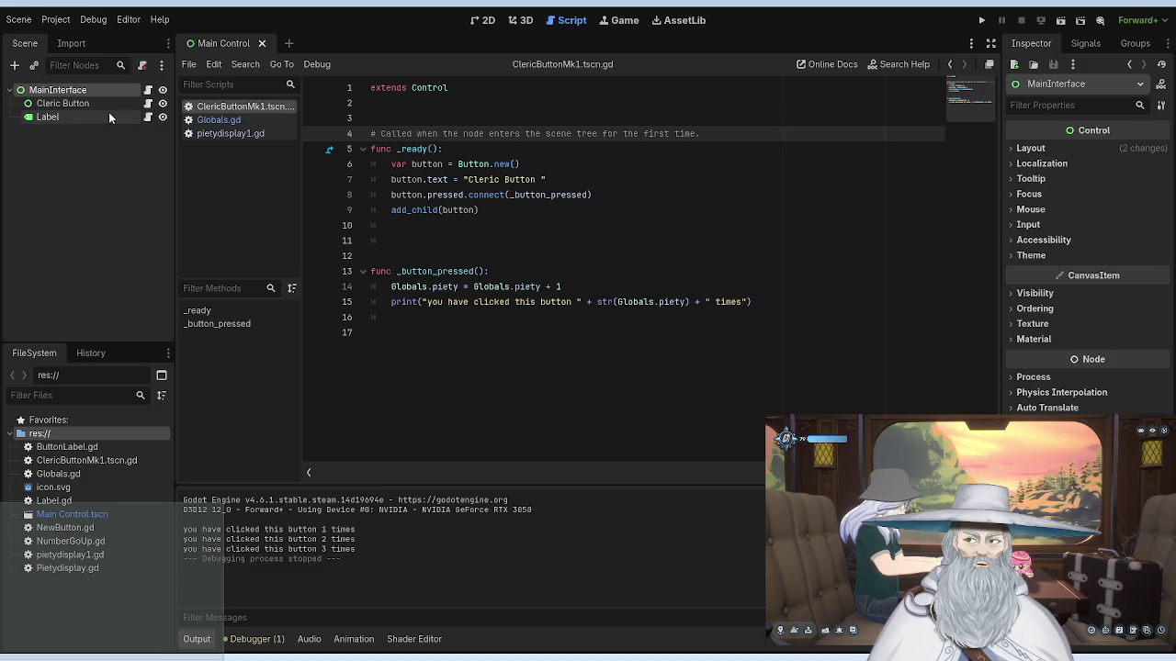
left_click(219, 119)
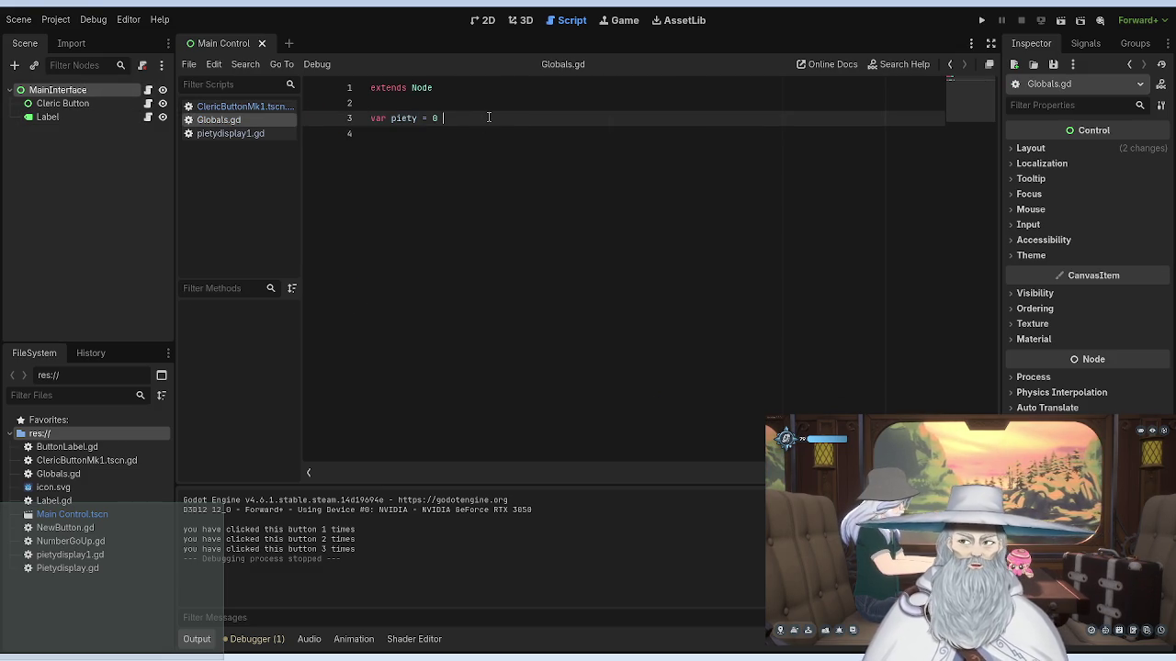
key("Return")
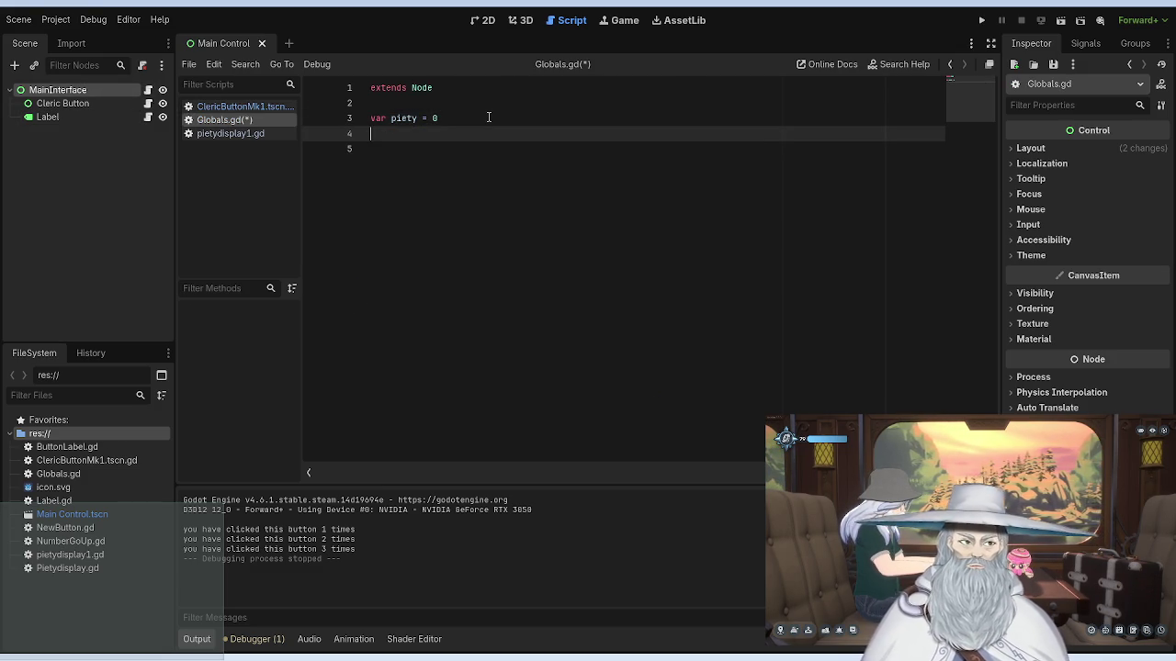
Step: Copy the func _process declaration line from pietydisplay1.gd
left_click(243, 107)
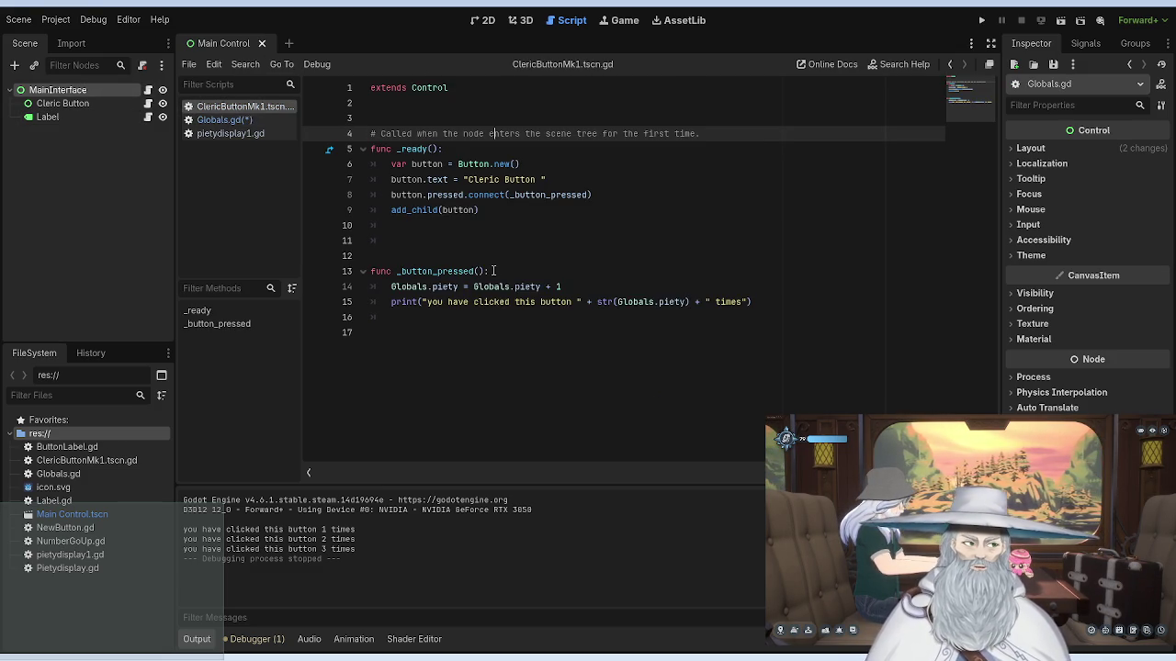
left_click(228, 134)
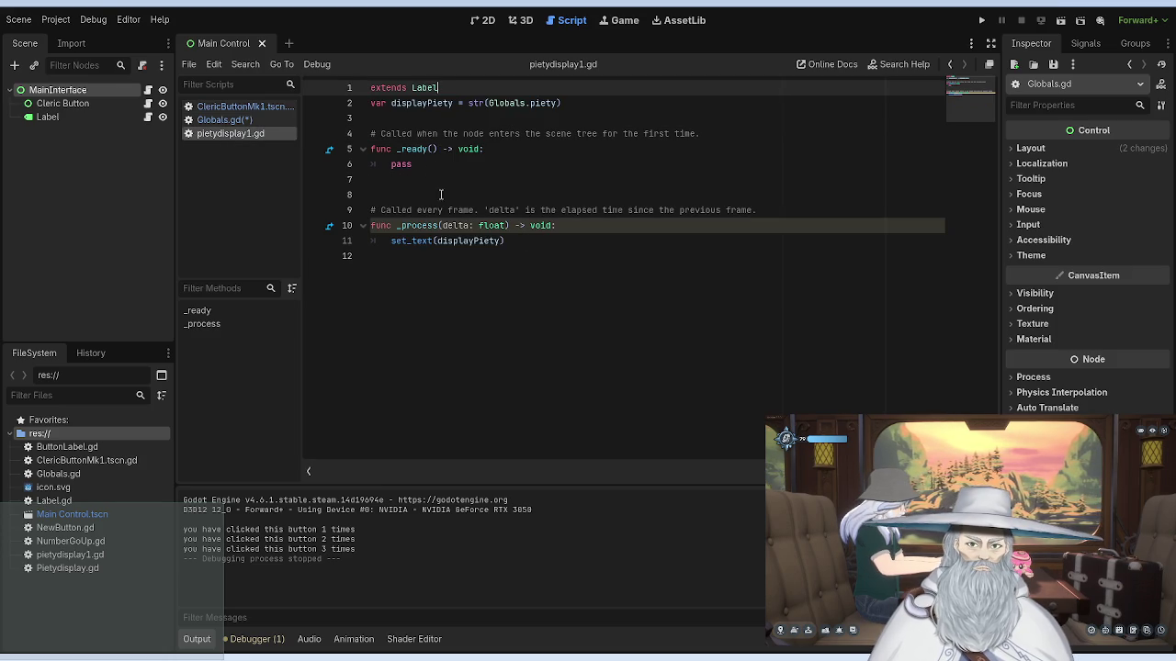
left_click(392, 209)
left_click_drag(372, 226, 559, 225)
key("ctrl+c")
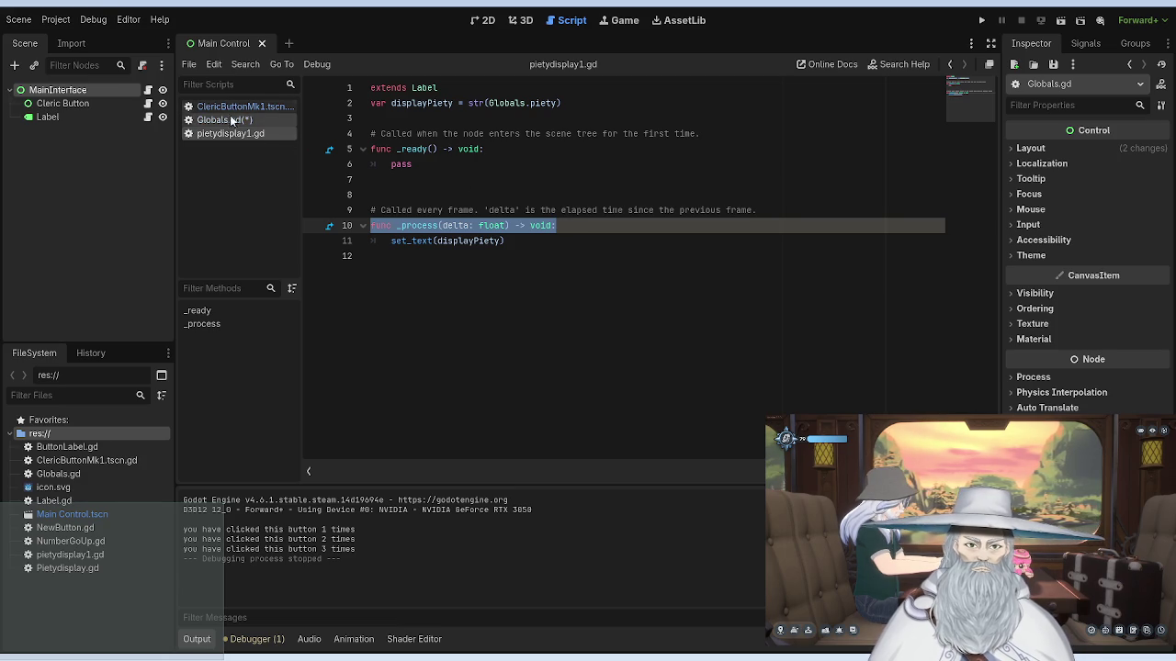
left_click(229, 121)
Step: Paste the _process declaration on line 4 of Globals.gd with an indented body line
left_click(498, 134)
key("ctrl+v")
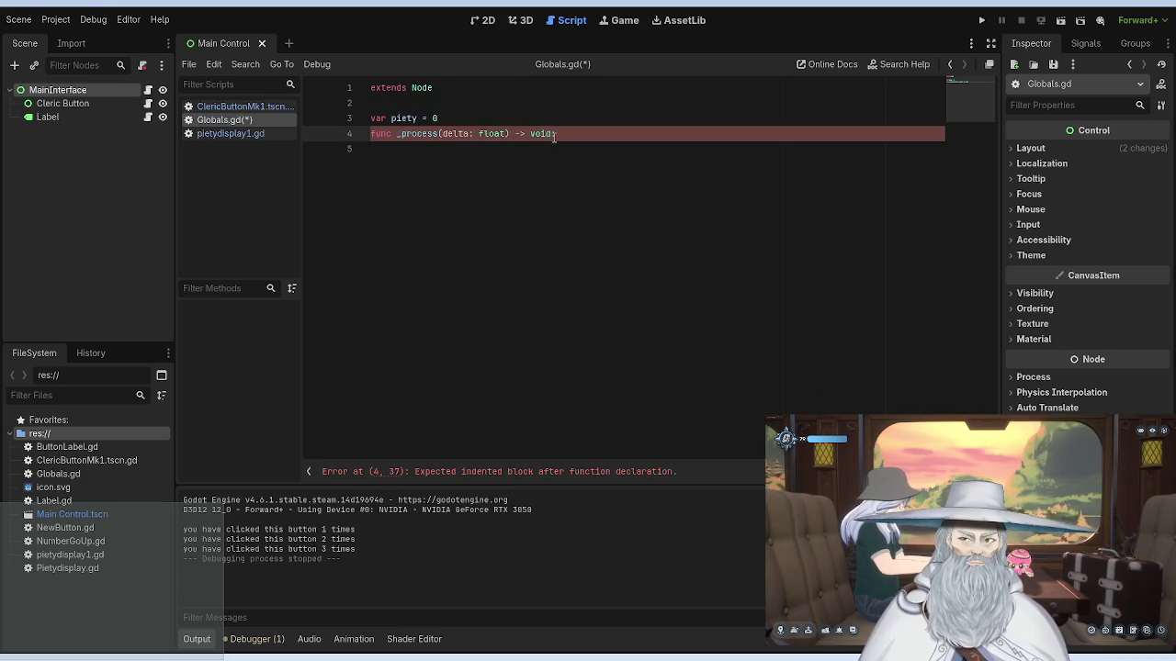
key("Return")
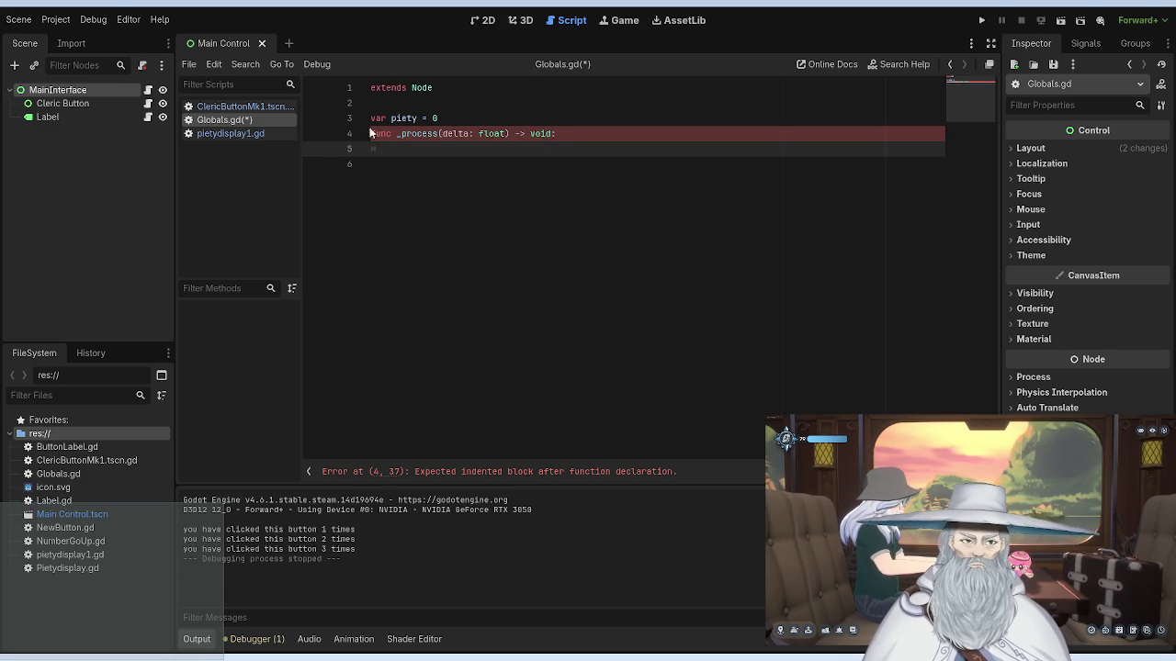
Step: Insert blank lines after the piety variable and place the caret in the _process body
left_click(452, 119)
key("Return")
key("Return")
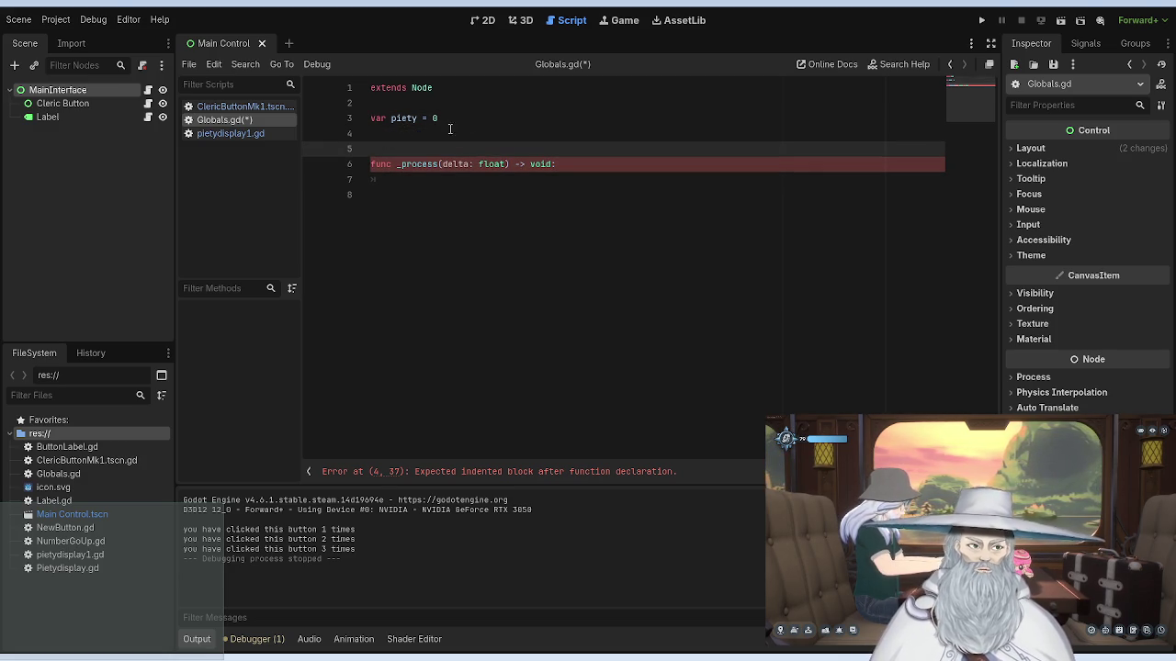
left_click(228, 109)
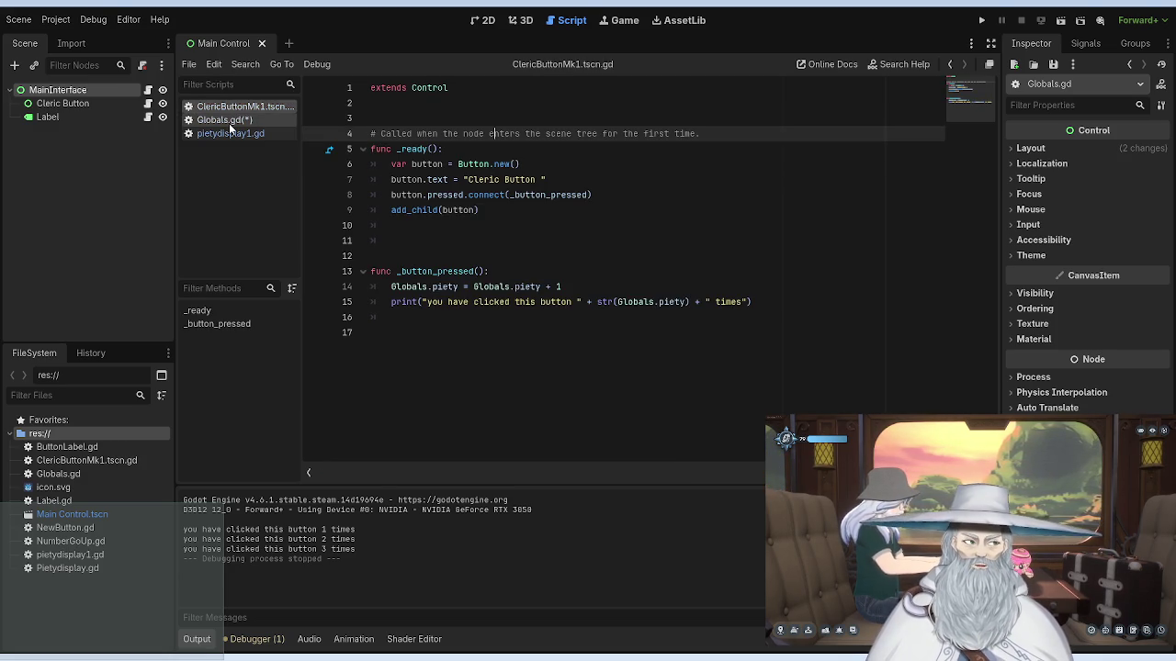
left_click(230, 124)
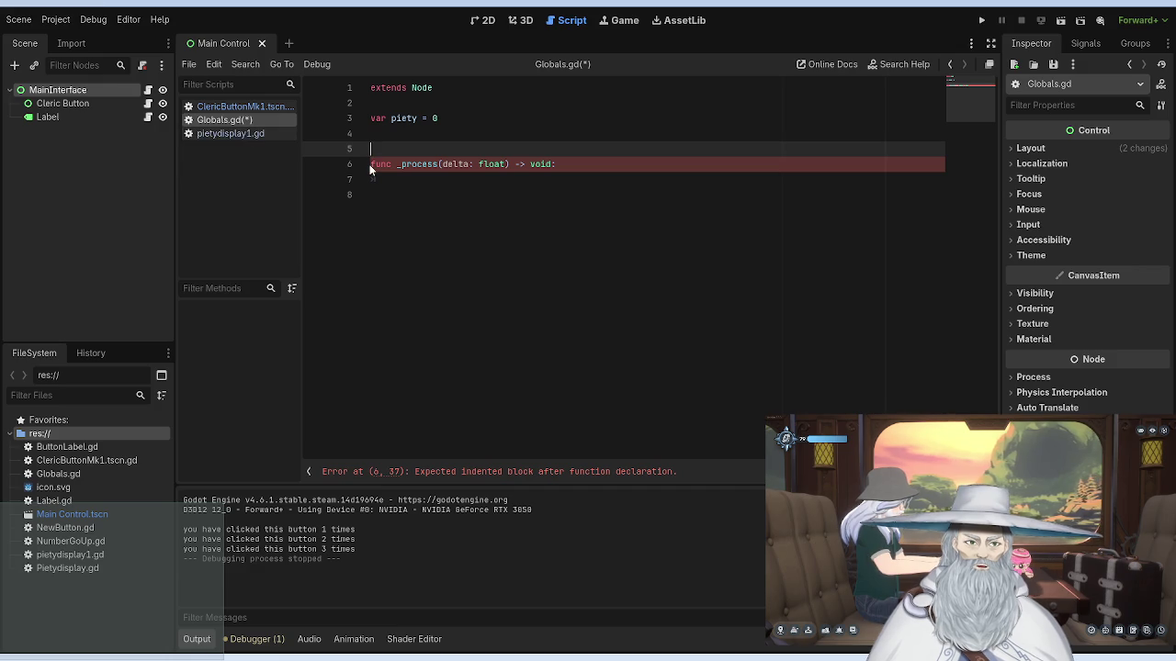
left_click(373, 165)
left_click(424, 177)
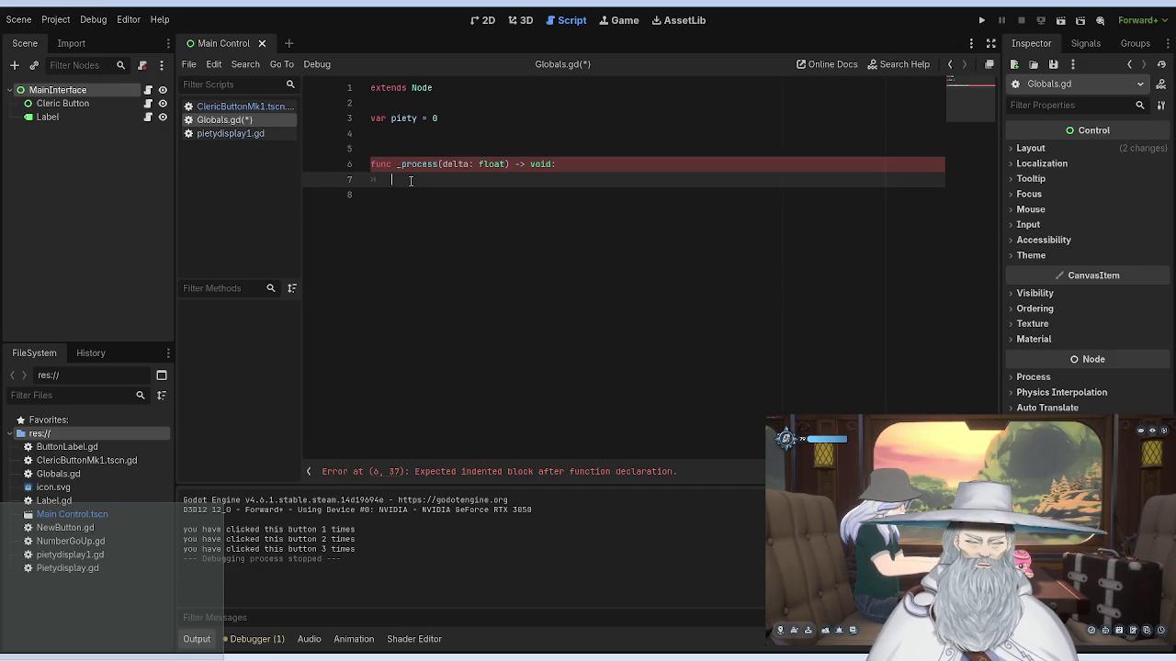
Step: Write print('test') in the _process body of Globals.gd
type("print")
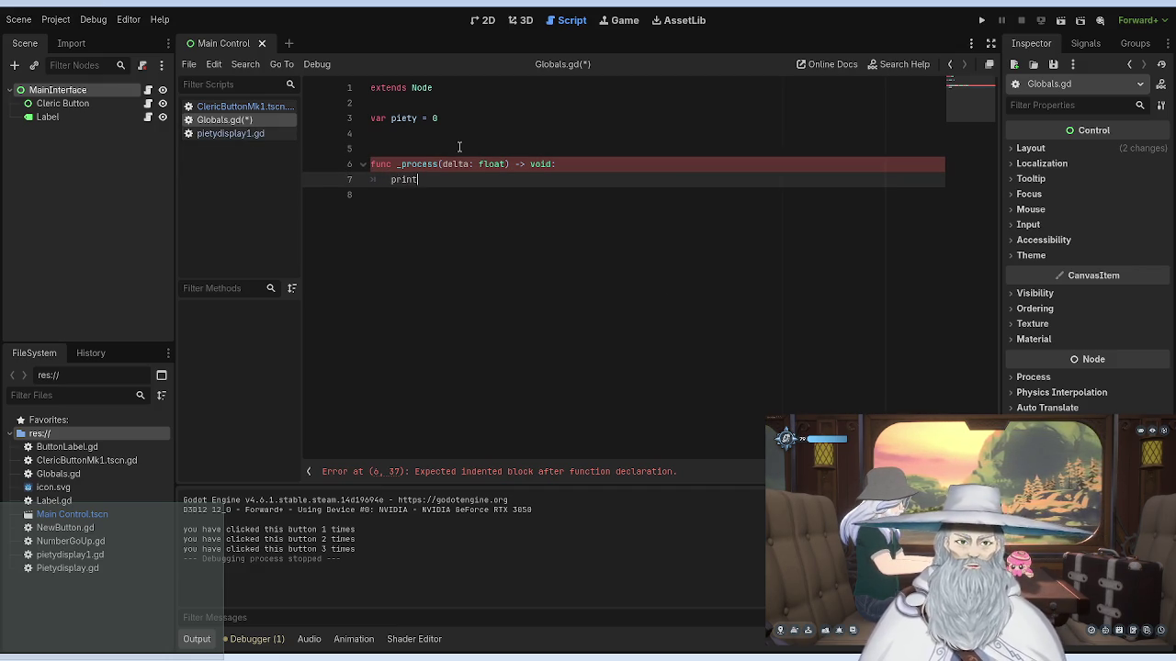
type("(test")
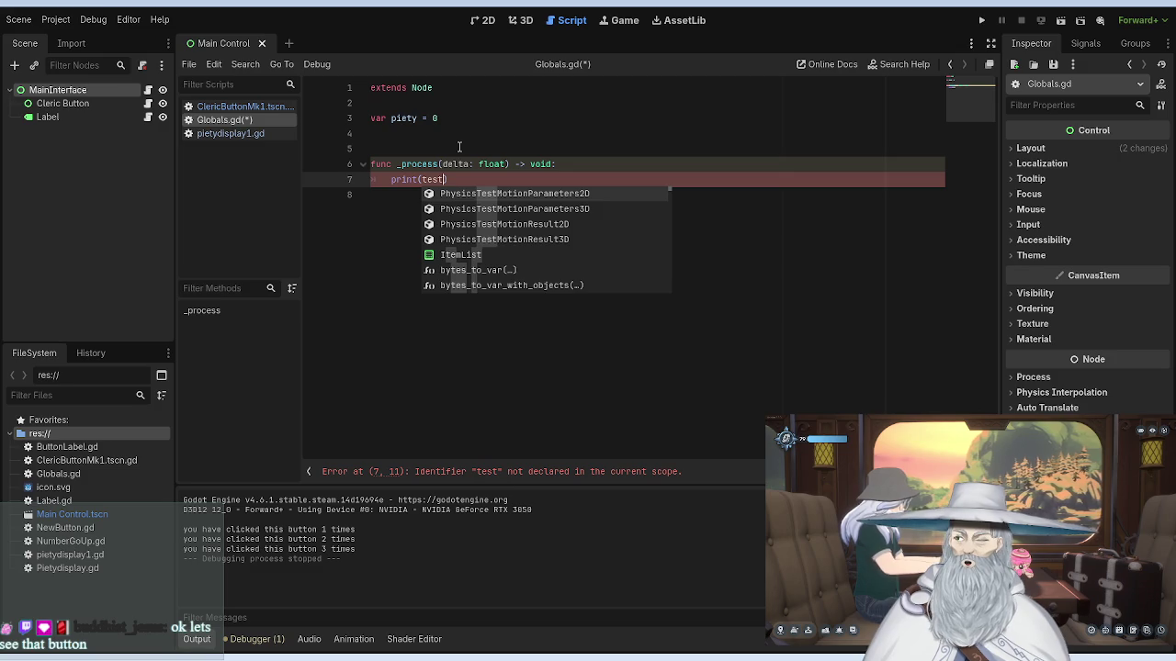
key("BackSpace")
key("BackSpace")
key("BackSpace")
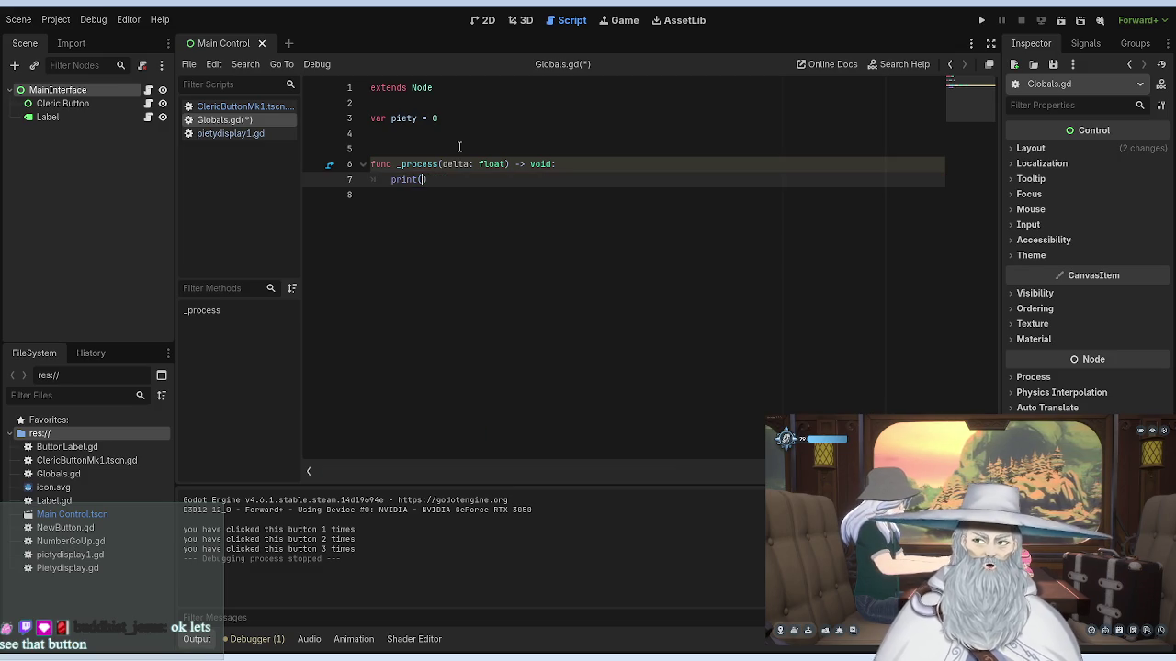
type("'test')")
key("Return")
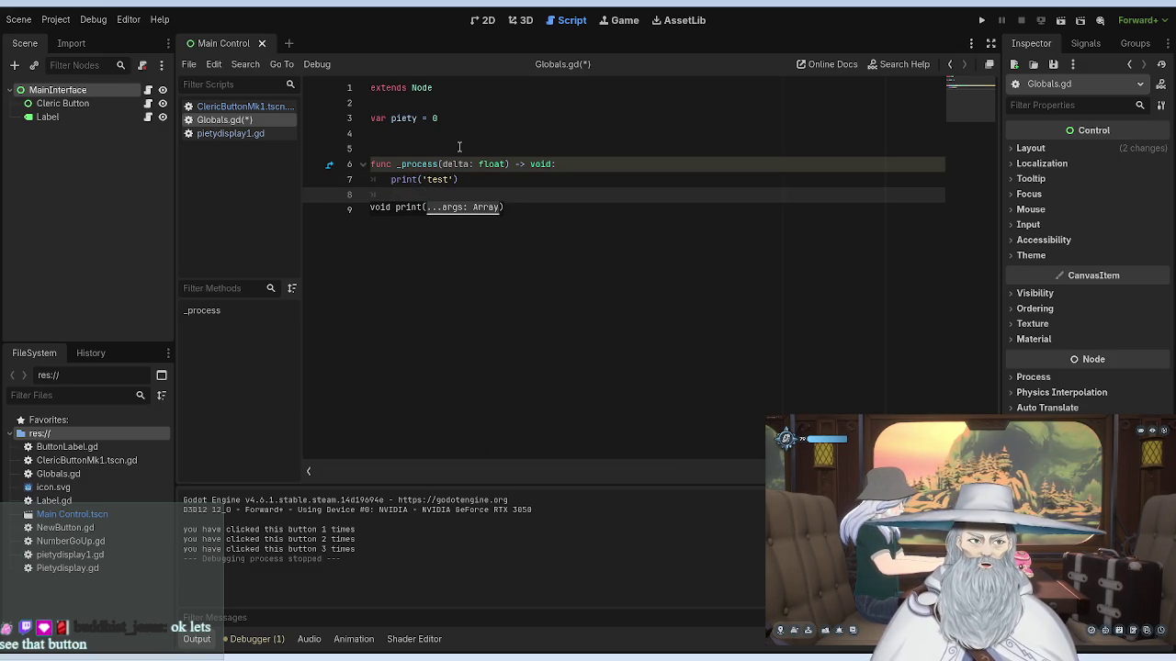
type("get")
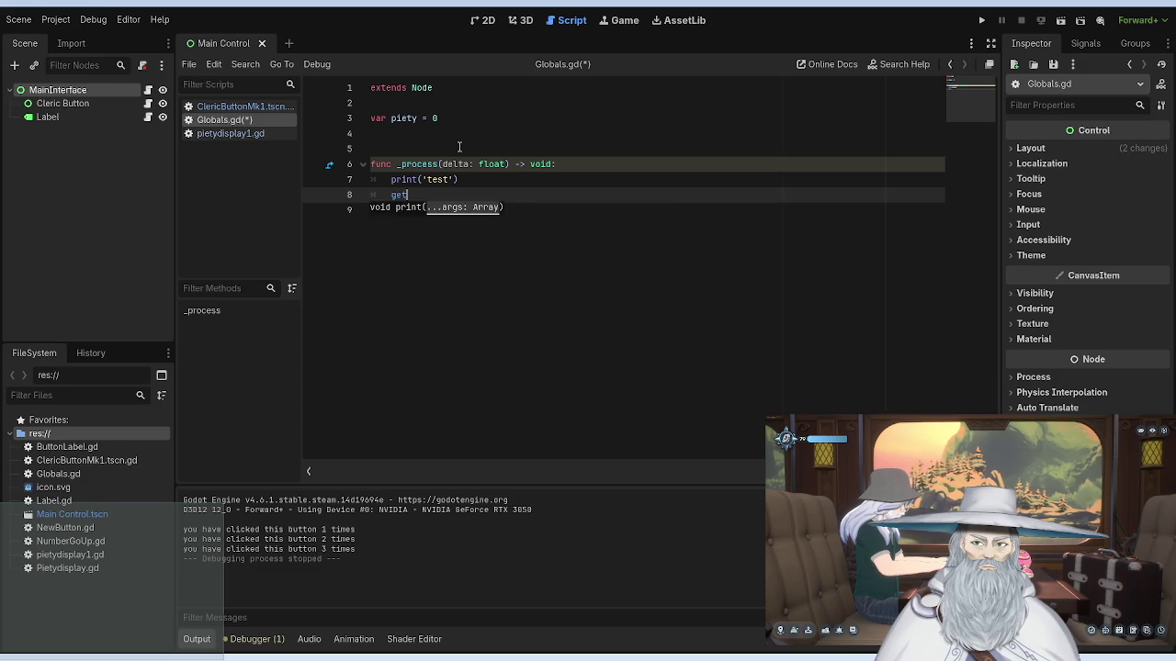
key("BackSpace")
key("BackSpace")
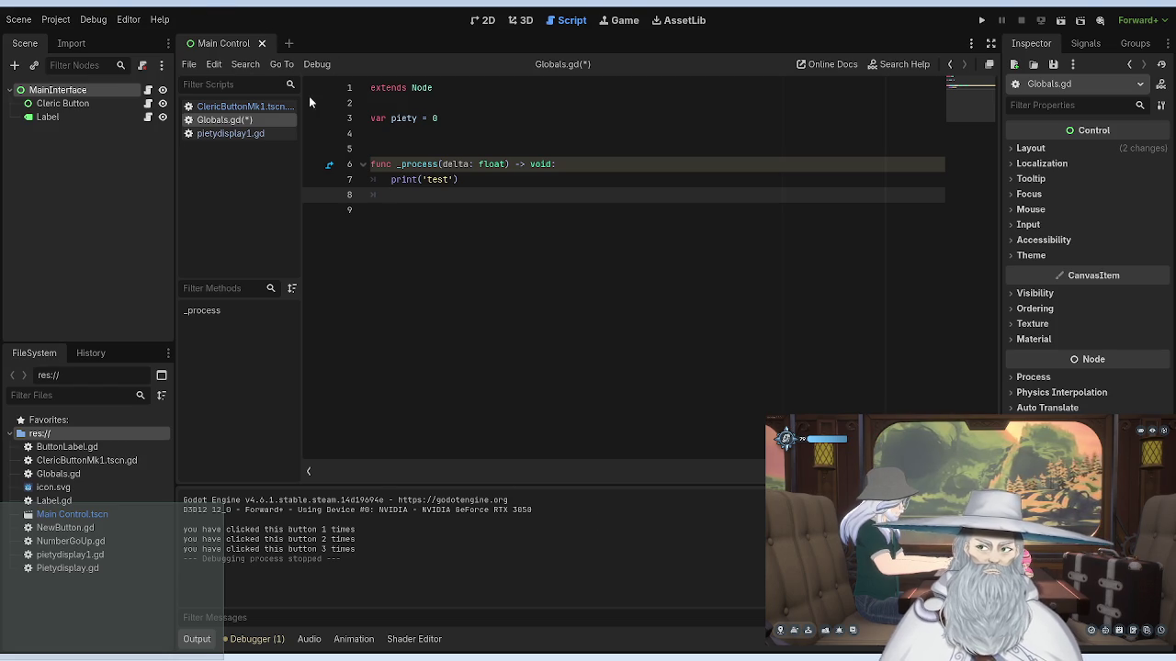
Step: Save Globals.gd, run the project to see the test output, then stop it
key("ctrl+s")
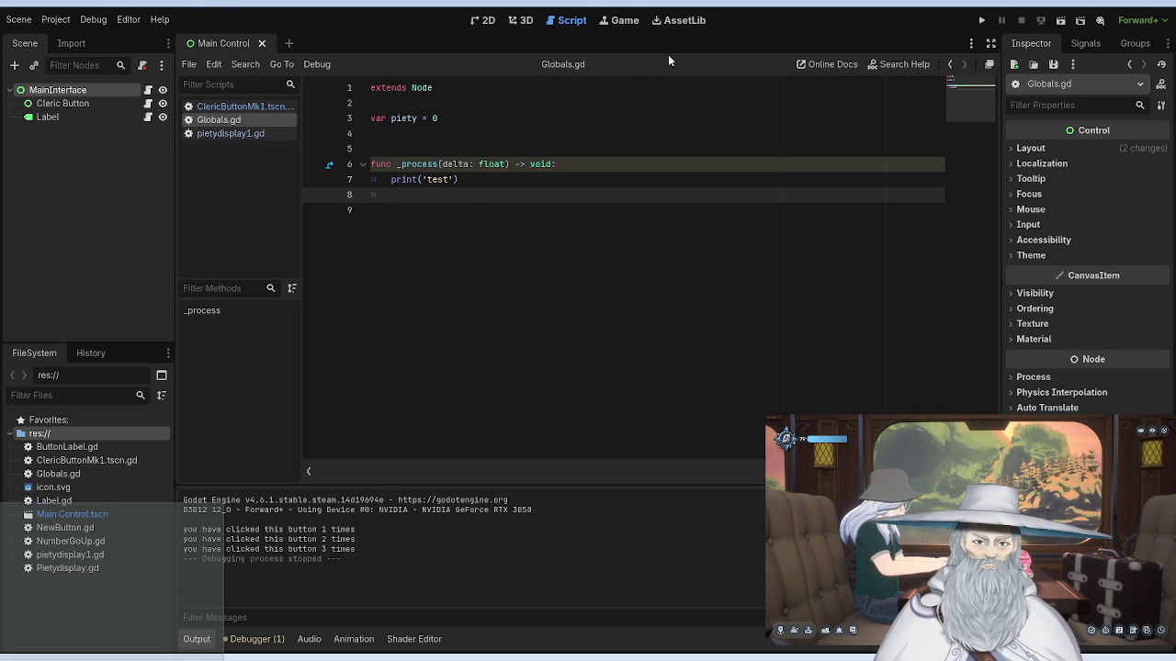
left_click(981, 19)
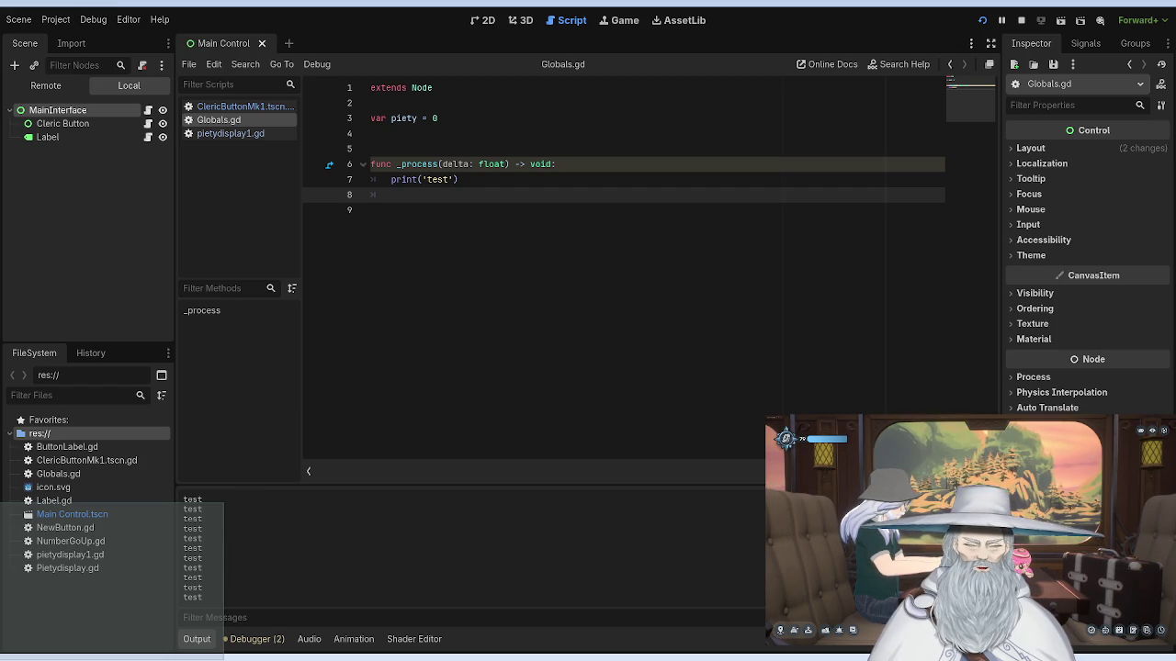
key("F8")
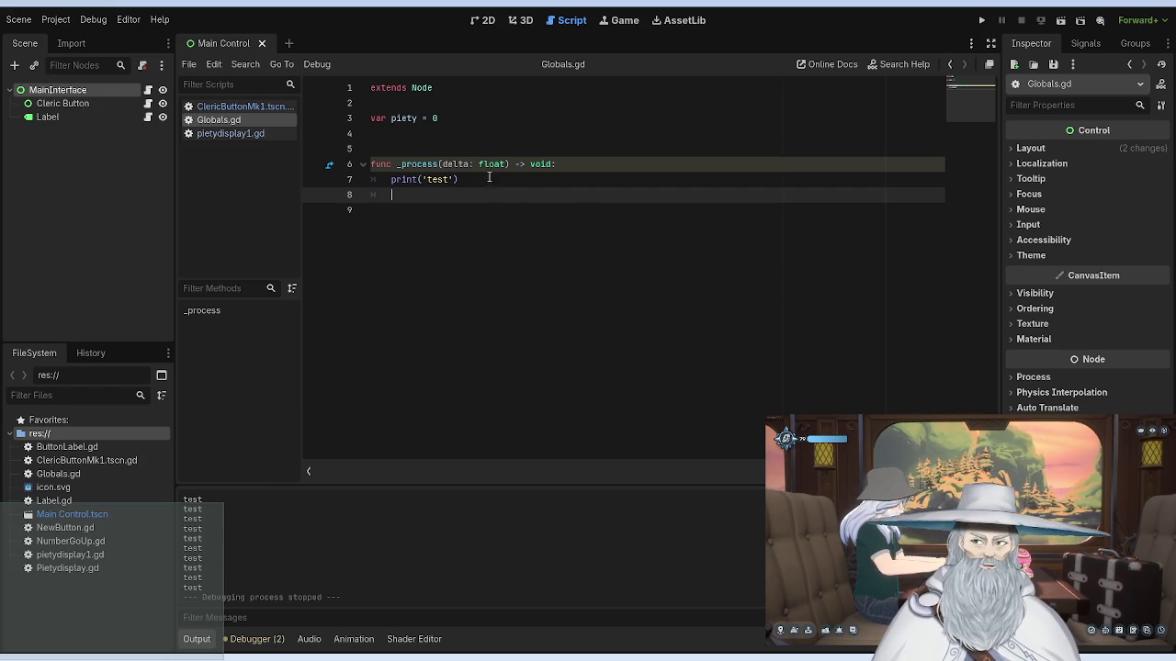
Step: Replace print('test') with an unfinished 'piety = piety +' line
left_click(490, 178)
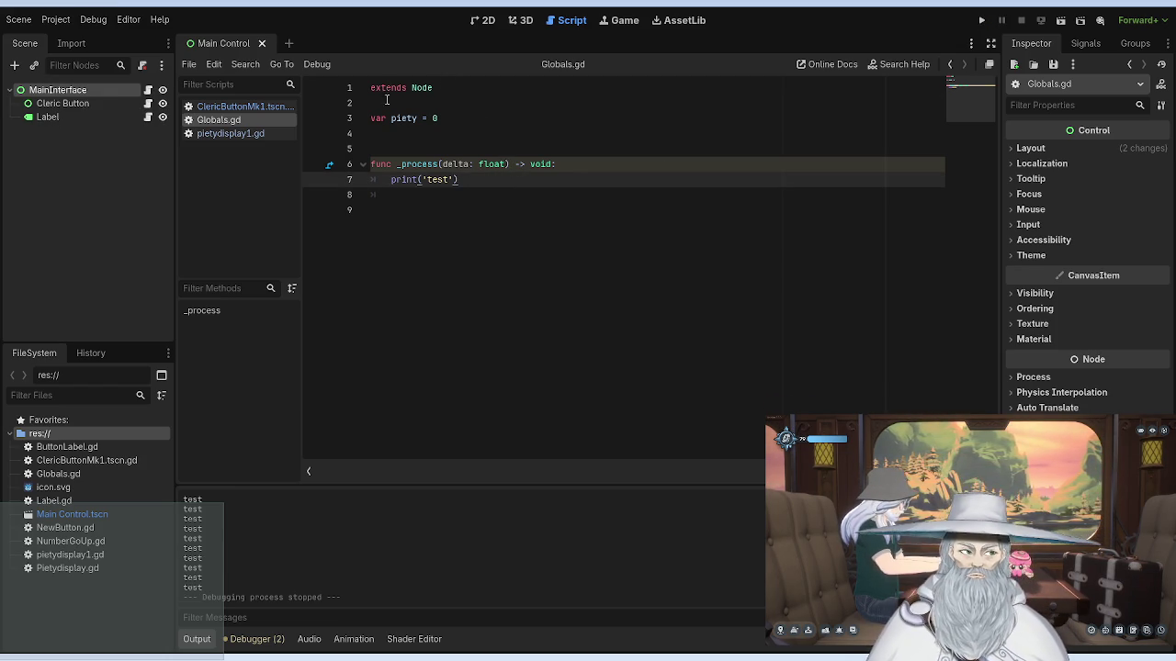
key("BackSpace")
key("BackSpace")
key("BackSpace")
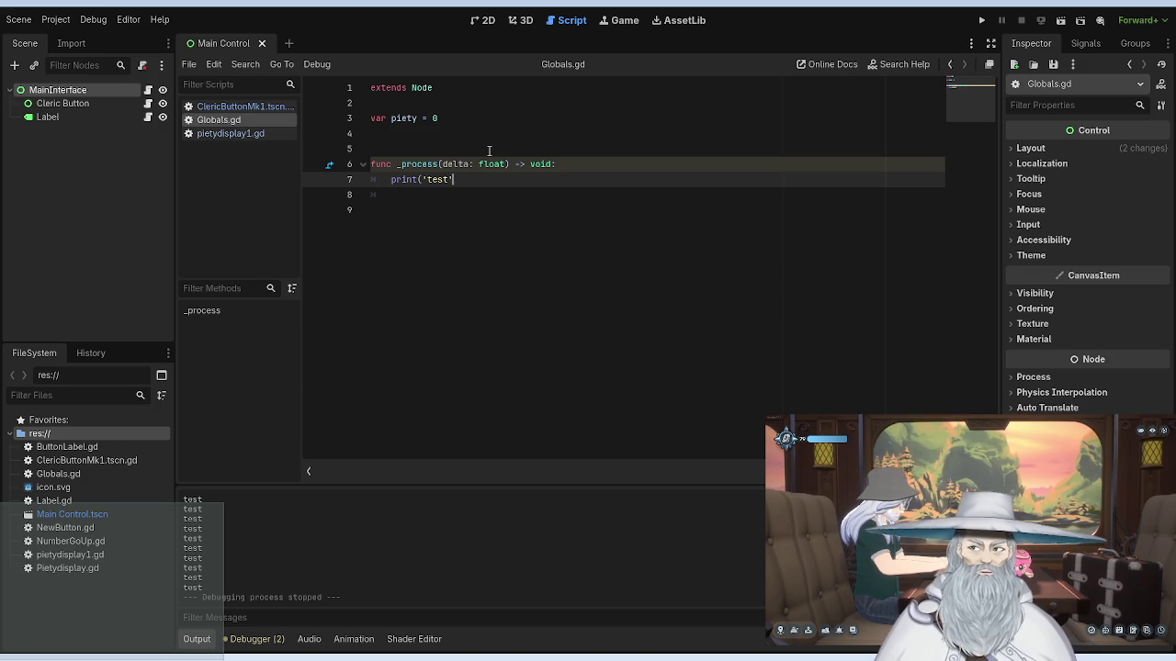
type("var =")
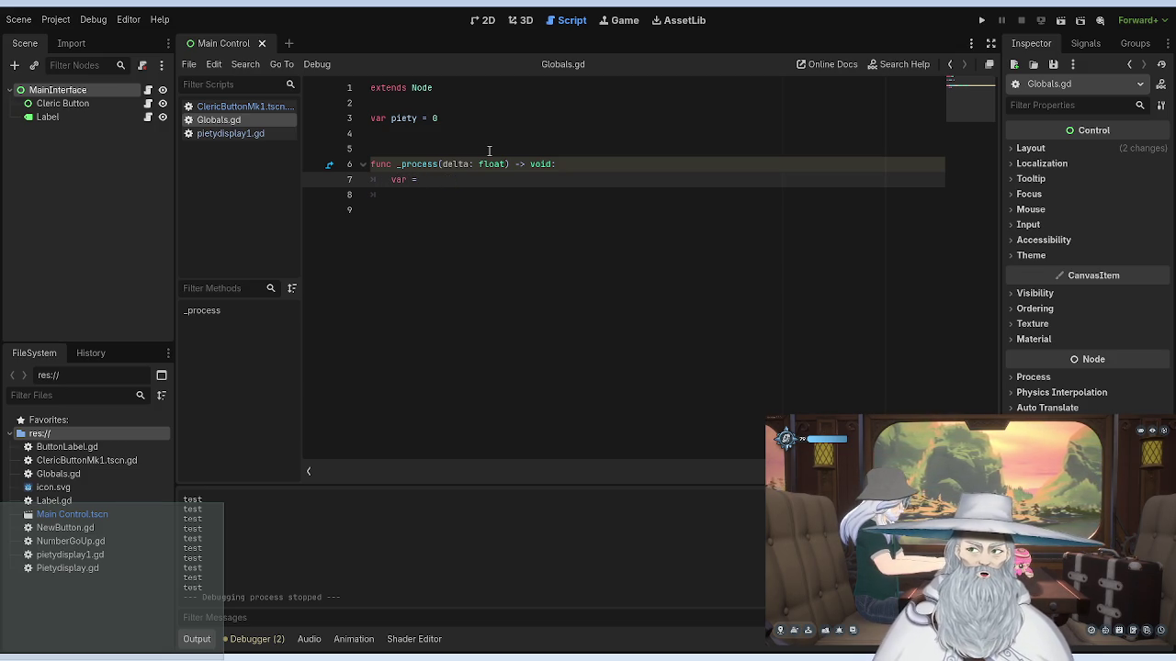
key("BackSpace")
key("BackSpace")
key("BackSpace")
key("BackSpace")
key("BackSpace")
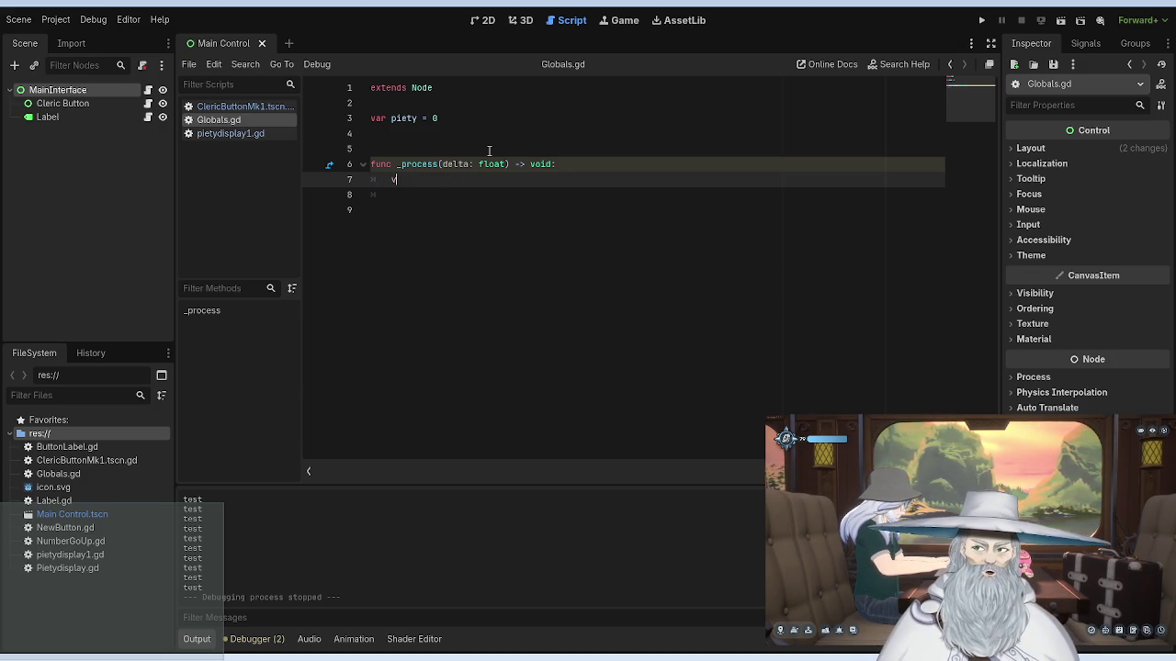
type("piety ")
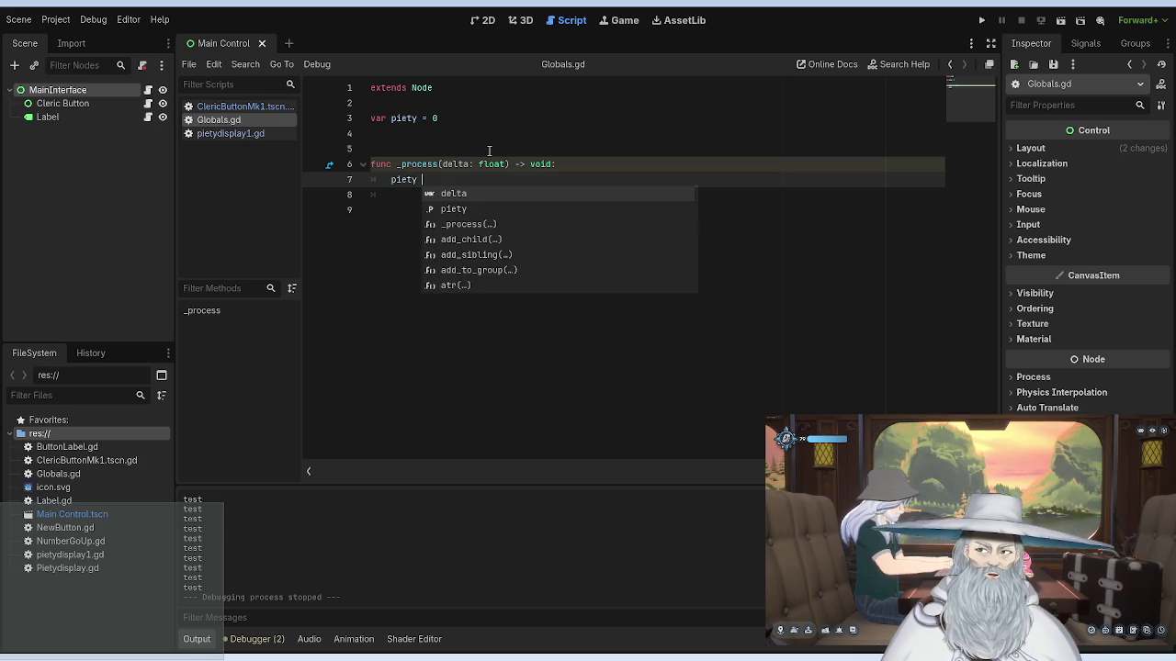
type("= ")
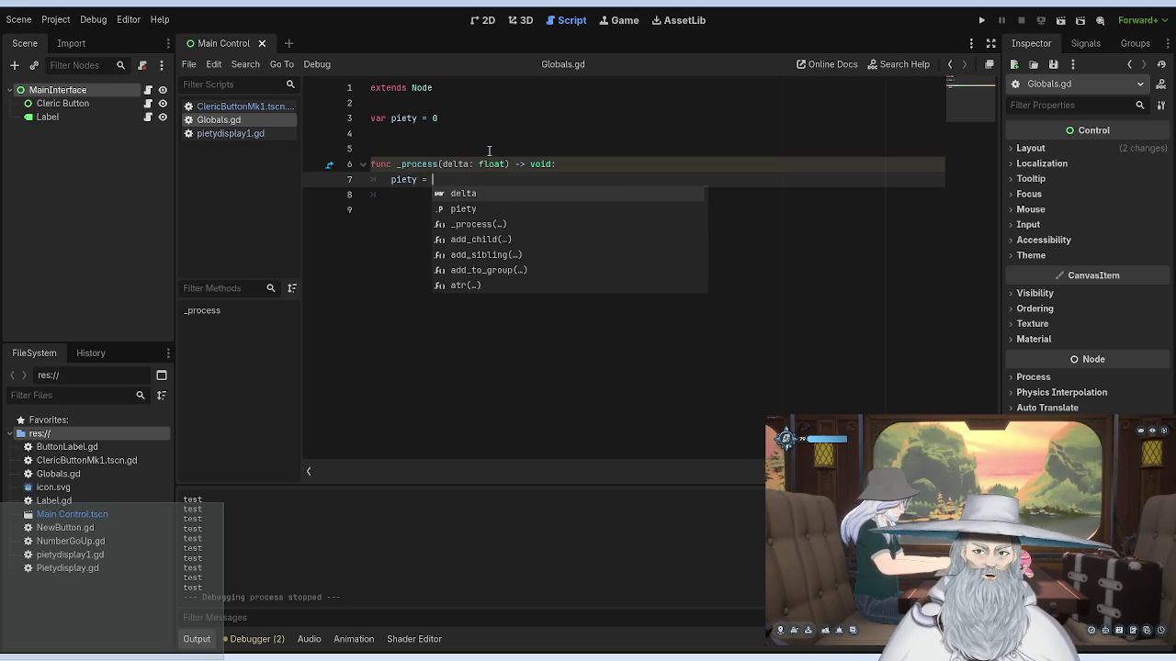
type("piety ")
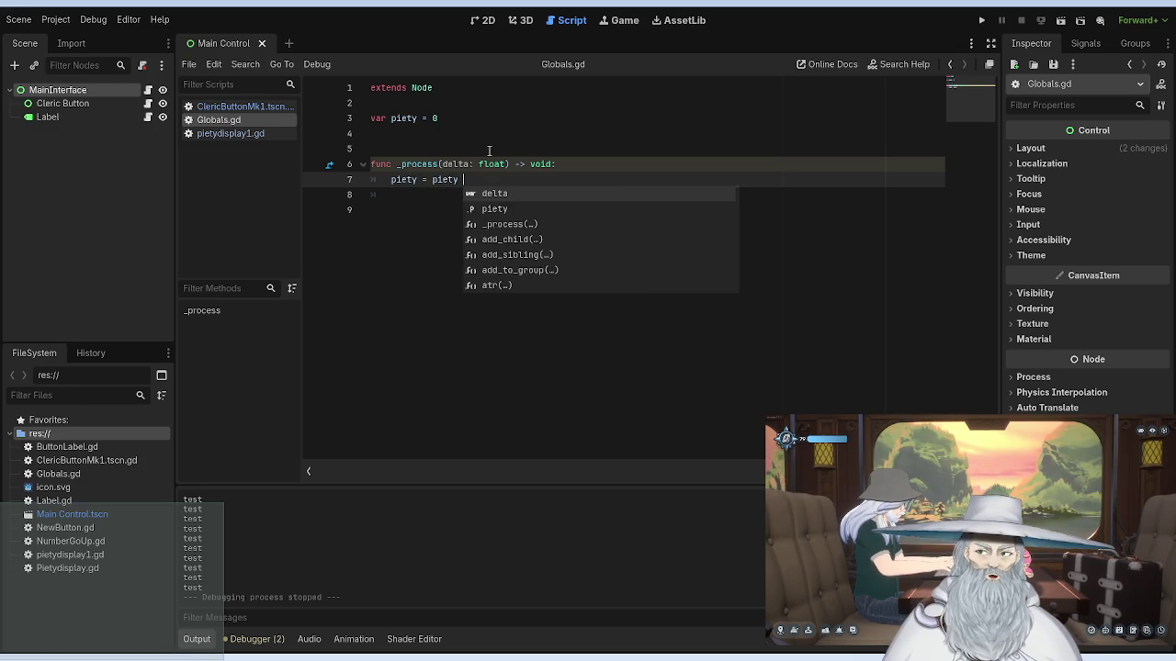
type("+ display")
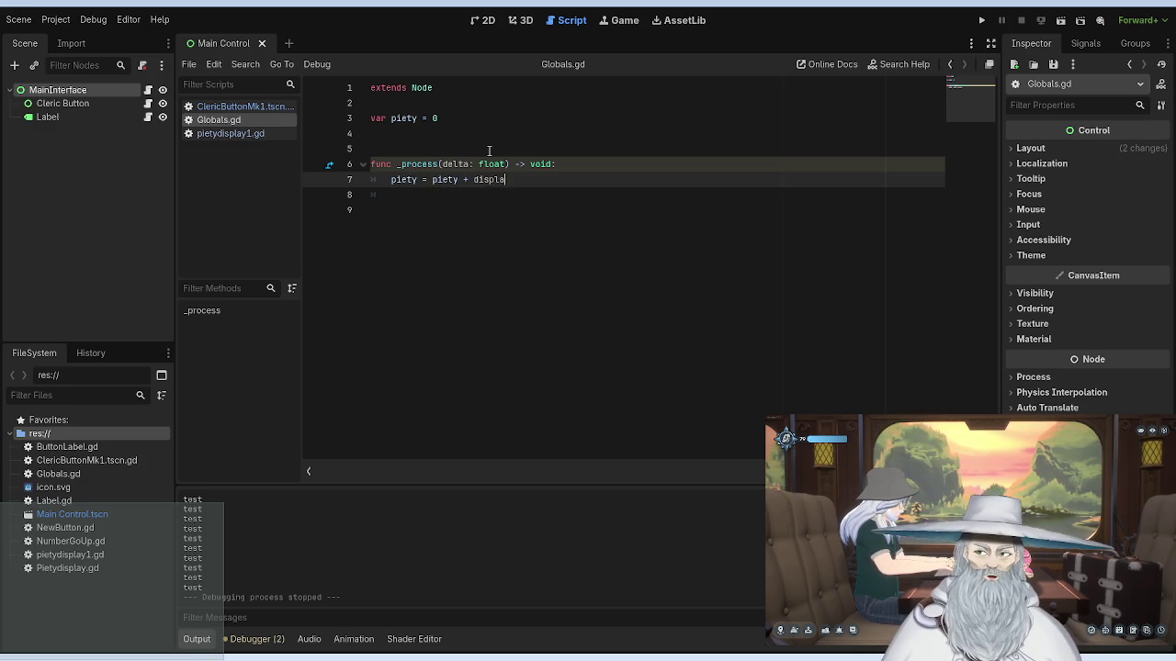
key("BackSpace")
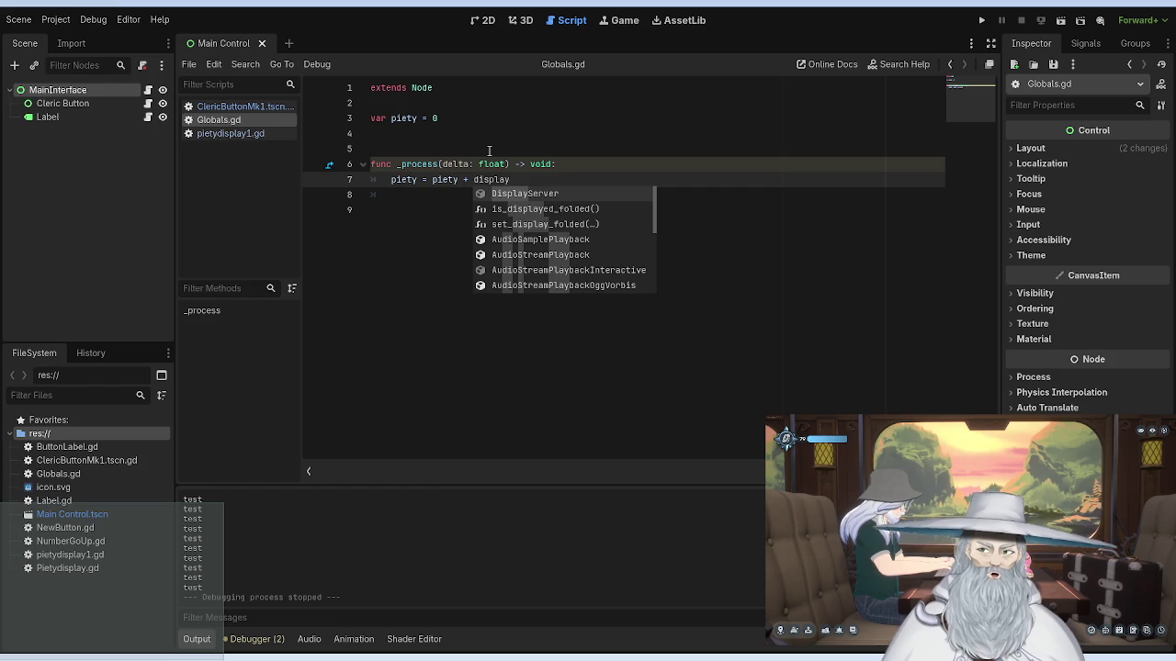
key("BackSpace")
key("BackSpace")
key("BackSpace")
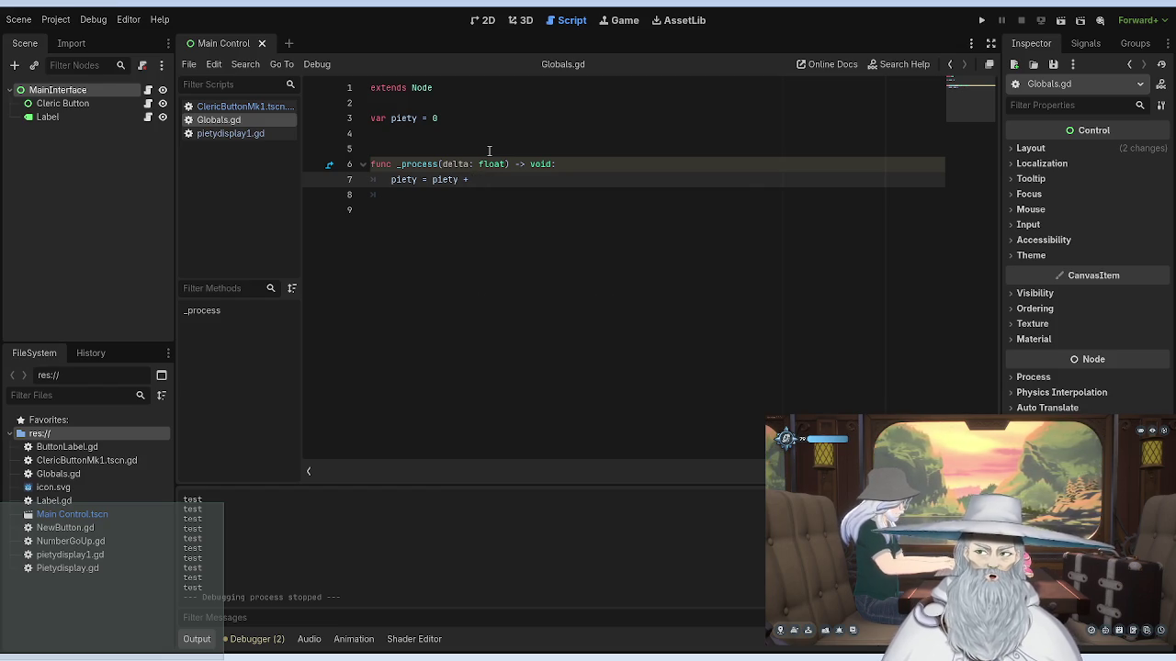
Step: Review the pietydisplay1.gd and ClericButtonMk1.tscn.gd scripts, ending on pietydisplay1.gd
left_click(220, 135)
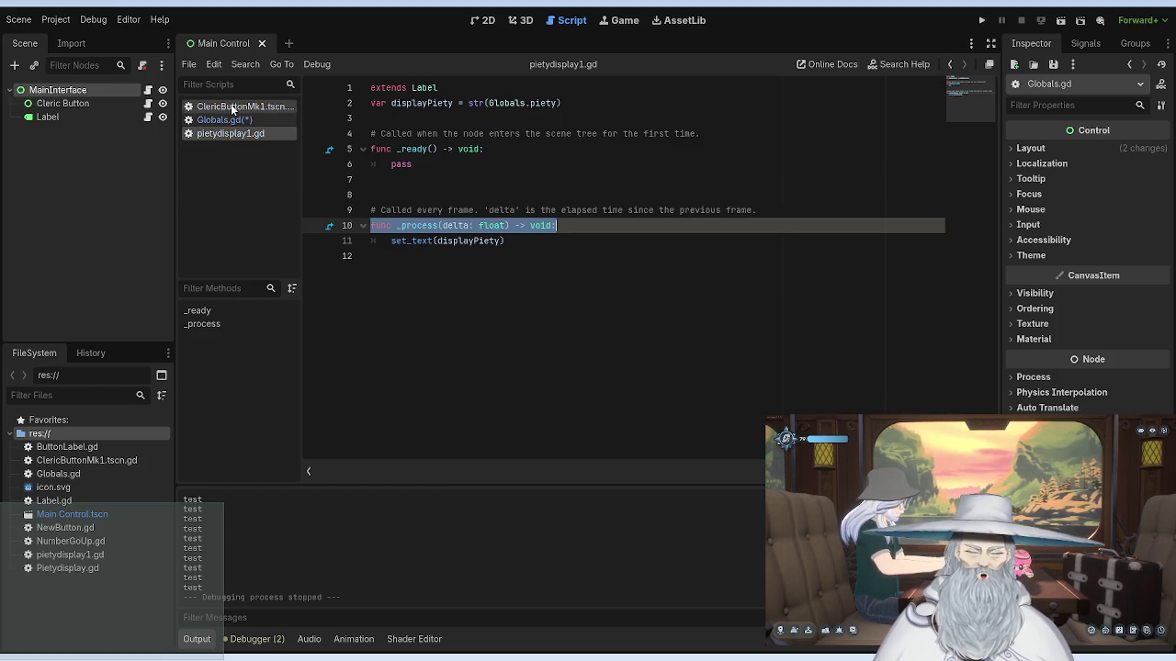
left_click(232, 107)
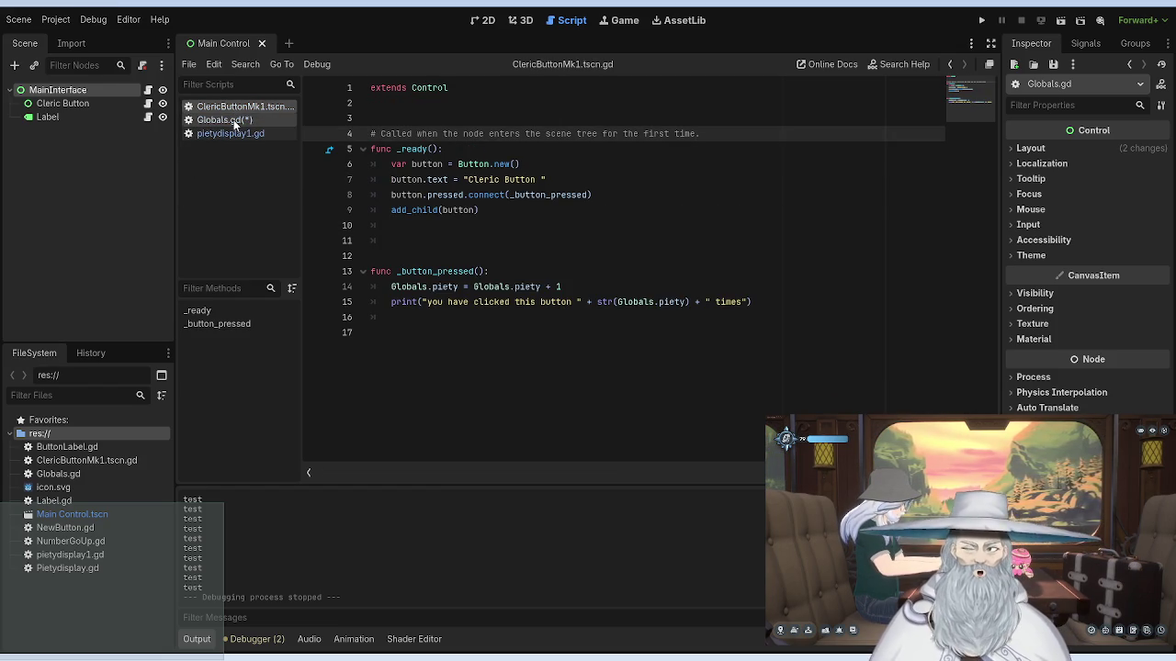
left_click(576, 286)
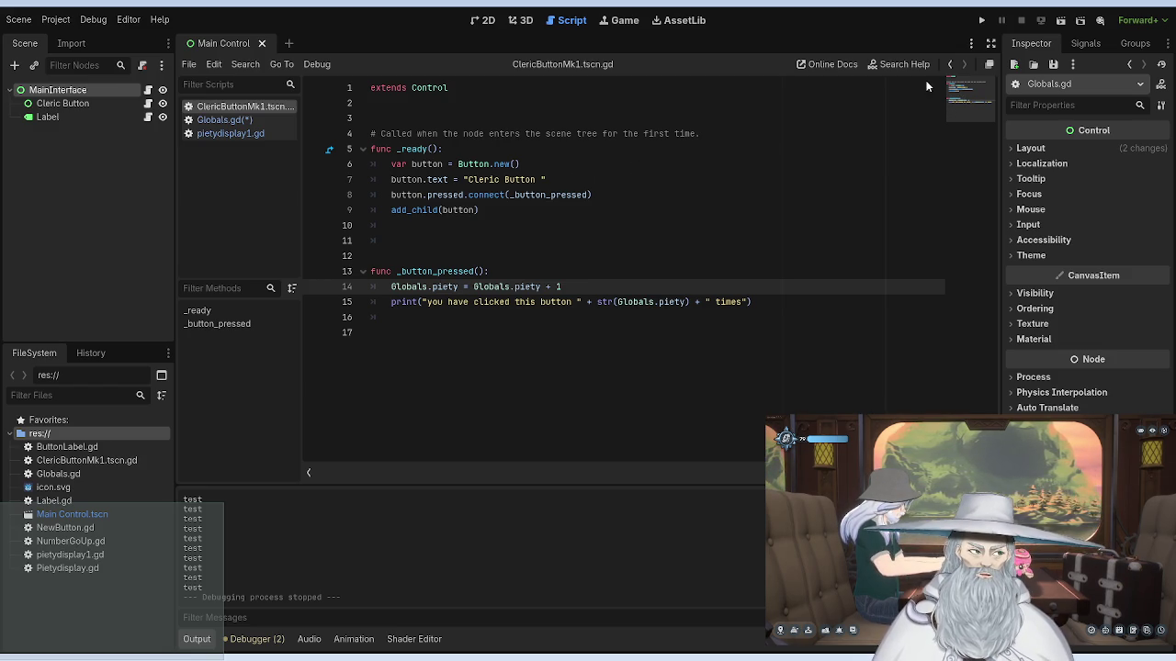
left_click(238, 120)
left_click(233, 134)
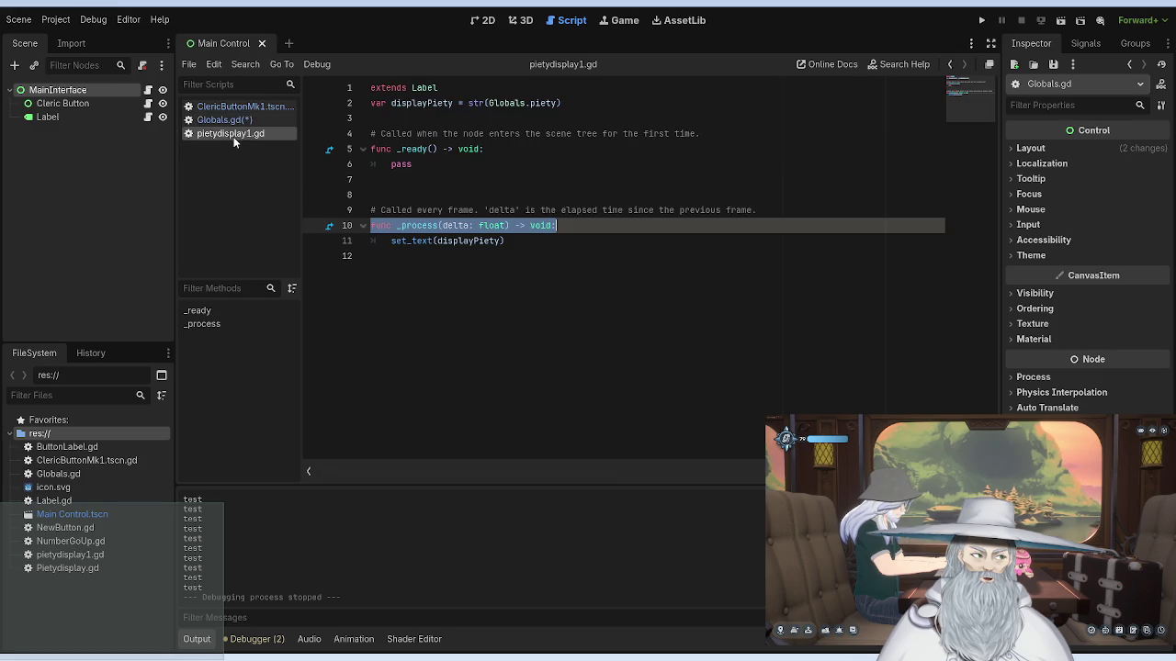
Step: Cut set_text(displayPiety) out of pietydisplay1.gd's _process
left_click(536, 250)
left_click(521, 243)
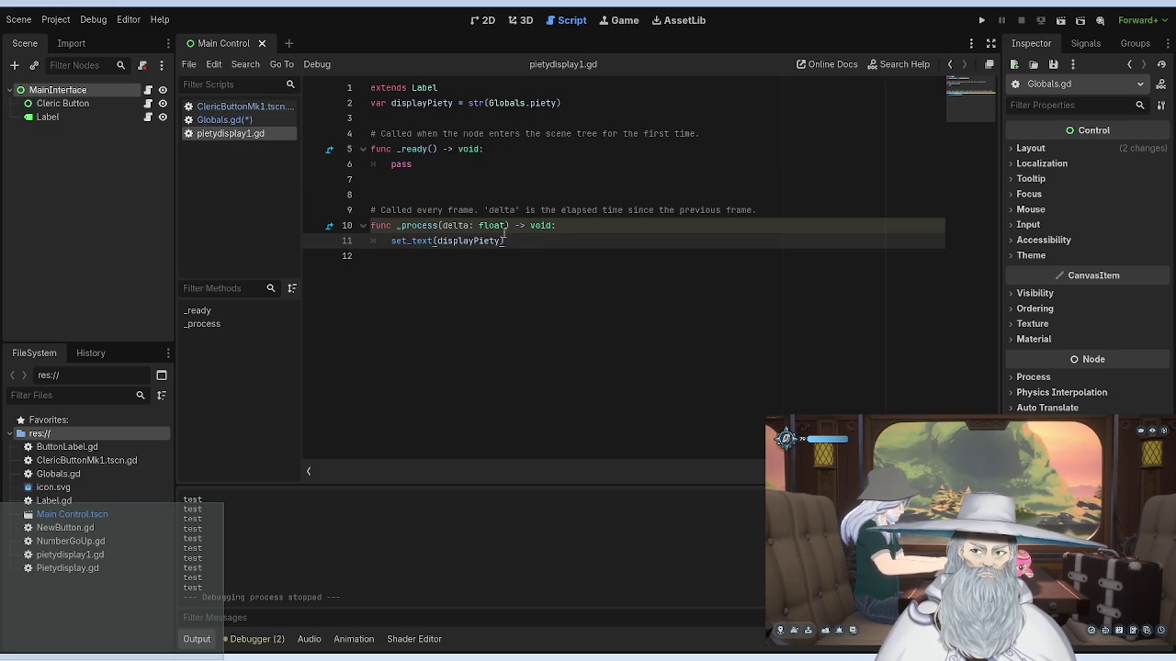
left_click(242, 120)
left_click(254, 137)
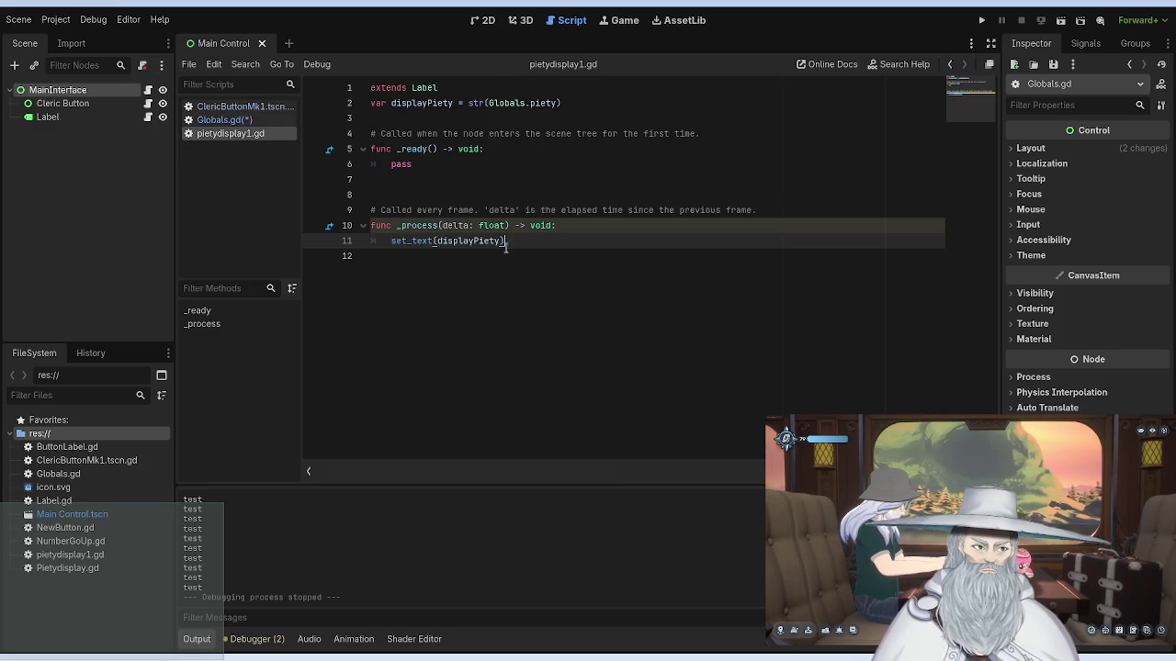
left_click_drag(508, 241, 392, 241)
key("ctrl+c")
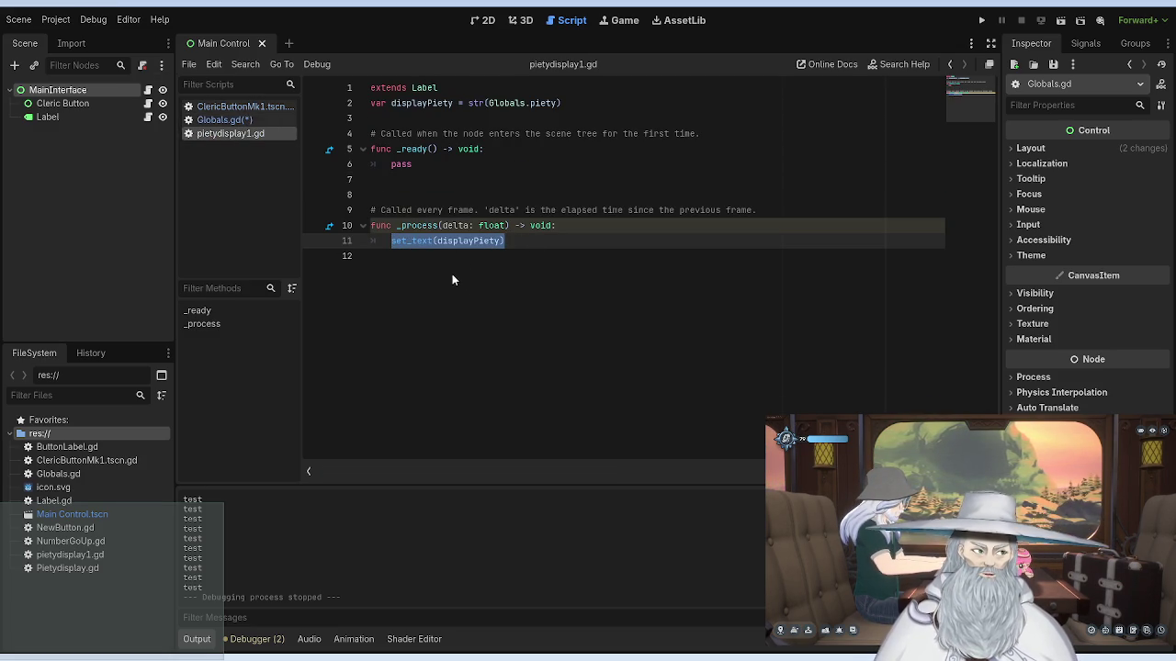
key("BackSpace")
Step: Paste the call into ClericButtonMk1's pressed handler as set_text(Globals.piety)
left_click(240, 122)
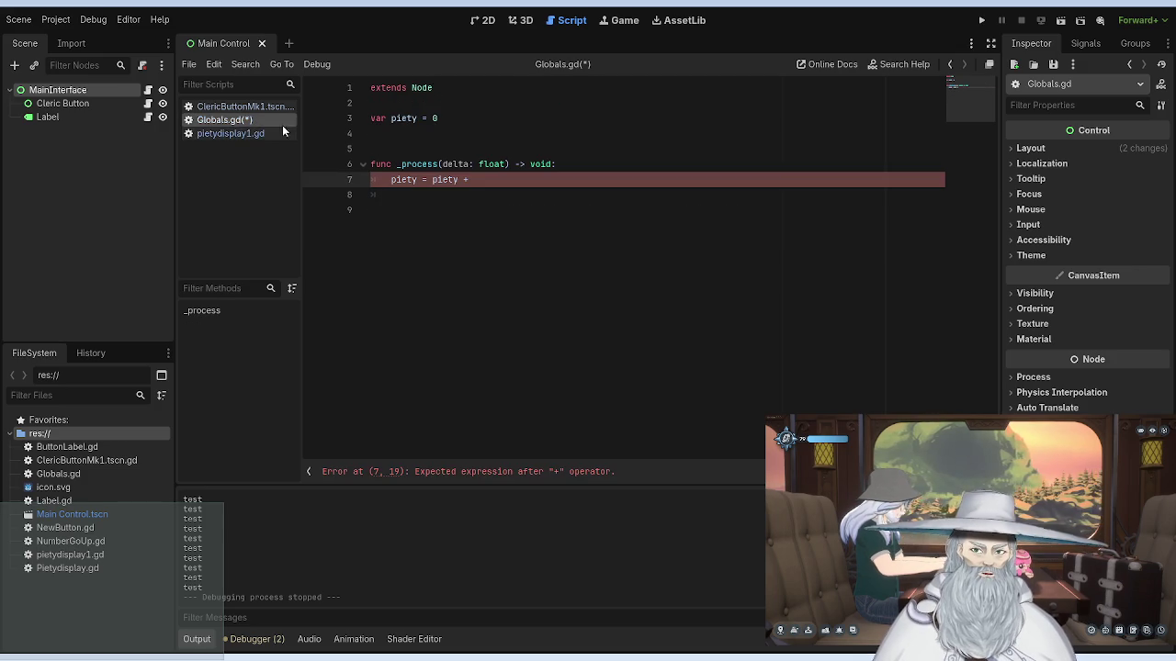
left_click(238, 106)
left_click(795, 301)
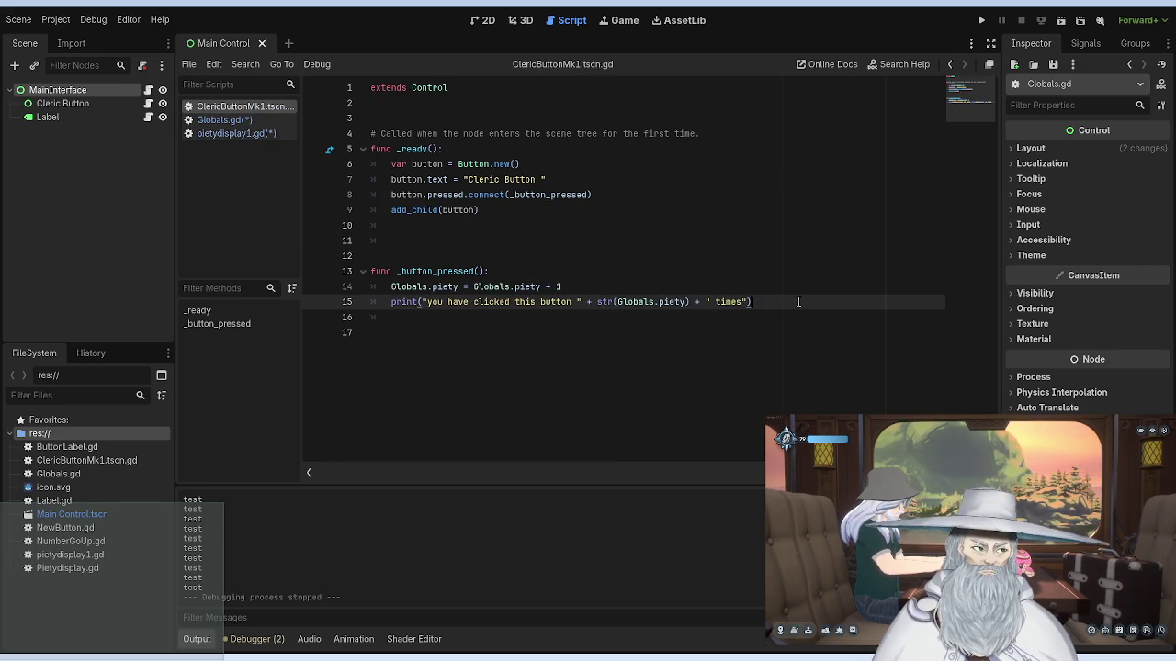
key("Down")
key("ctrl+v")
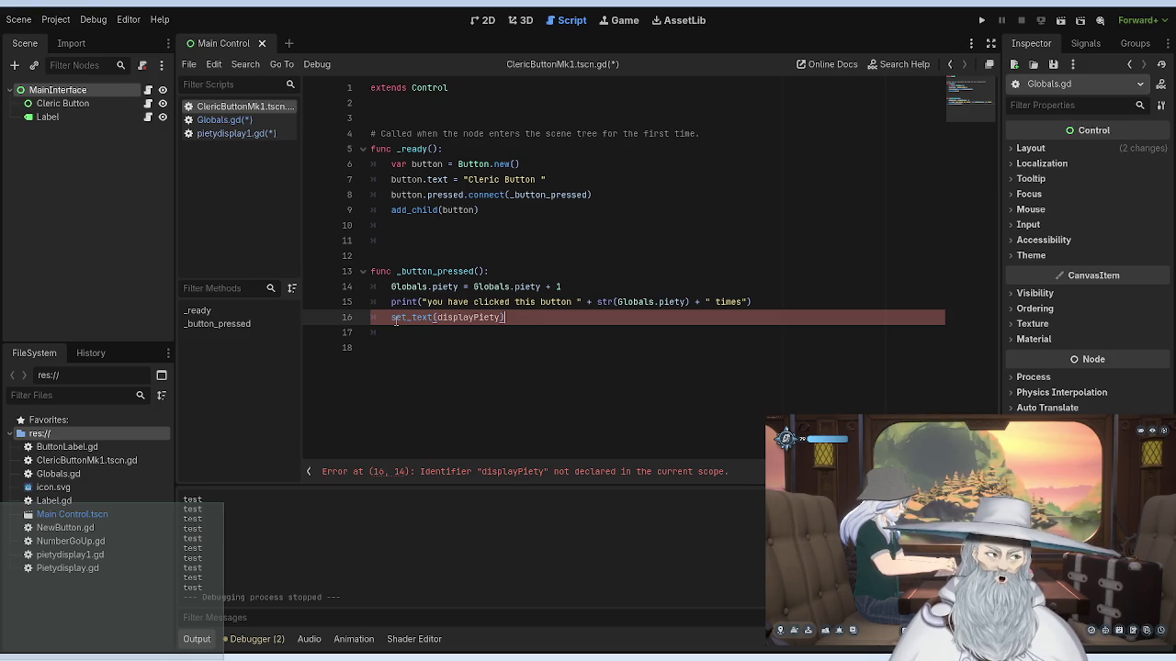
left_click_drag(498, 317, 437, 317)
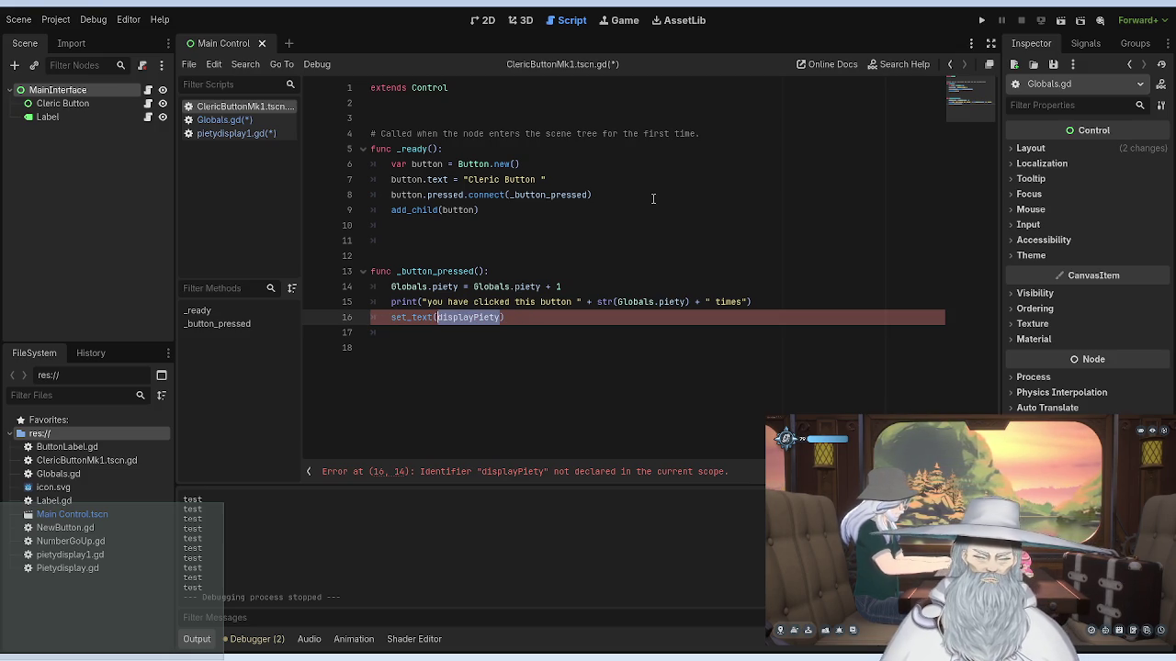
type("piety")
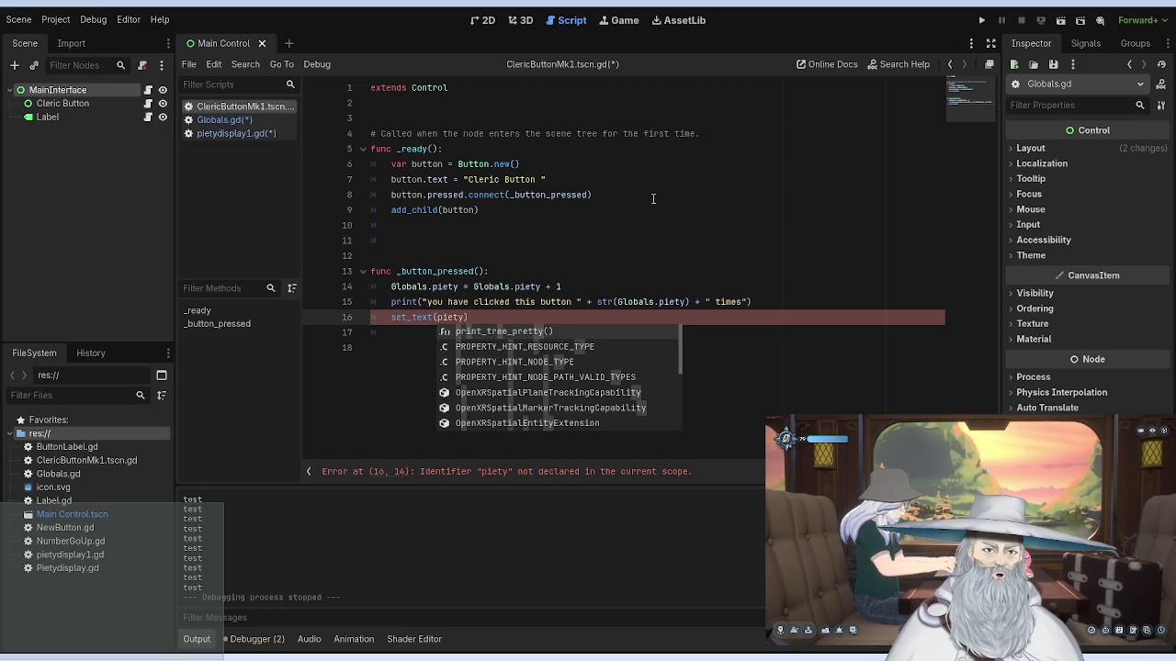
key("Left")
key("Left")
key("Left")
type("Global")
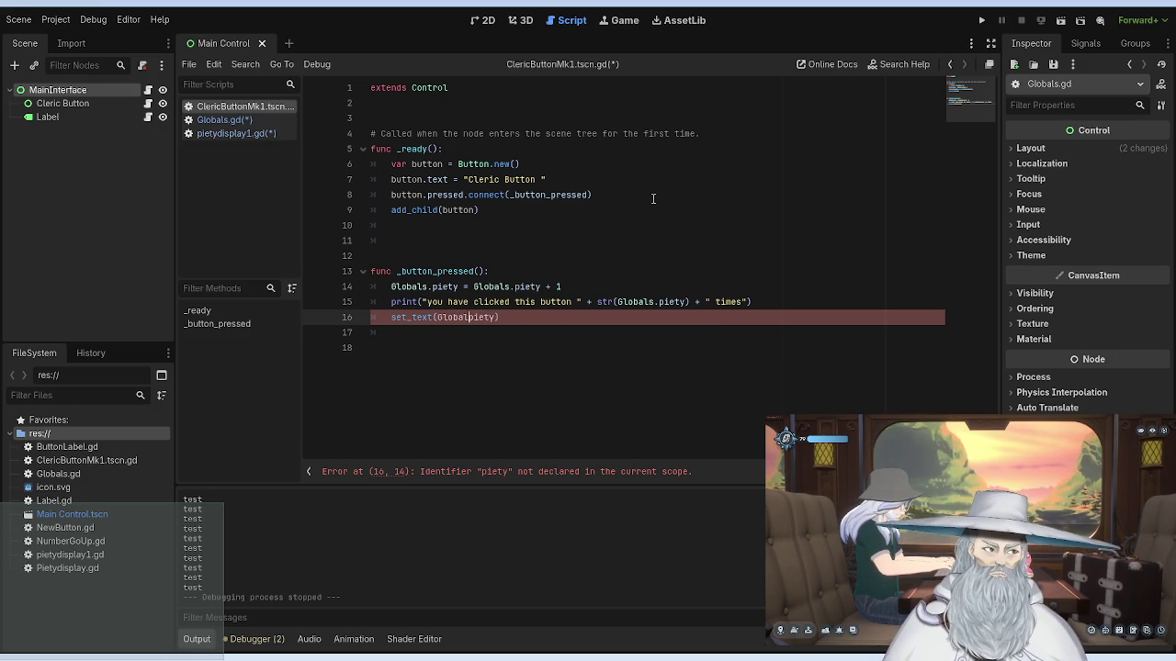
type("s.")
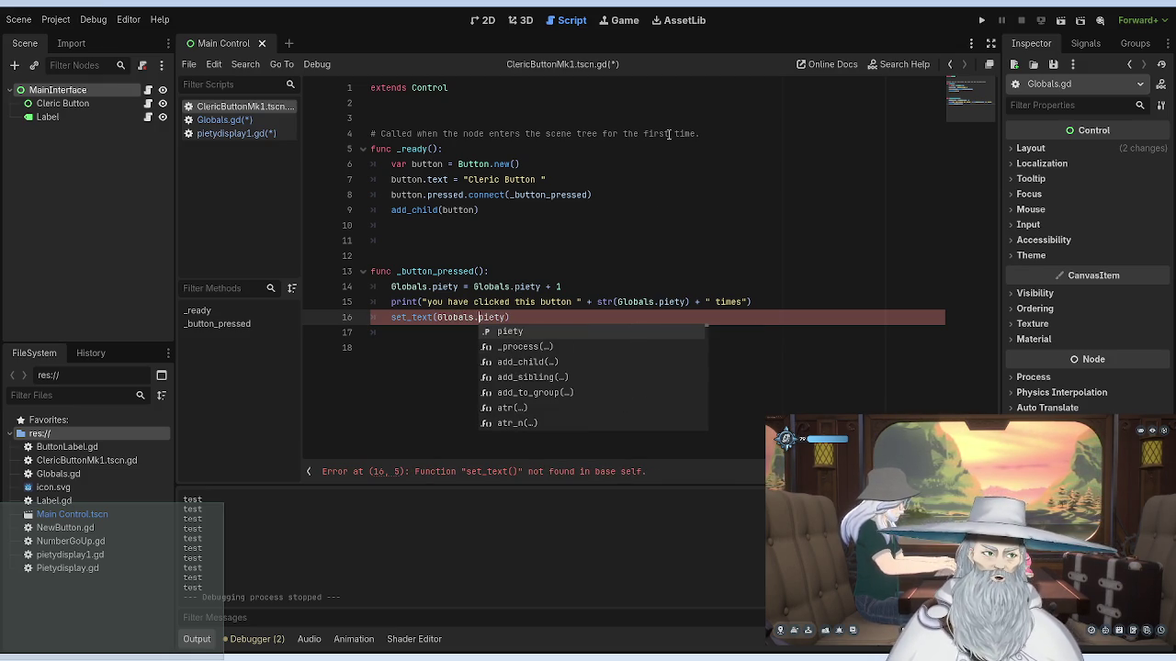
left_click(573, 255)
Step: Unindent the set_text(Globals.piety) line and move it down
left_click(394, 316)
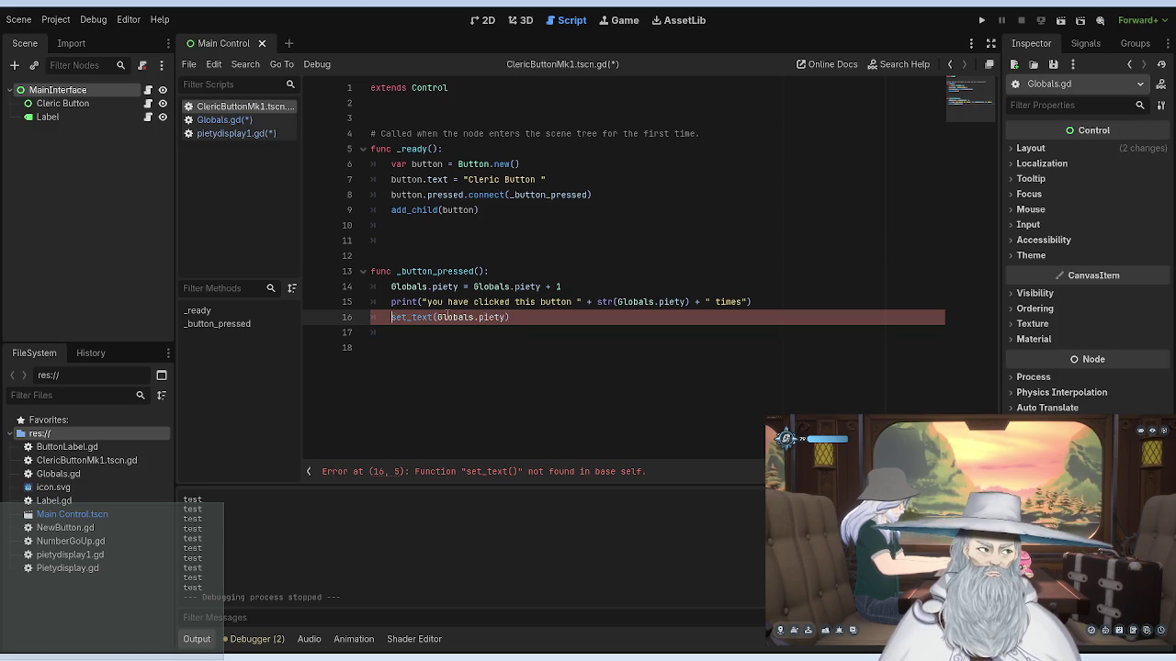
left_click(395, 317)
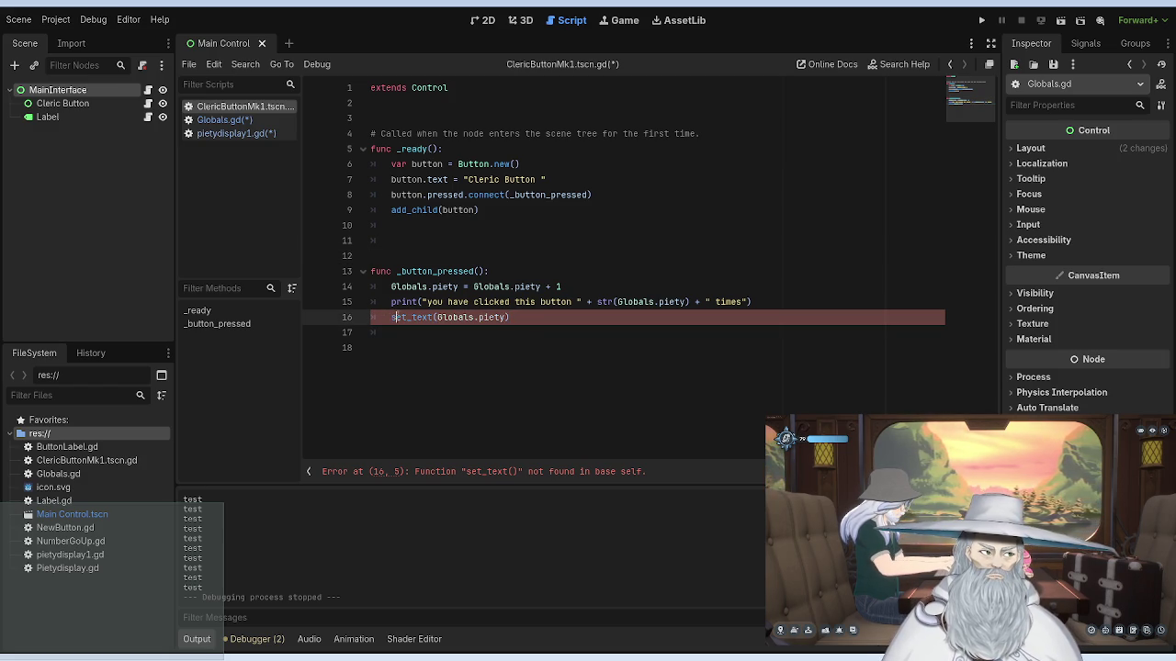
key("BackSpace")
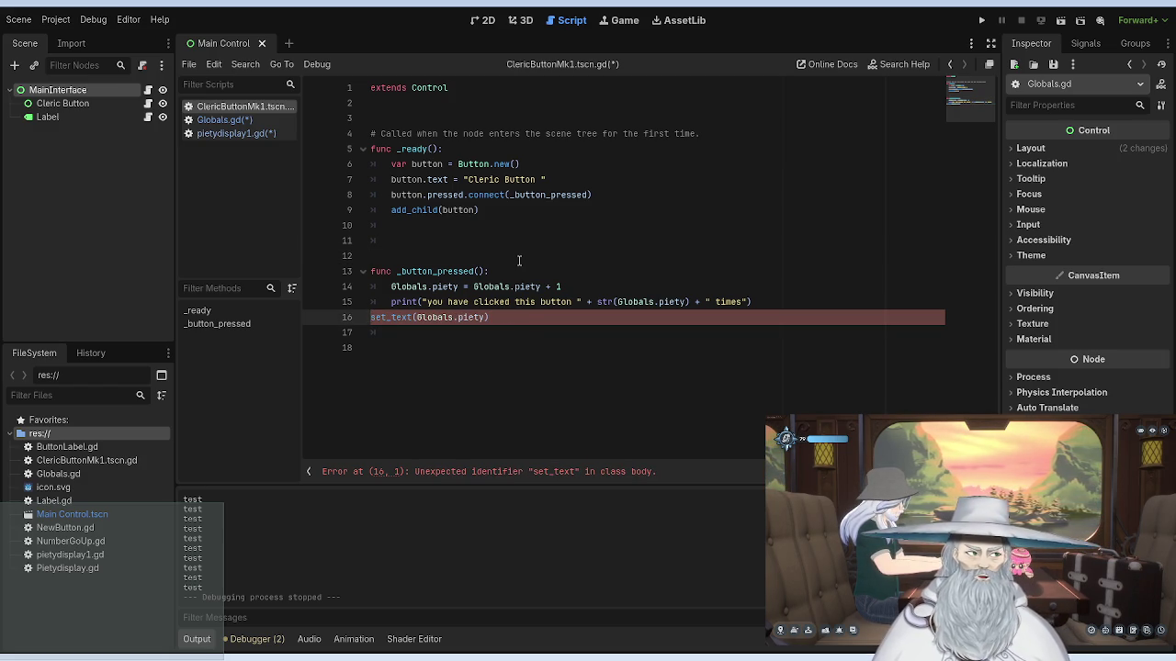
key("Return")
key("Return")
key("Up")
left_click(243, 135)
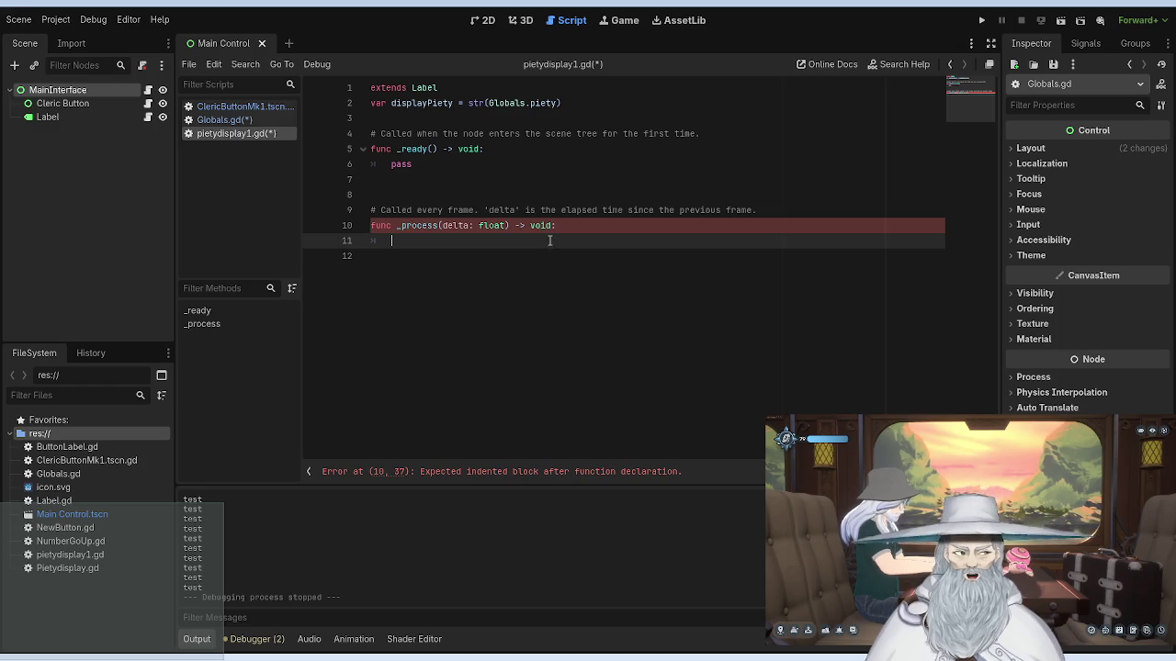
Step: Paste set_text(displayPiety) back into pietydisplay1.gd's _process
key("ctrl+v")
left_click(523, 172)
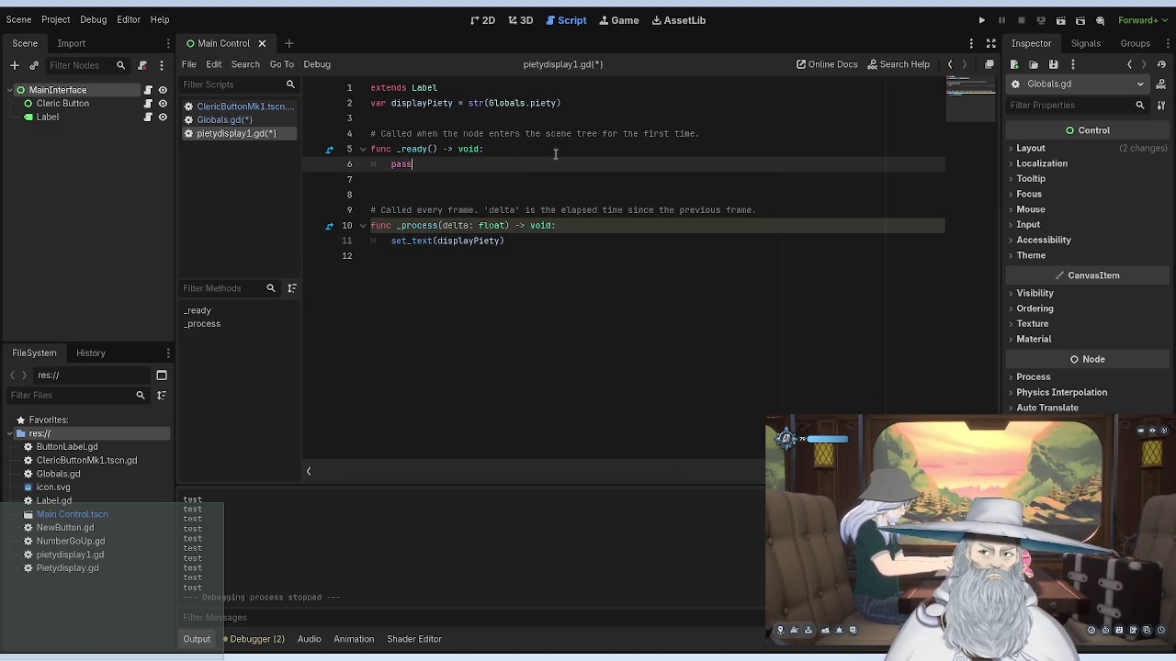
left_click_drag(581, 103, 370, 103)
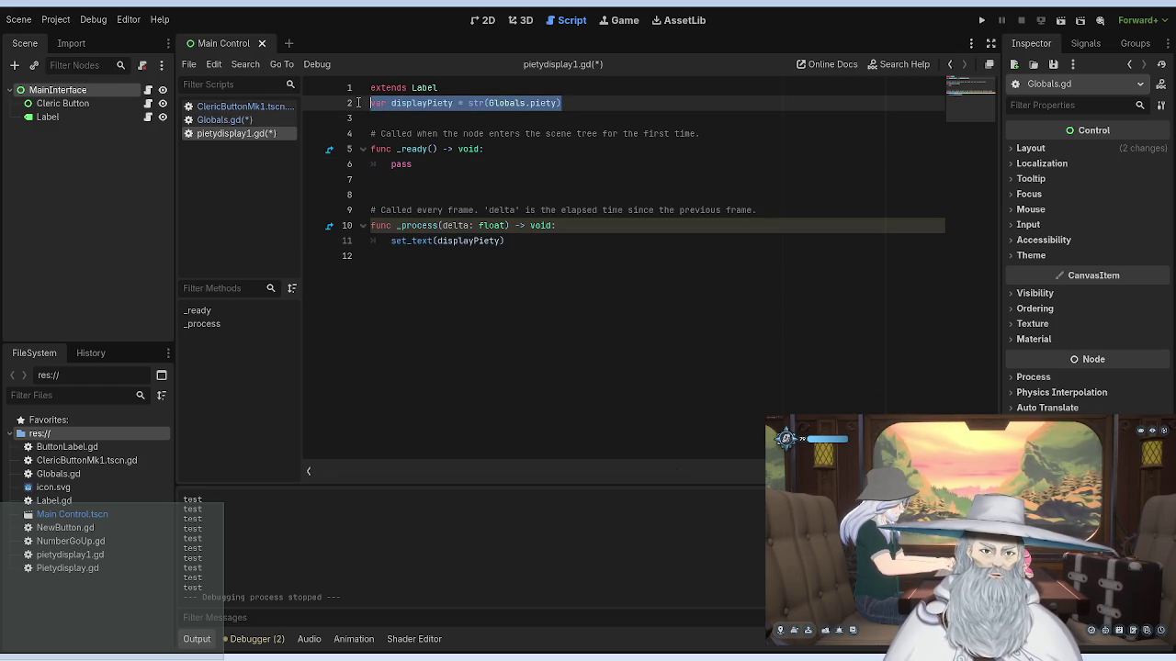
left_click(217, 121)
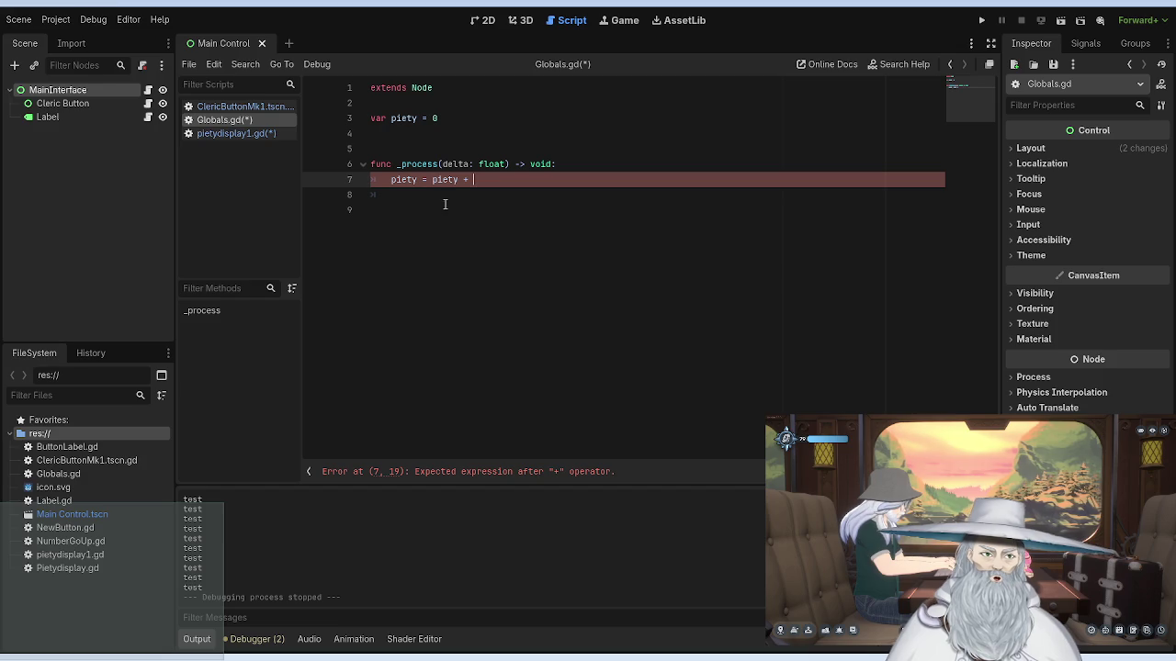
left_click(237, 106)
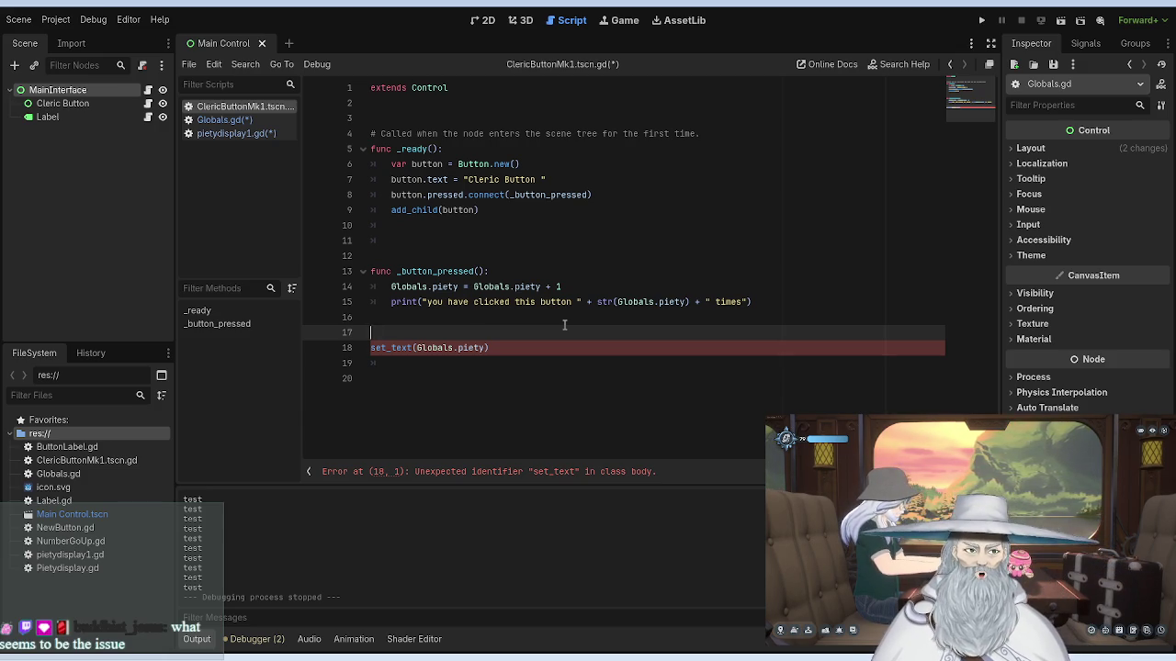
left_click(213, 136)
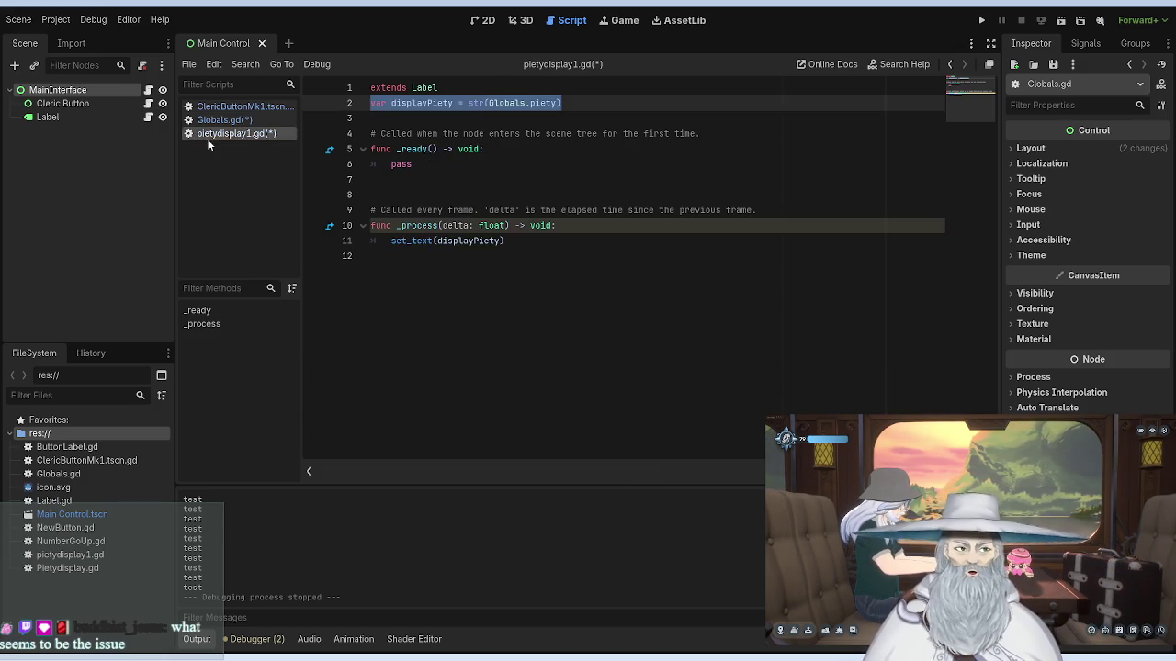
Step: Add print(Globals.Piety) under set_text and in place of pass in _ready
double_click(517, 242)
left_click(566, 242)
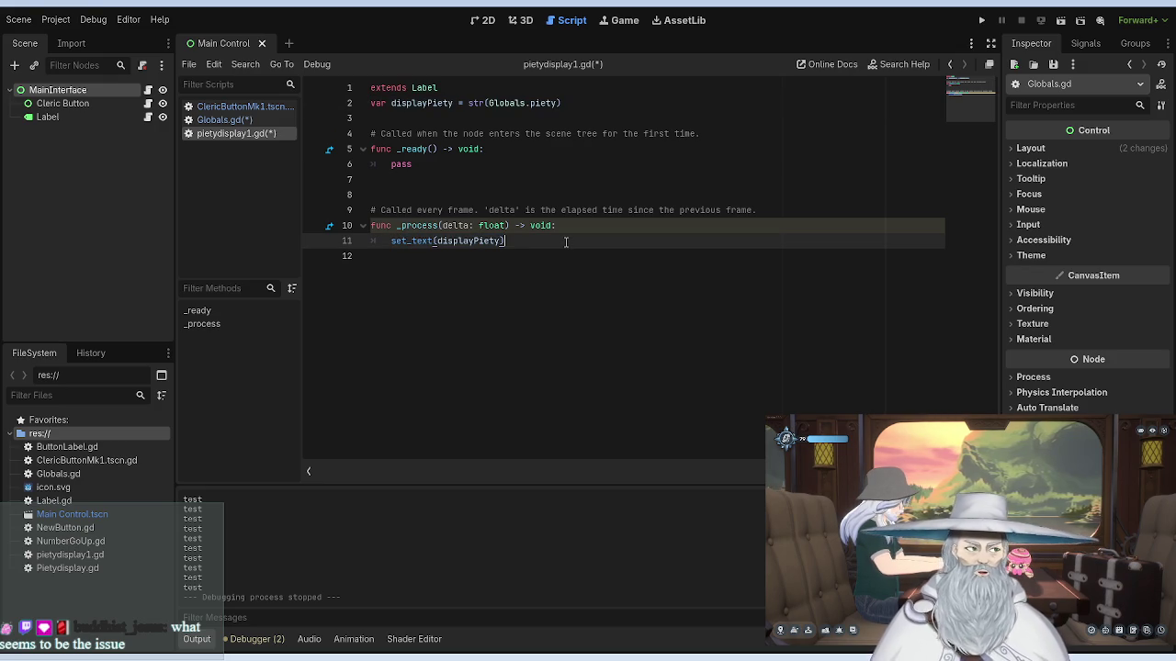
key("Return")
type("print(Globals.Piety)")
double_click(400, 163)
type("print(Globals.Piety)")
left_click_drag(485, 149, 560, 141)
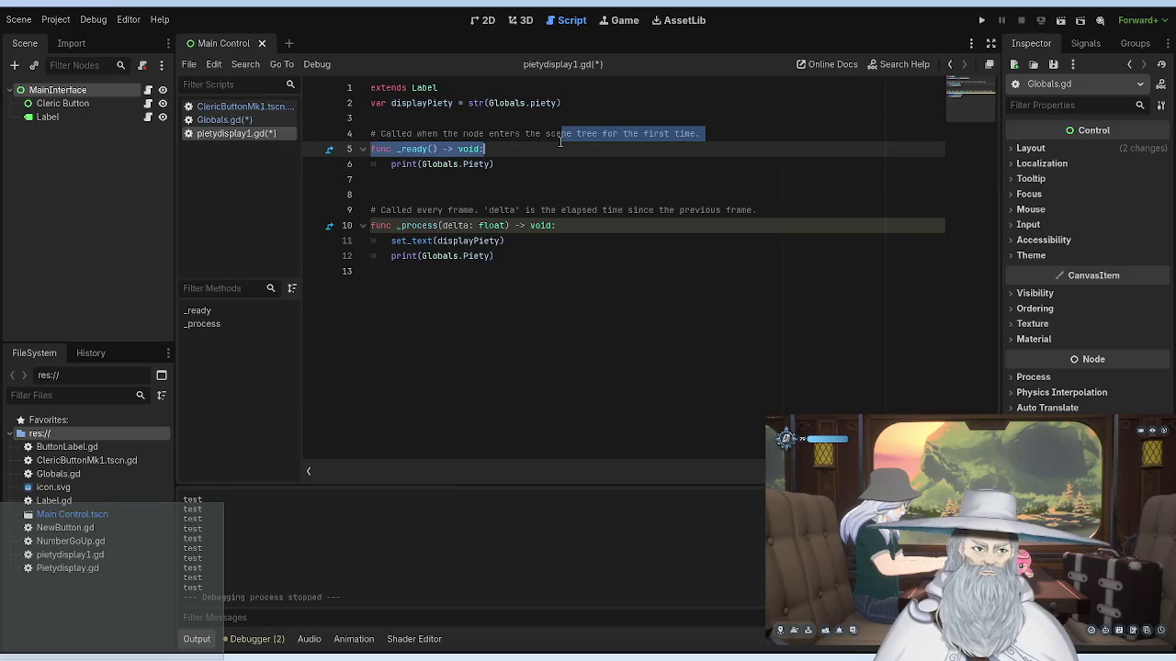
Step: Delete the incomplete increment and empty _process from Globals.gd, then save it
left_click(254, 120)
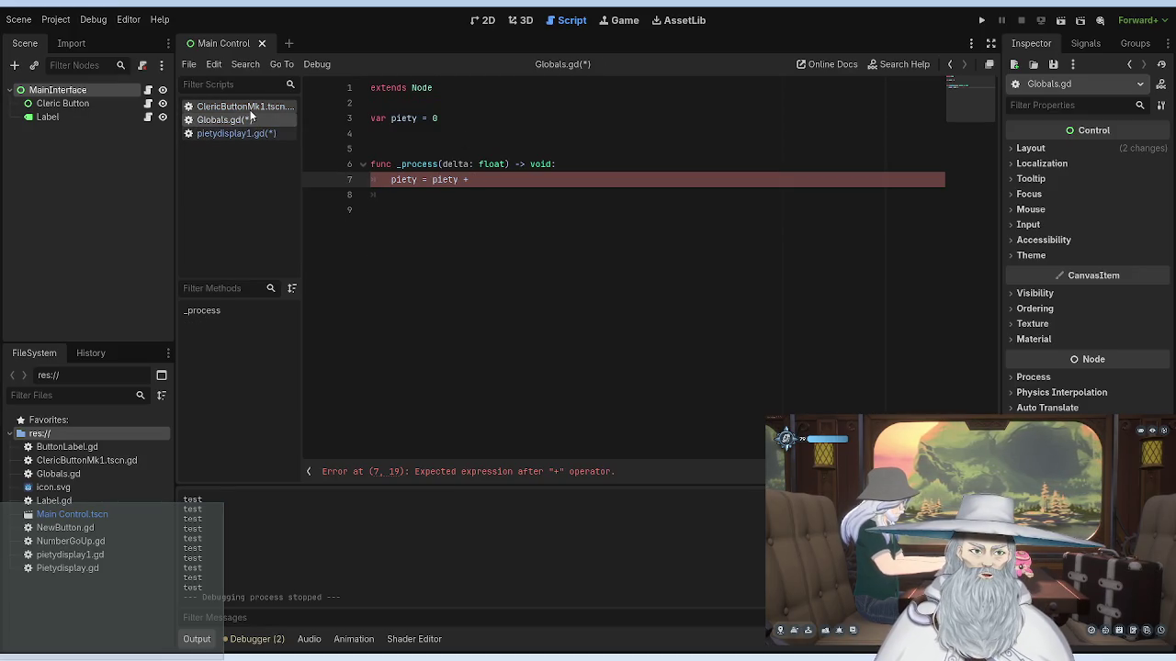
left_click_drag(476, 179, 391, 180)
key("BackSpace")
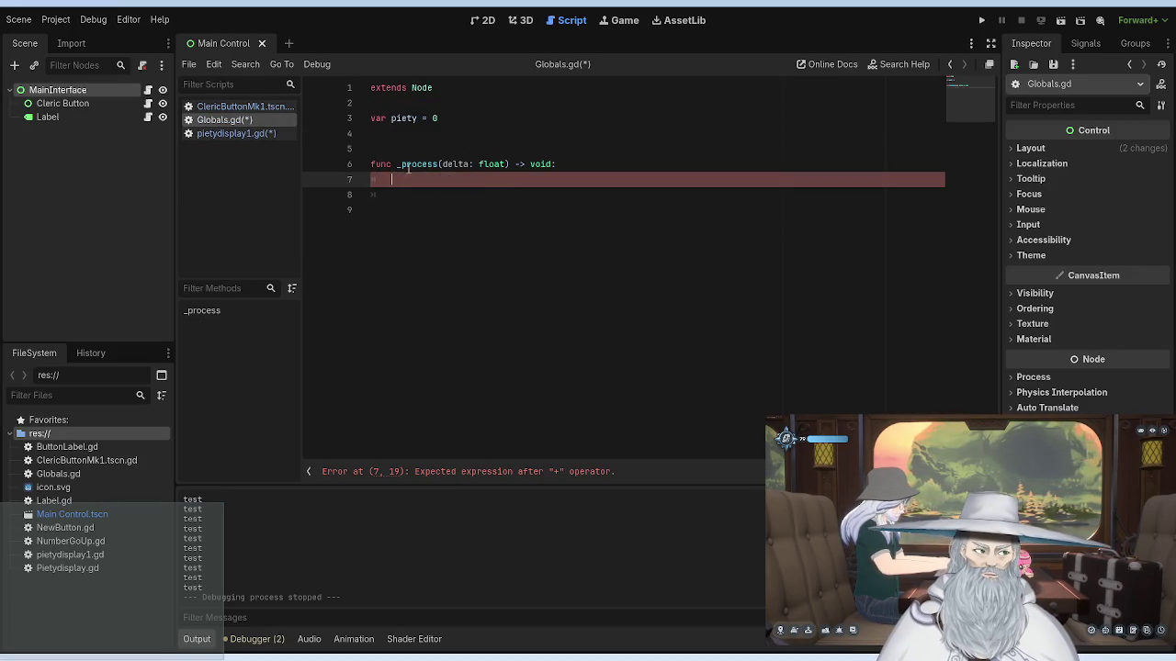
key("BackSpace")
key("BackSpace")
left_click_drag(556, 163, 354, 163)
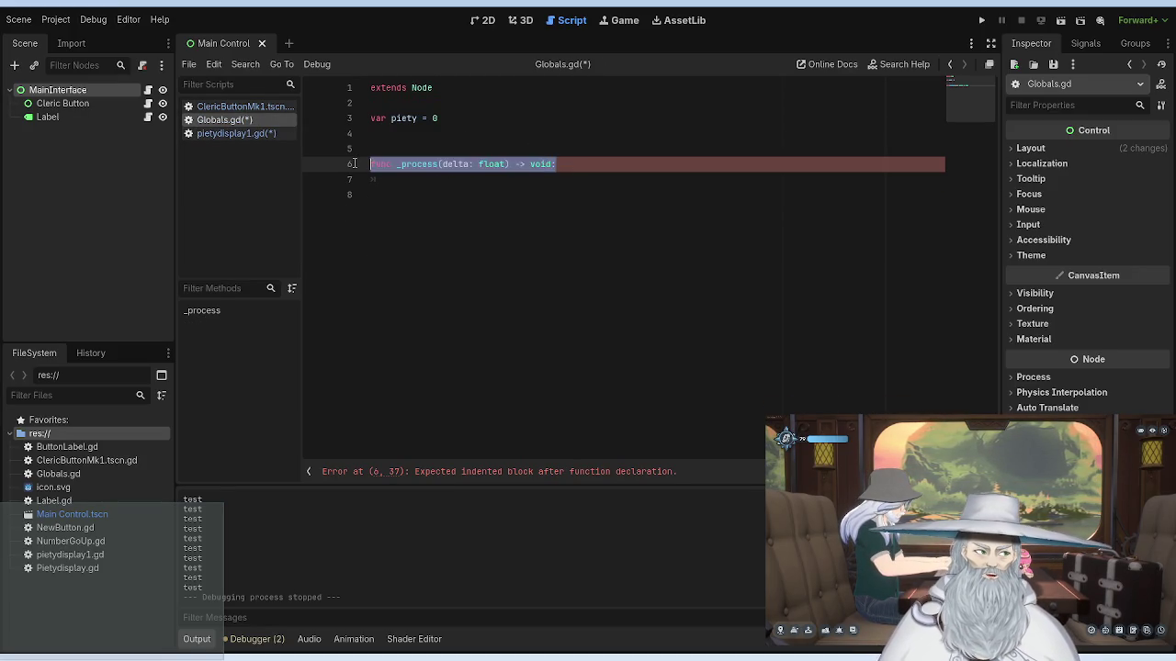
key("BackSpace")
key("BackSpace")
key("BackSpace")
key("ctrl+s")
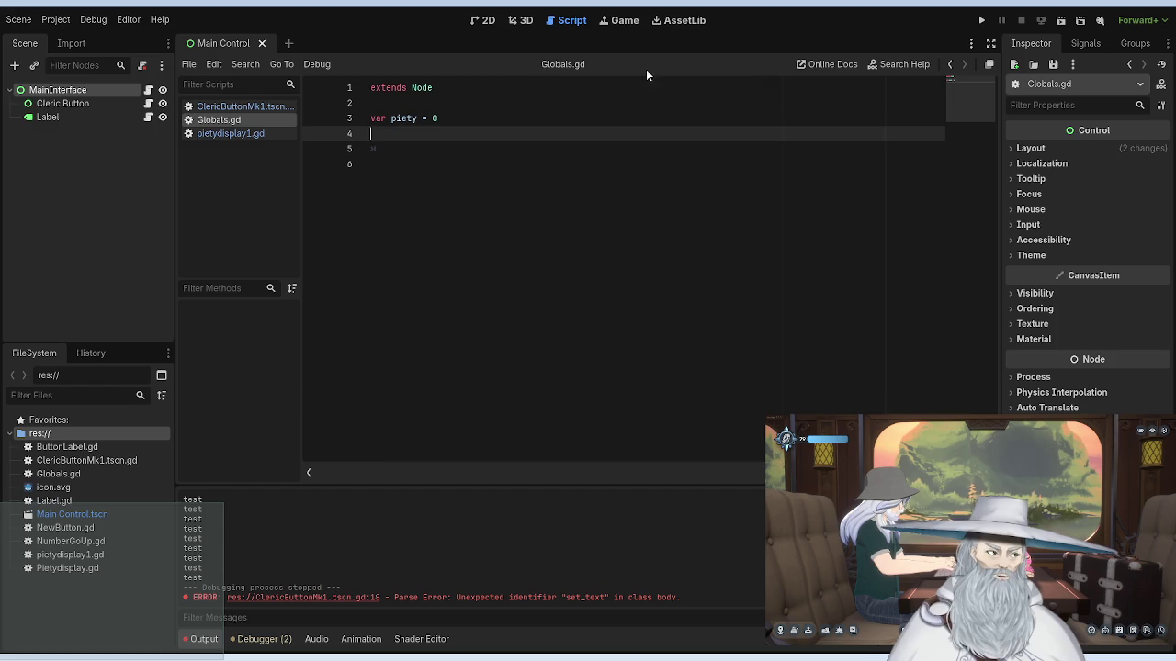
left_click(245, 106)
Step: Delete the stray set_text line from ClericButtonMk1.tscn.gd and run the project
left_click_drag(501, 335, 490, 348)
key("BackSpace")
key("BackSpace")
key("BackSpace")
key("F5")
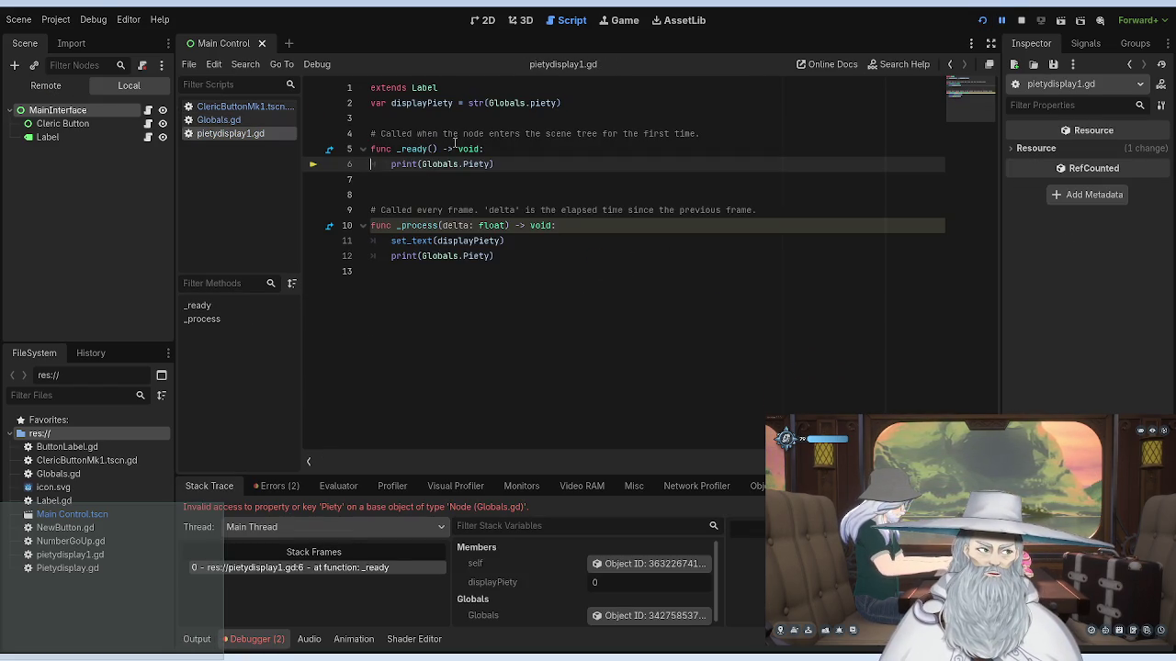
Step: Change Globals.Piety to Globals.piety on lines 6 and 12, then stop and rerun the game
key("BackSpace")
type("p")
left_click(521, 136)
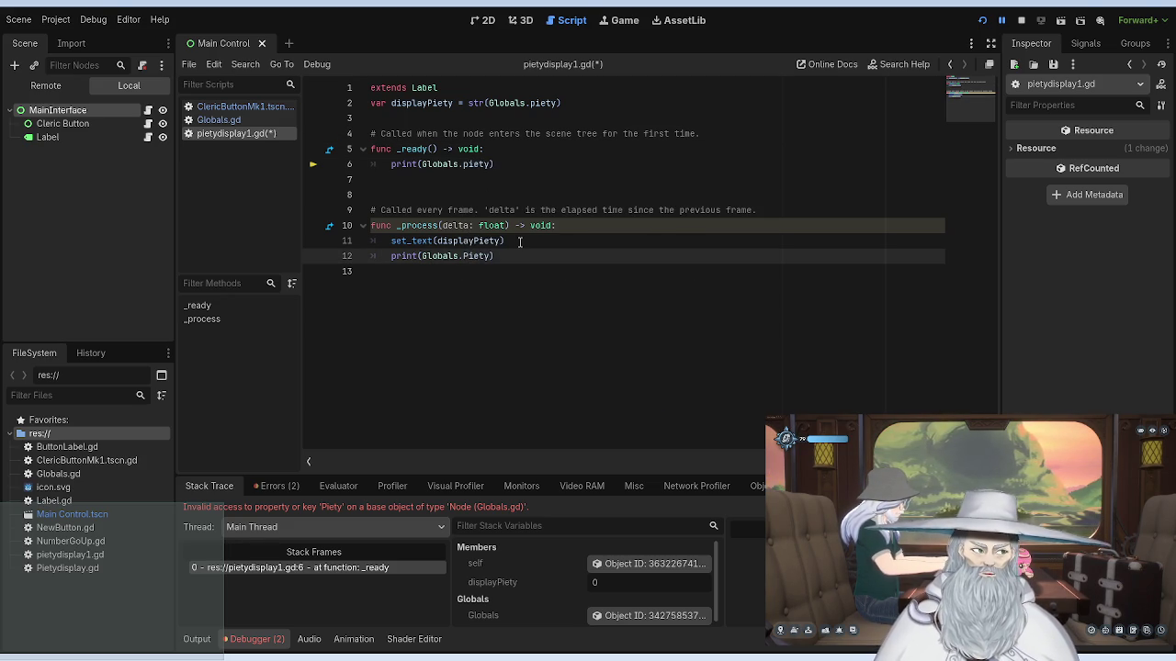
key("BackSpace")
key("BackSpace")
key("BackSpace")
type("piety")
left_click(496, 176)
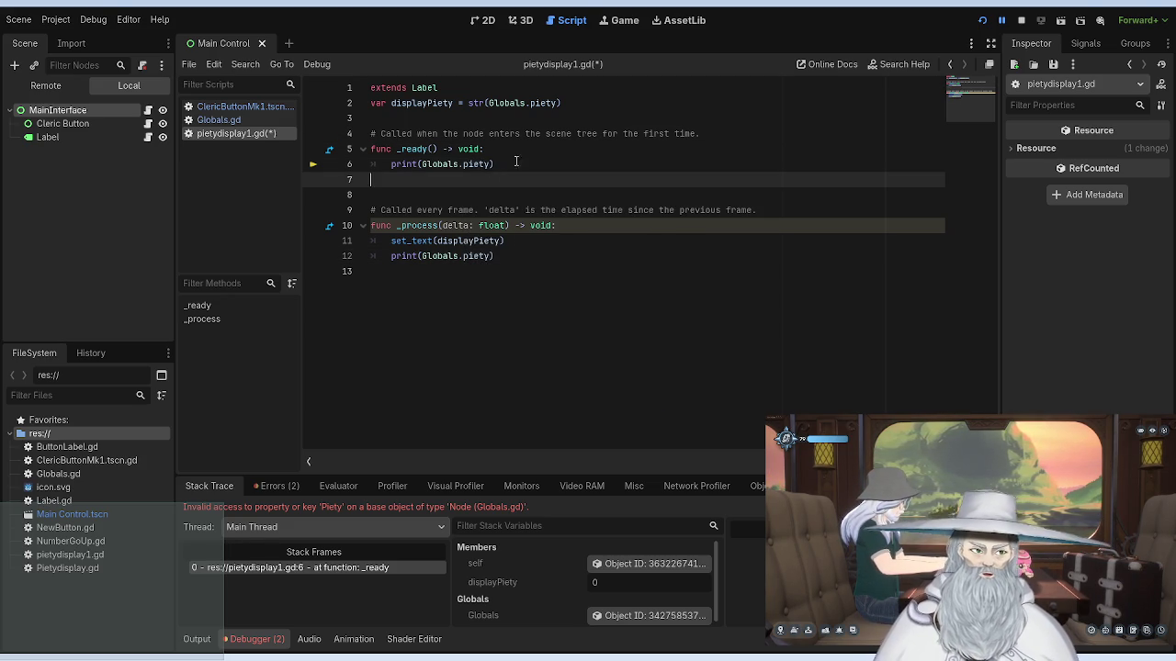
left_click(1021, 19)
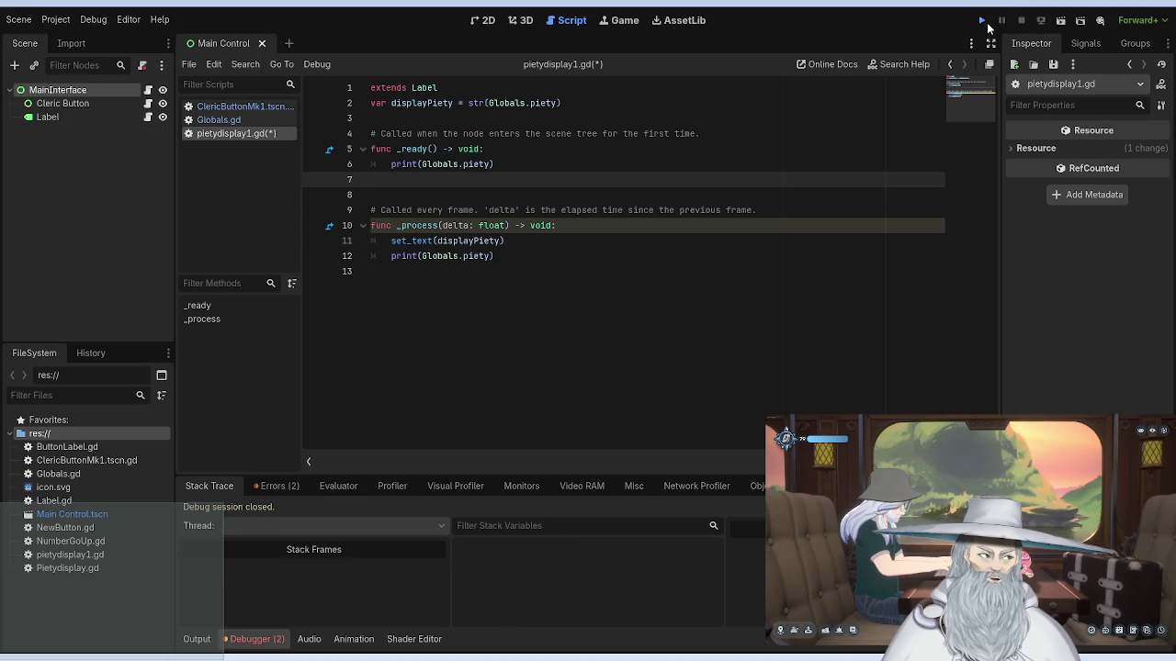
left_click(982, 21)
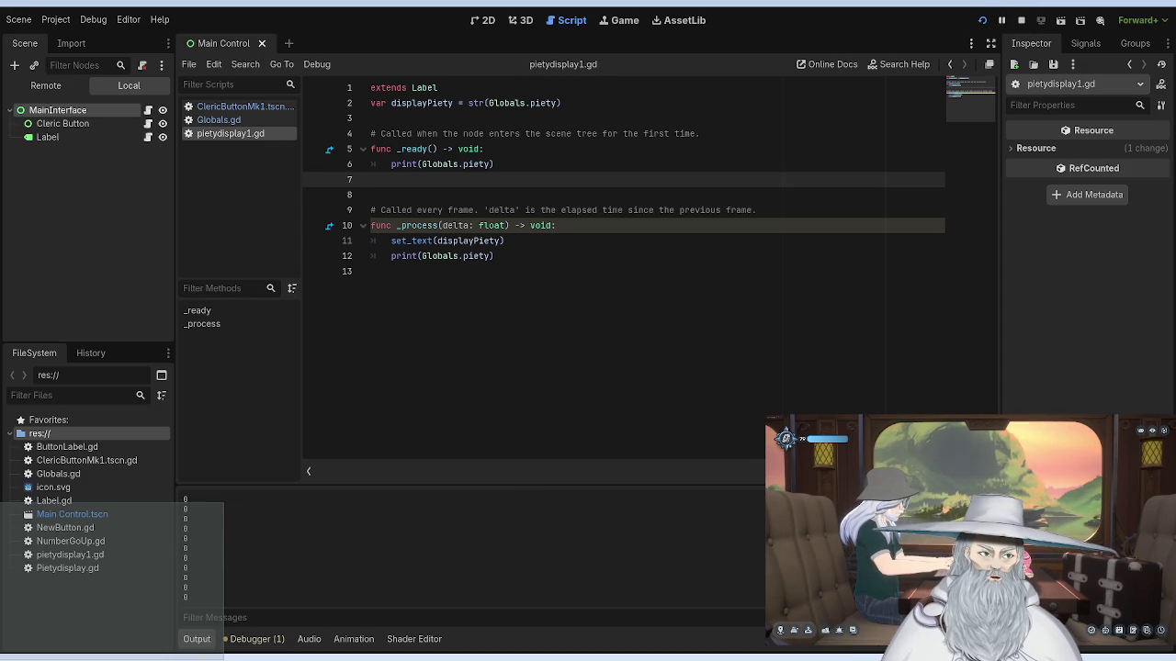
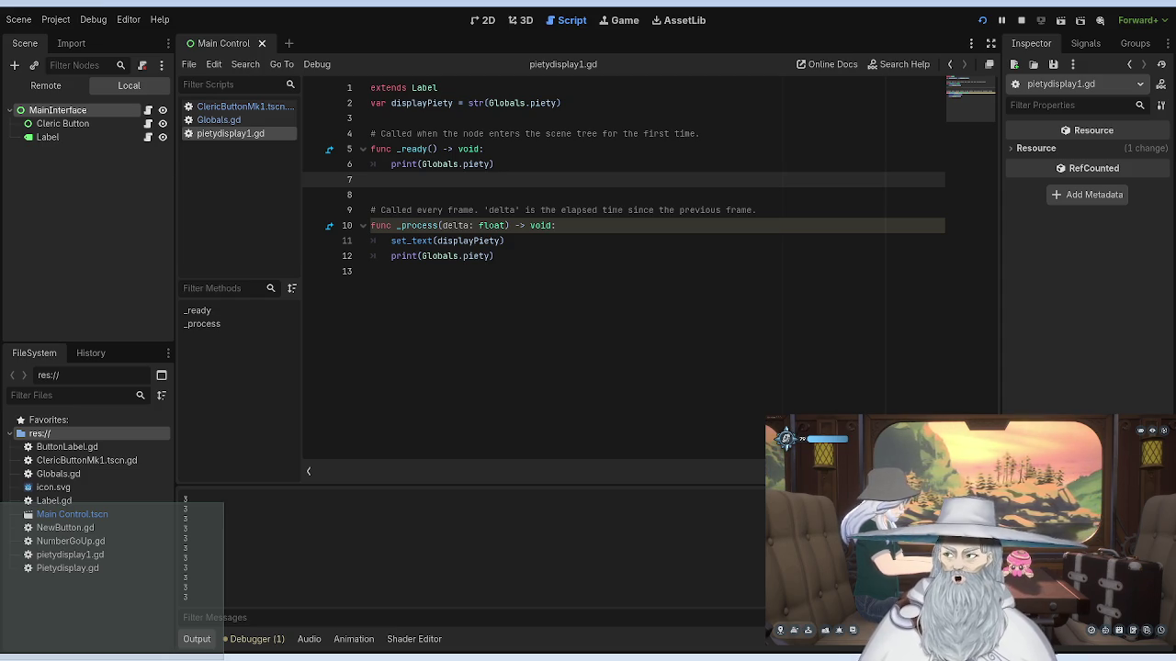
Step: Centre the game window, press the Cleric Button ten times (counter stays at 0), then close the game
mouse_move(218, 92)
left_mouse_down()
mouse_move(402, 210)
mouse_move(722, 294)
mouse_move(497, 335)
mouse_move(531, 336)
left_mouse_up()
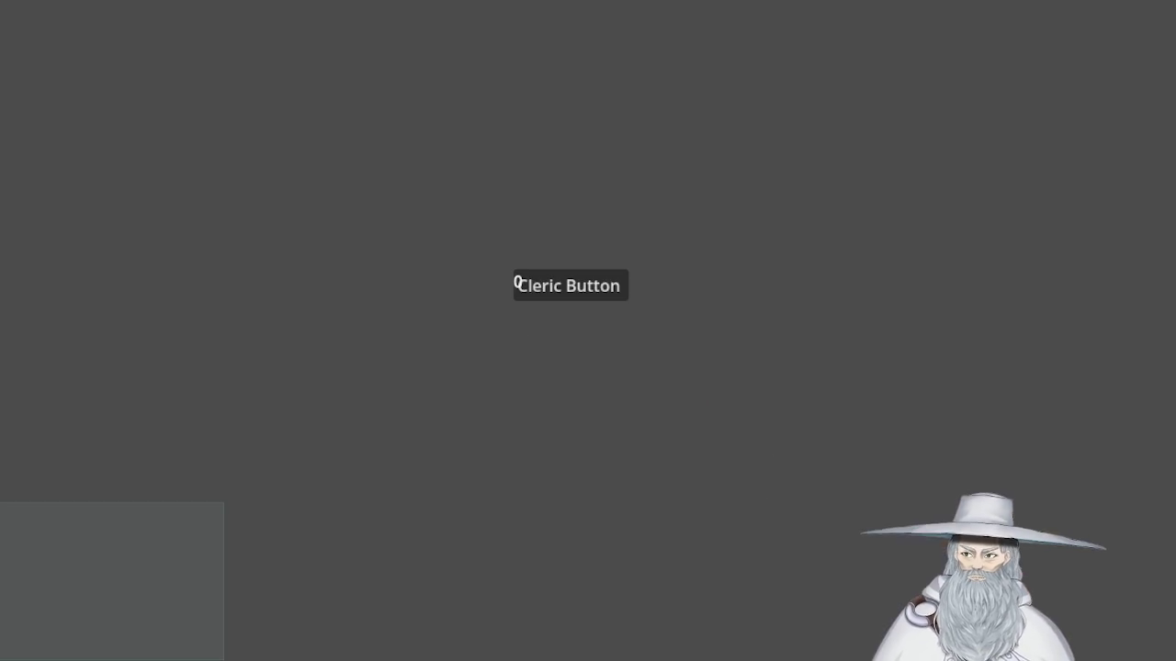
left_click(563, 284)
left_click(563, 284)
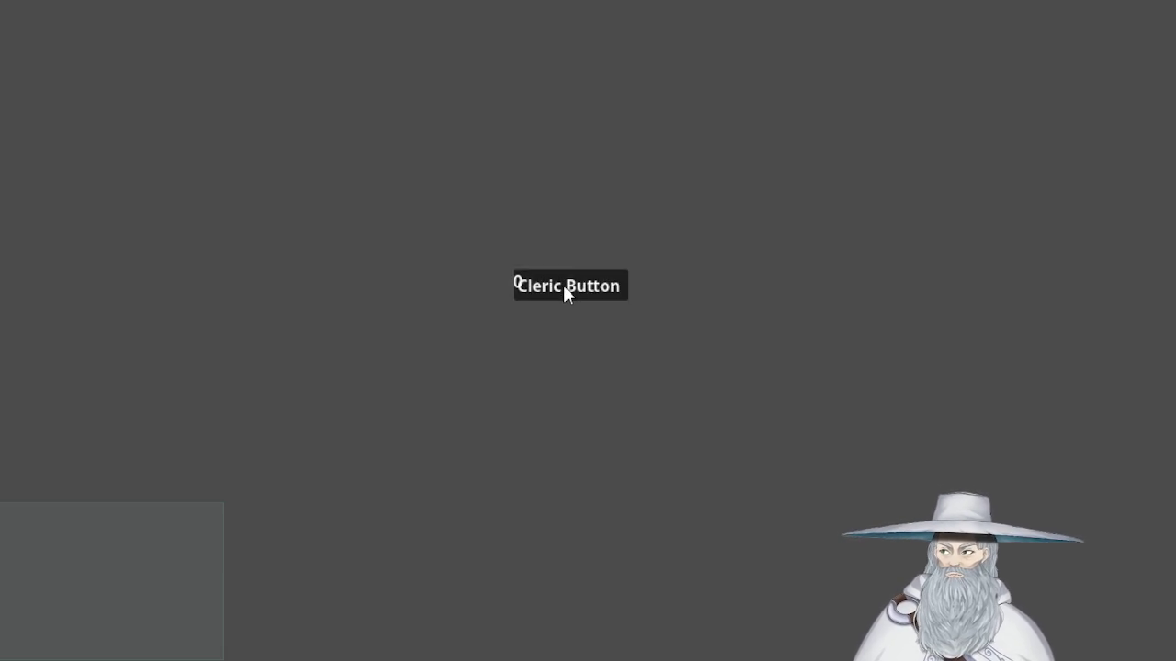
left_click(563, 285)
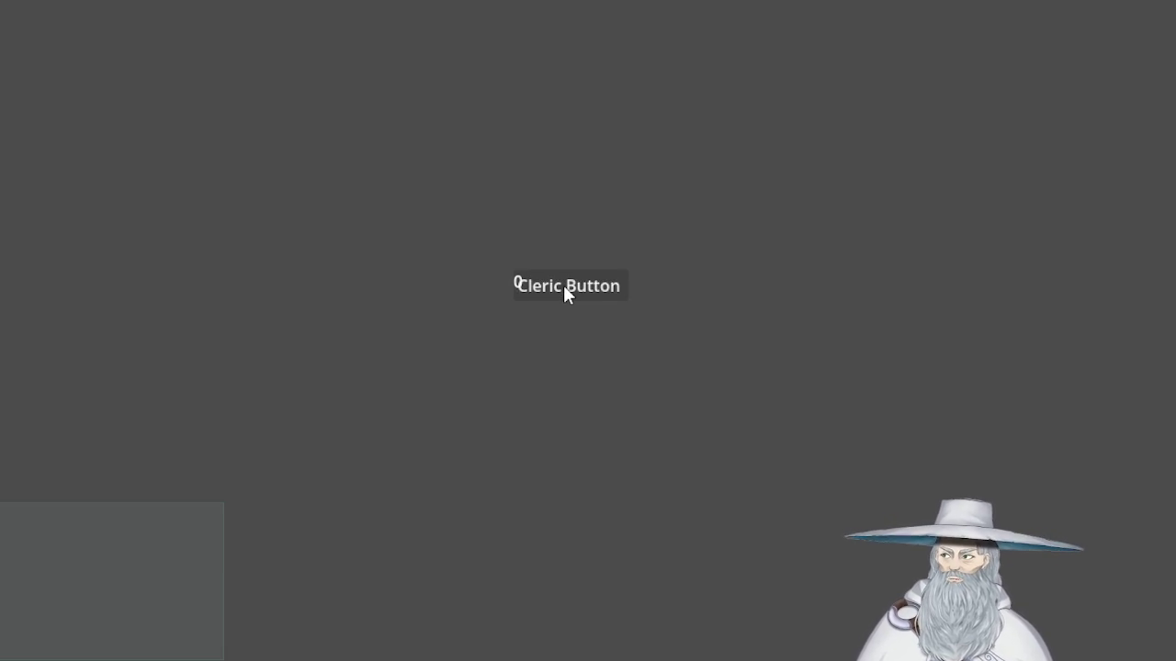
left_click(545, 278)
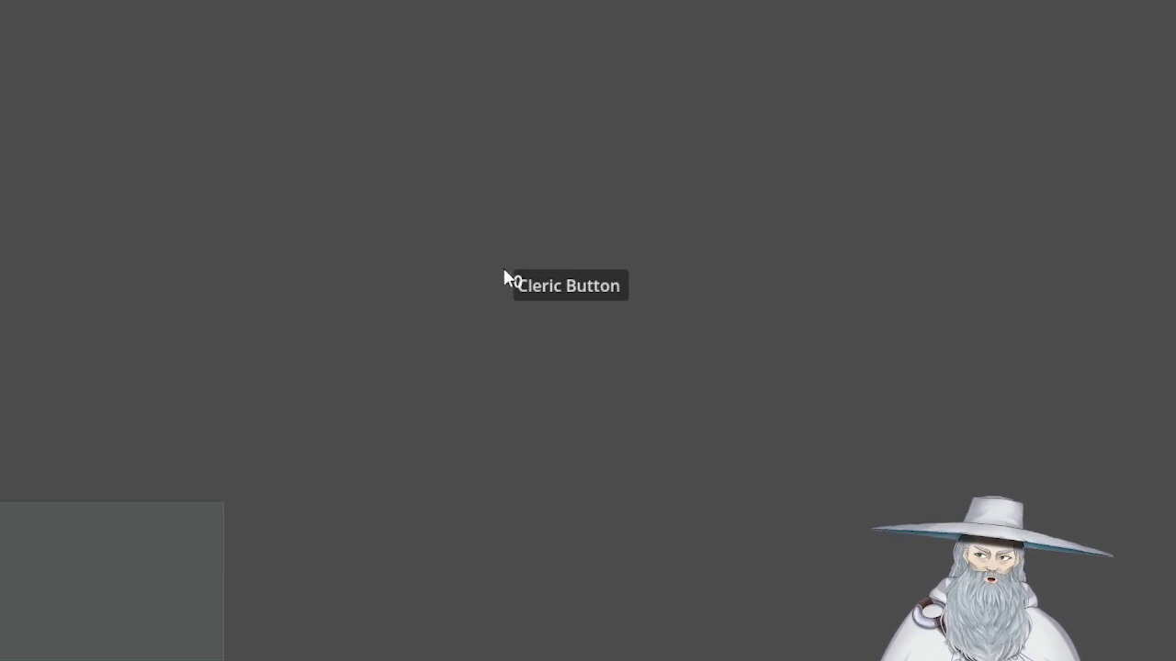
left_click(592, 281)
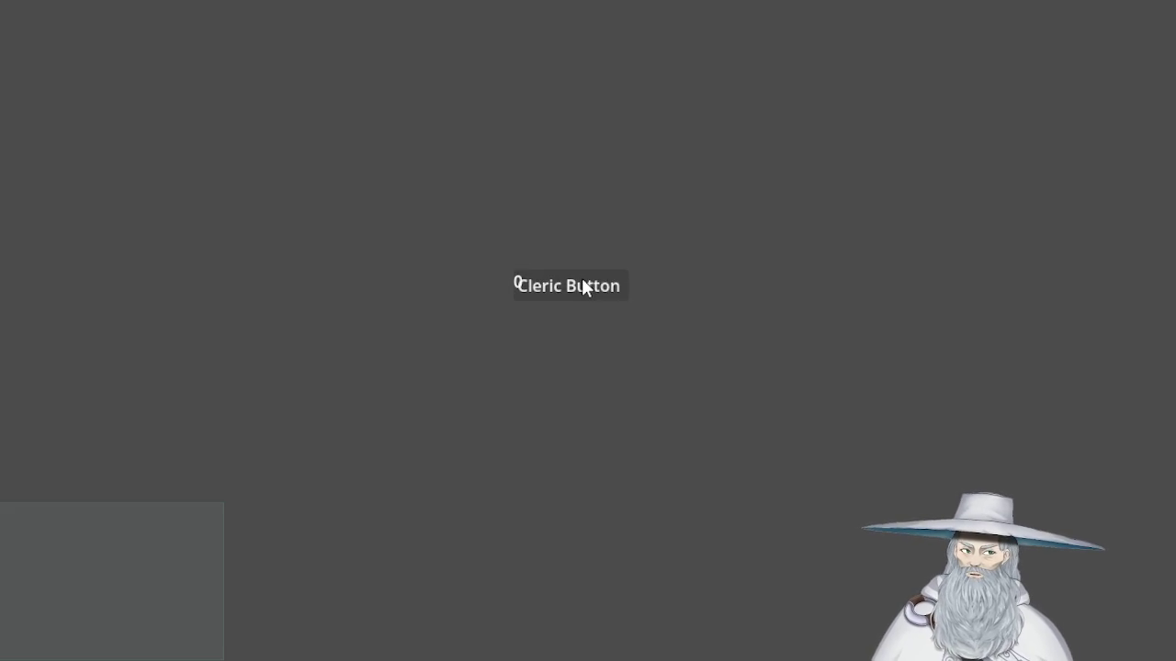
left_click(582, 281)
left_click(582, 281)
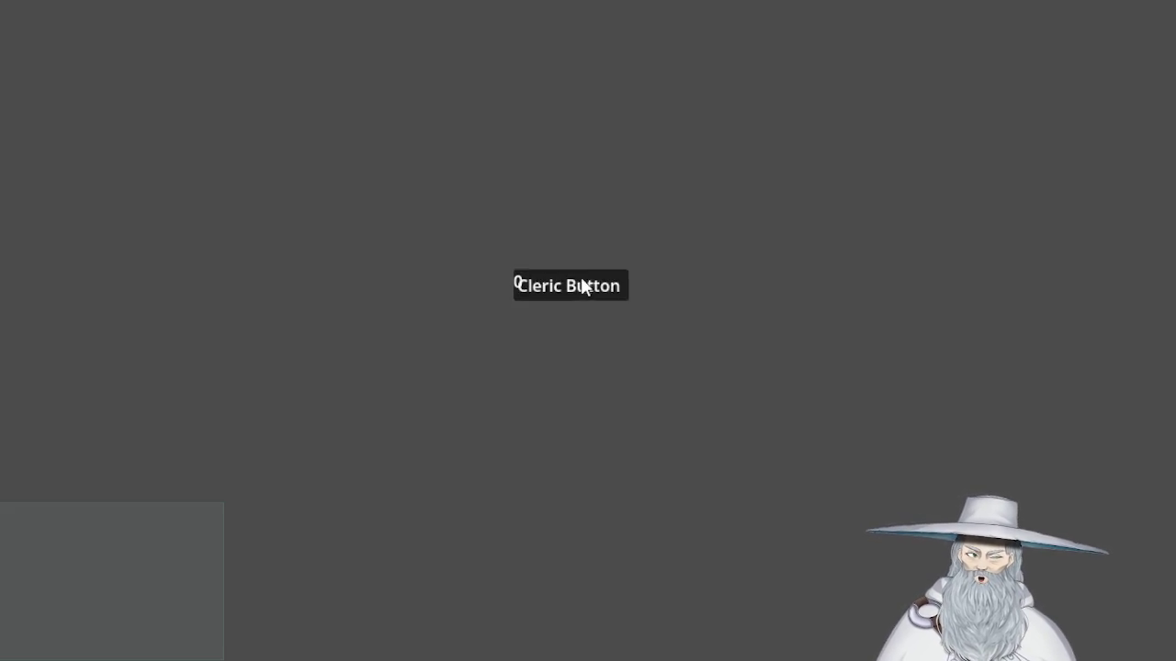
left_click(581, 281)
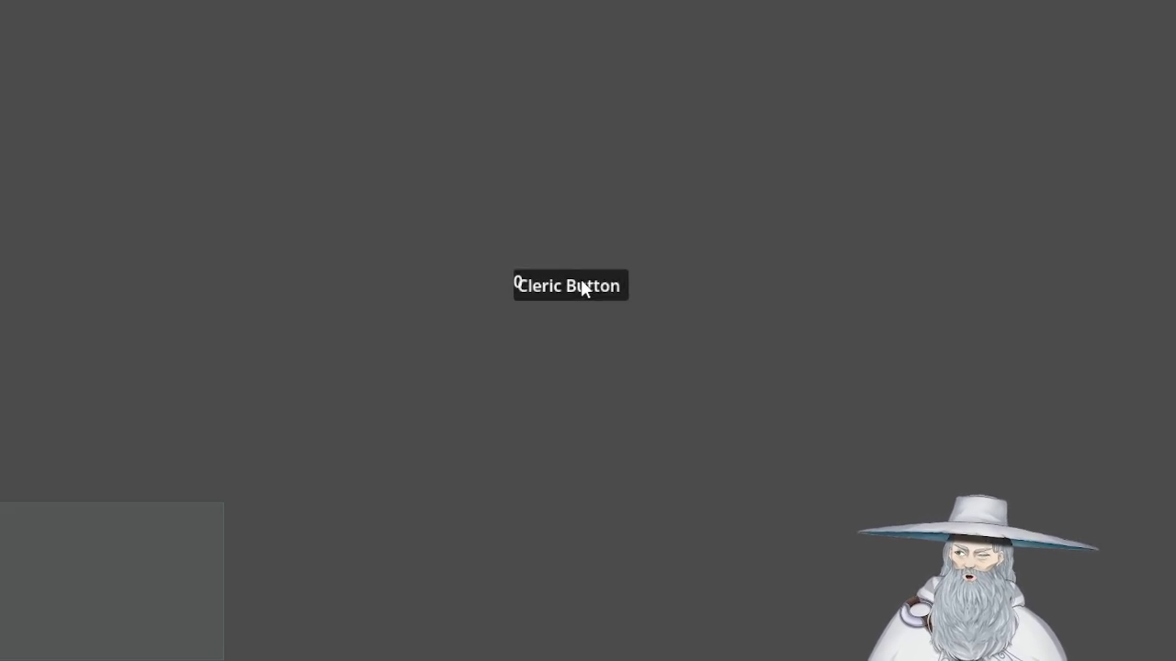
left_click(581, 281)
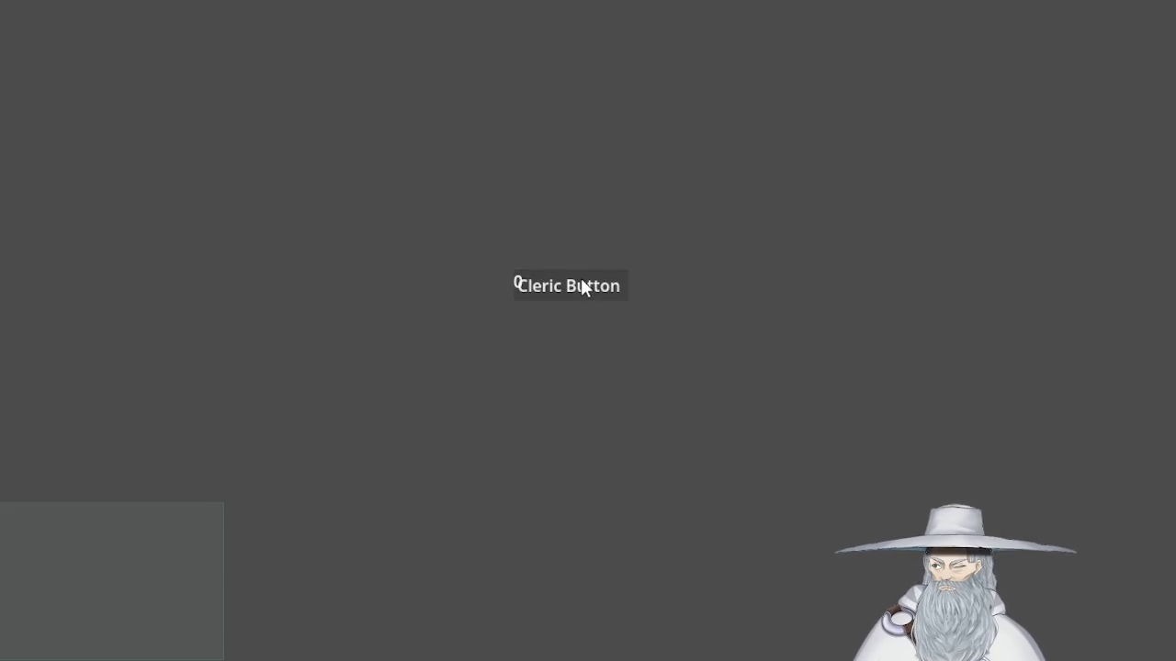
left_click(581, 281)
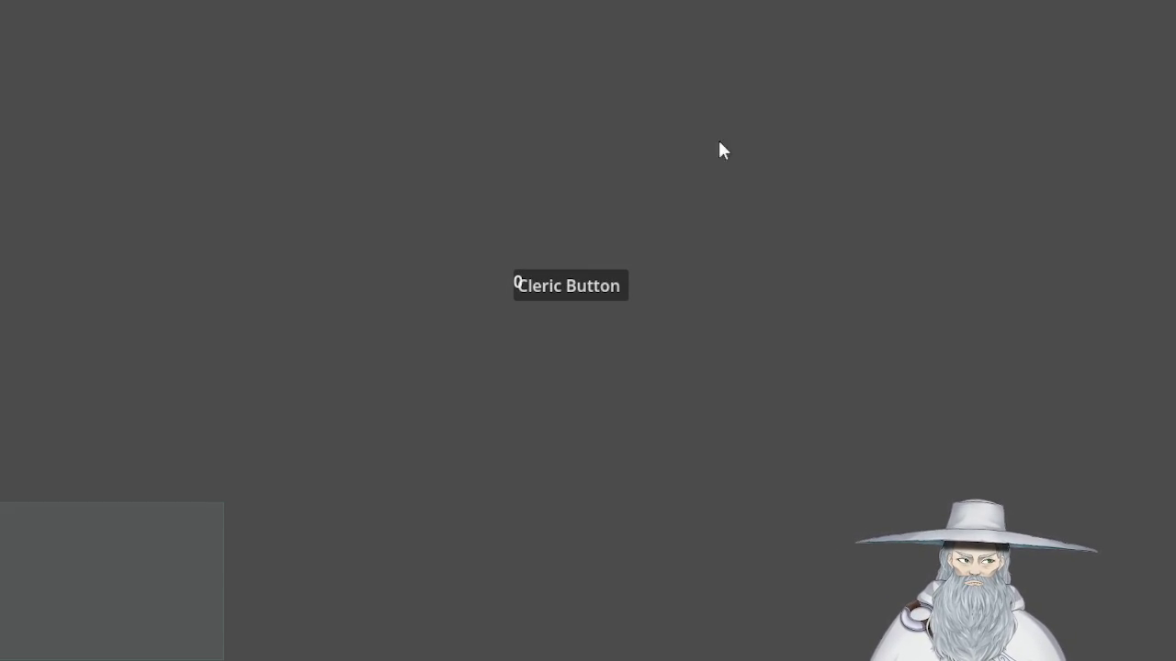
key("alt+F4")
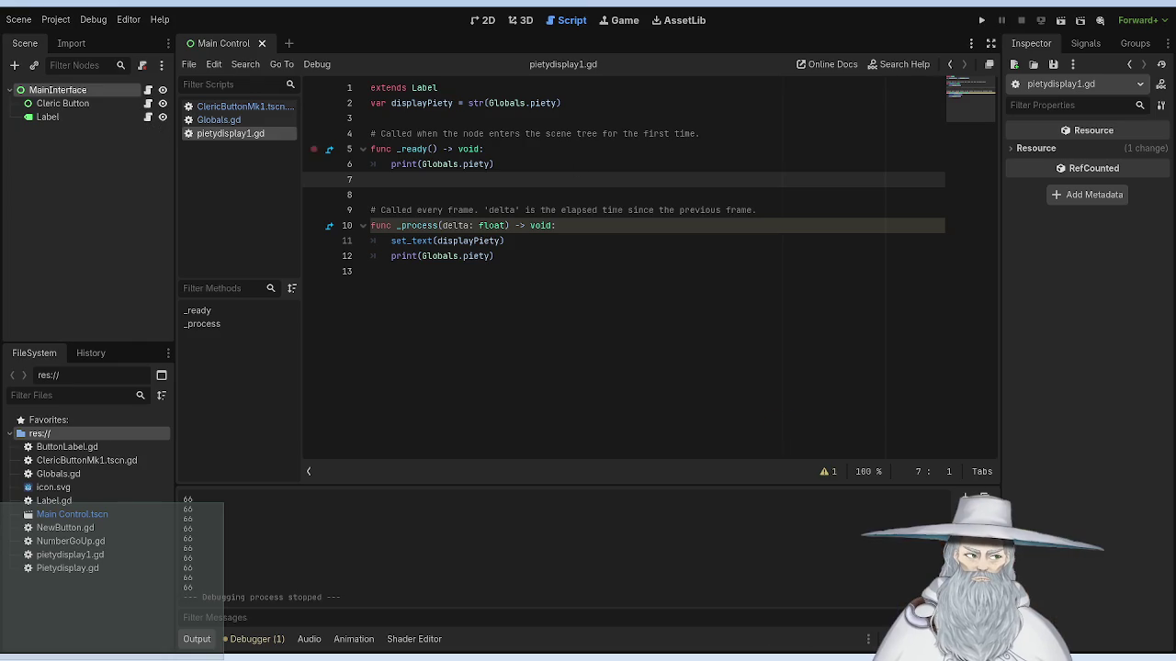
Step: Cut the displayPiety declaration from line 2 and paste it on a new line inside _process
left_click(492, 243)
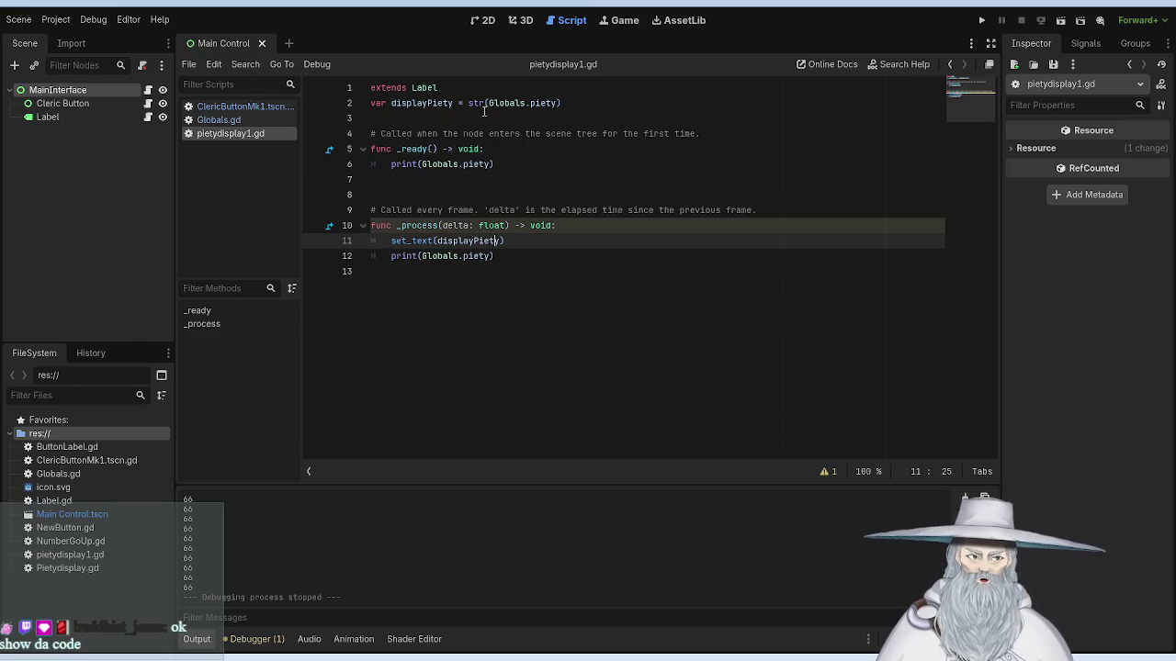
left_click_drag(579, 103, 367, 104)
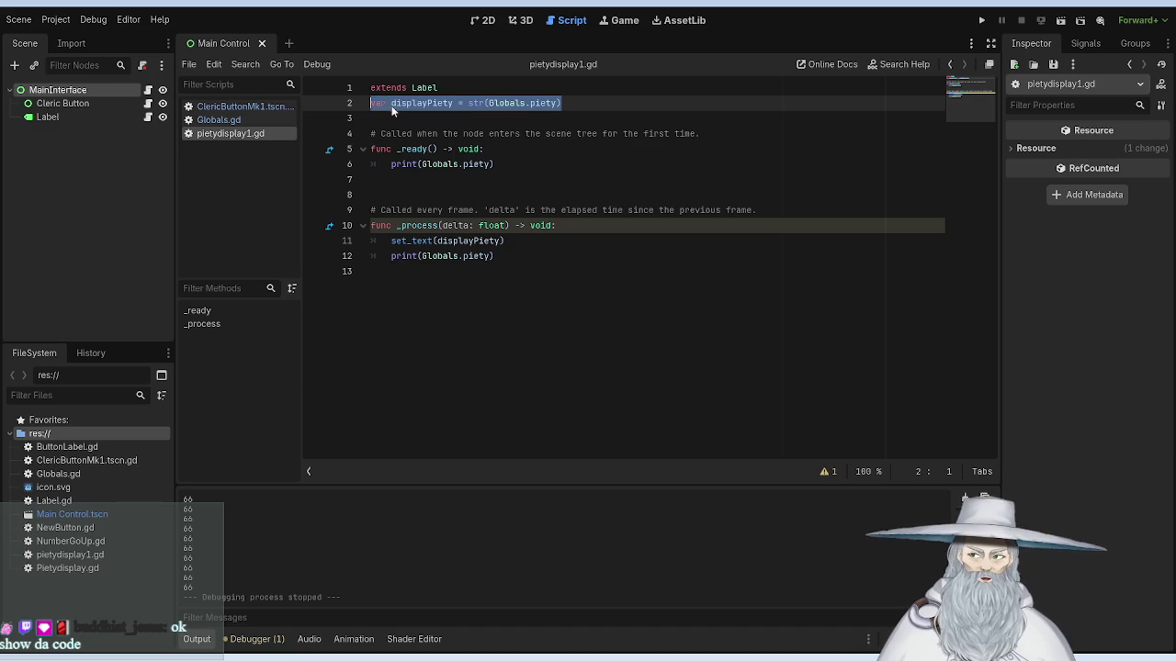
key("ctrl+x")
left_click(570, 225)
key("Return")
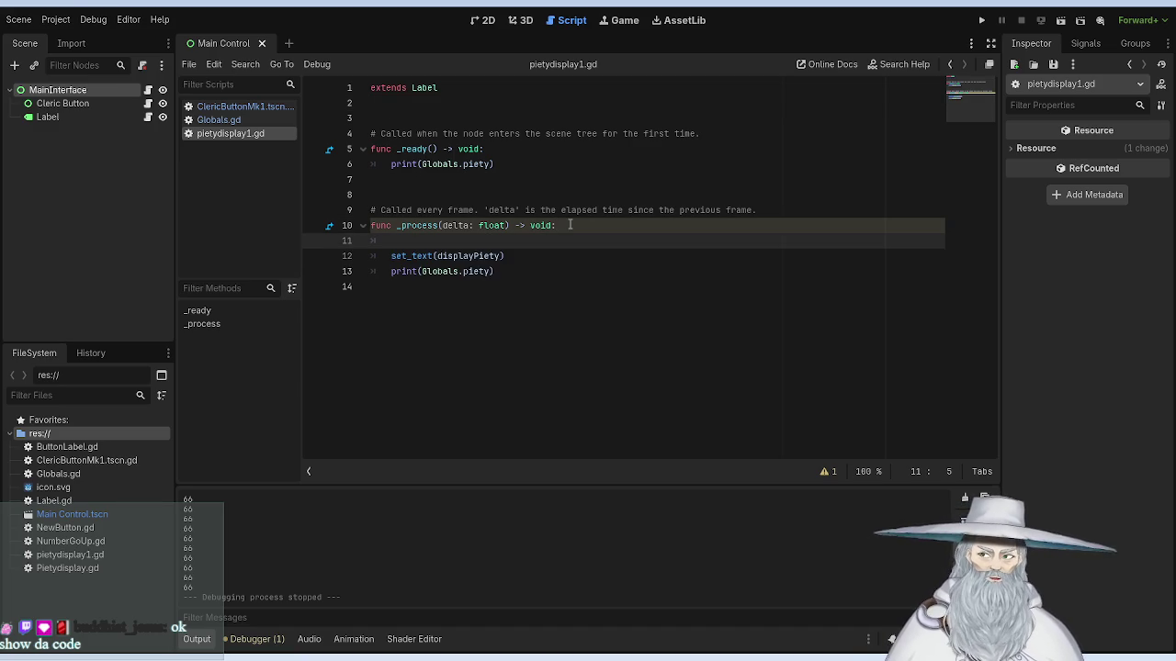
key("ctrl+v")
Step: Run the game to test the change, then stop it with F8
left_click(453, 161)
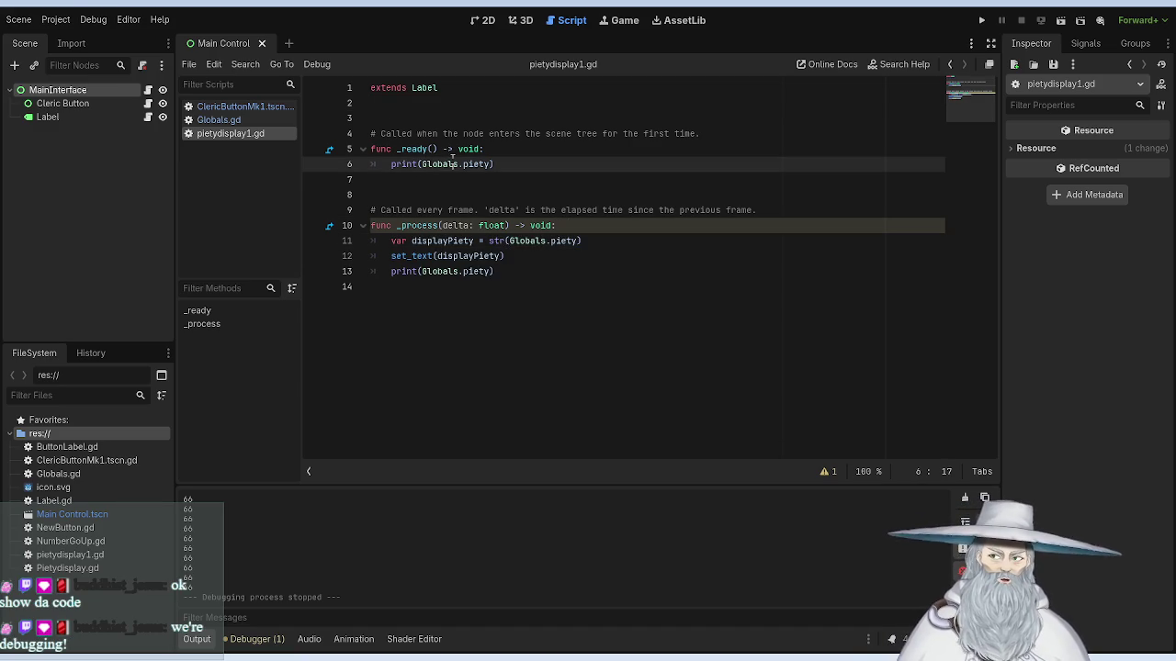
left_click(981, 19)
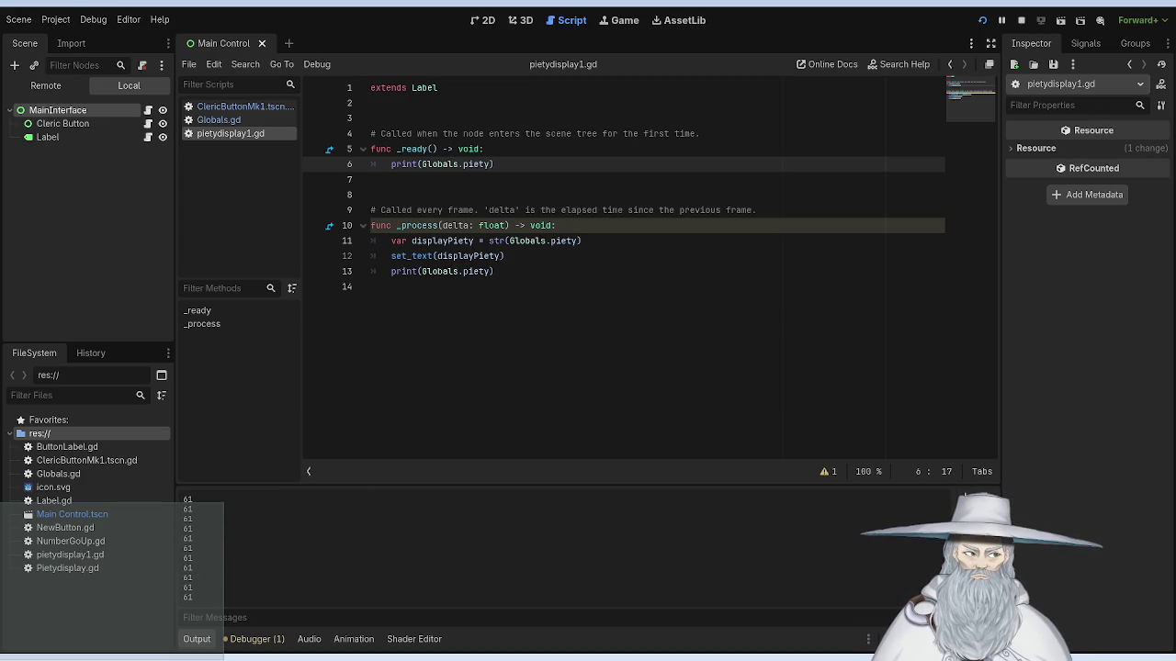
key("F8")
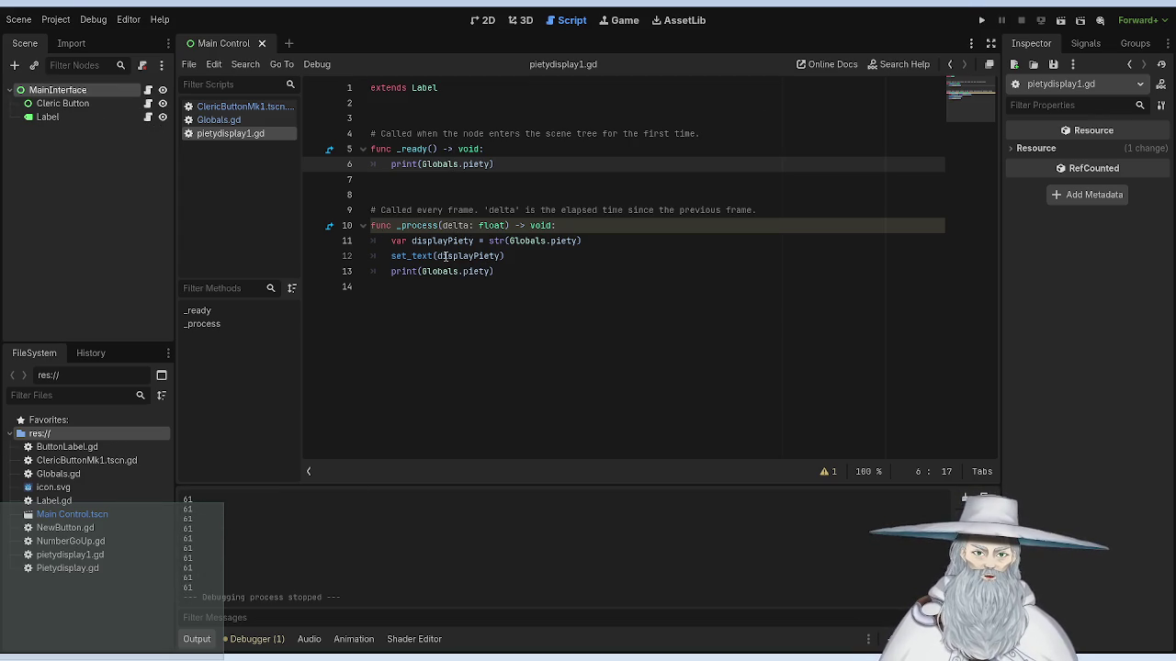
Step: Change line 12 to set_text('Piety: ' + displayPiety) and run the game
left_click(438, 256)
type("\"")
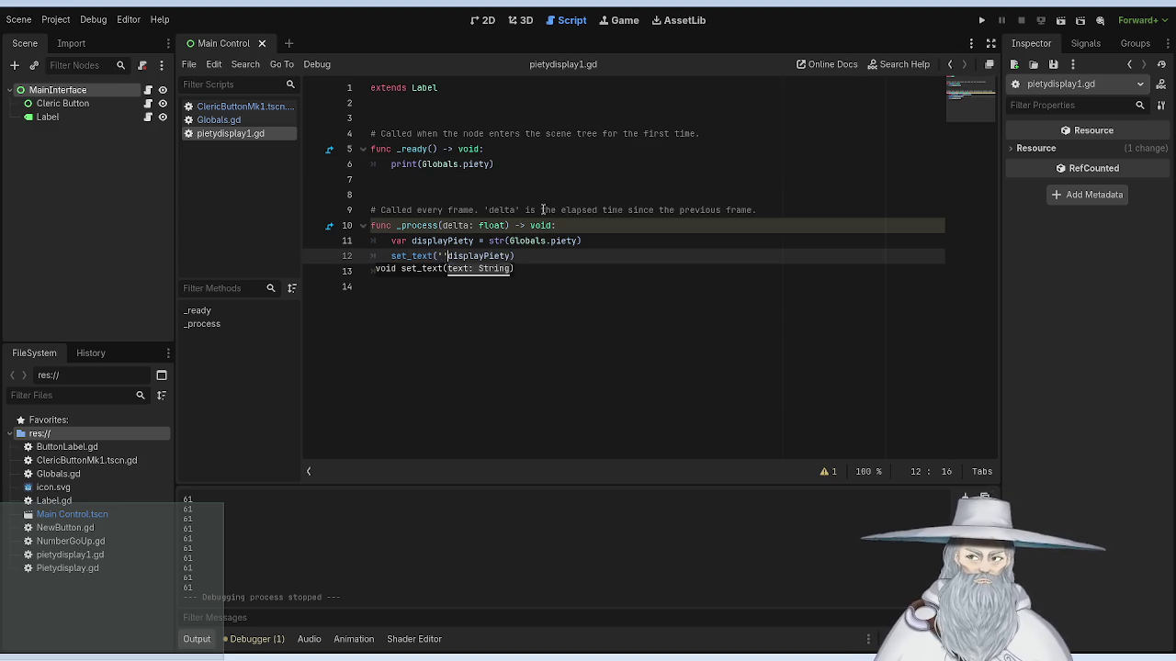
type("Piety")
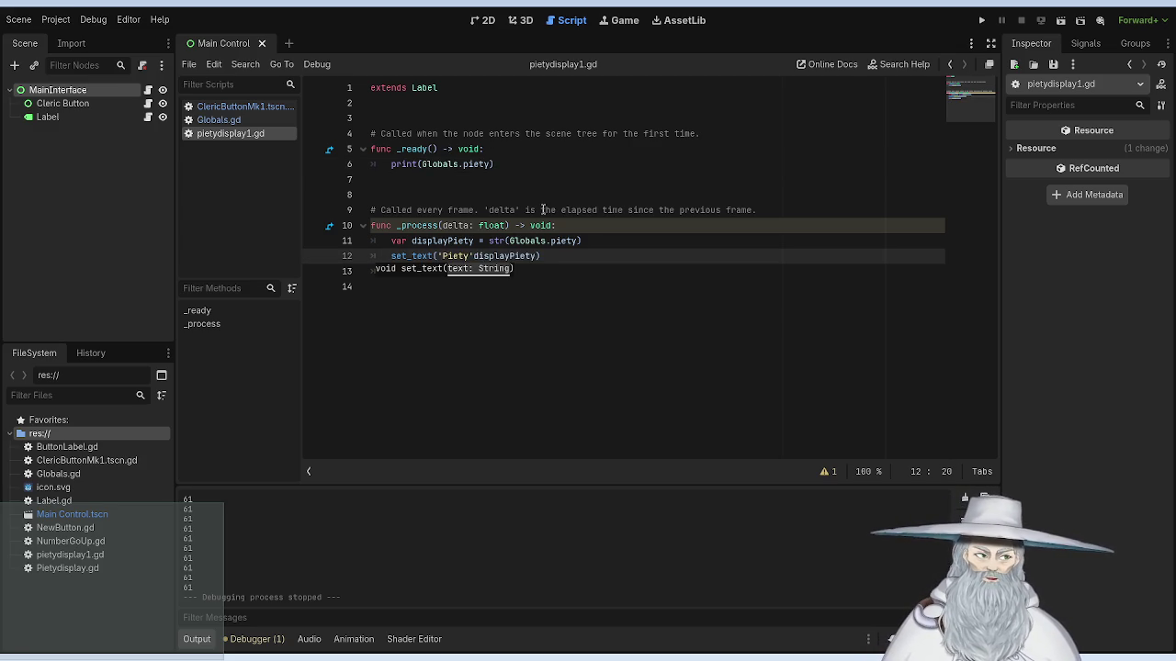
type(": \"")
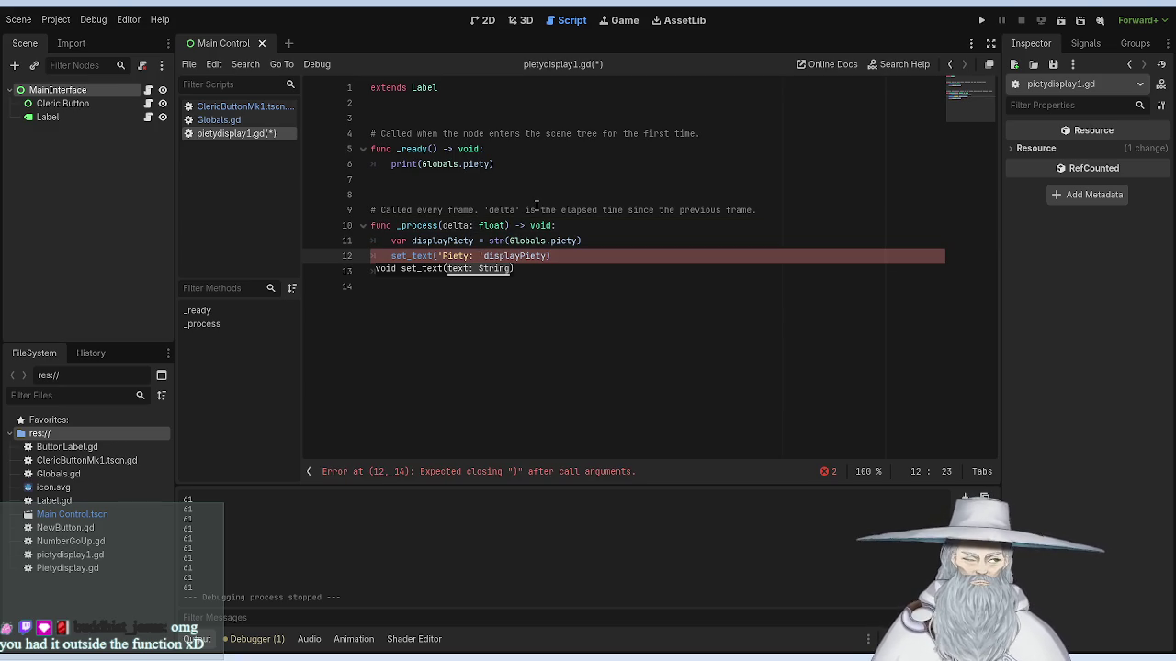
key("Left")
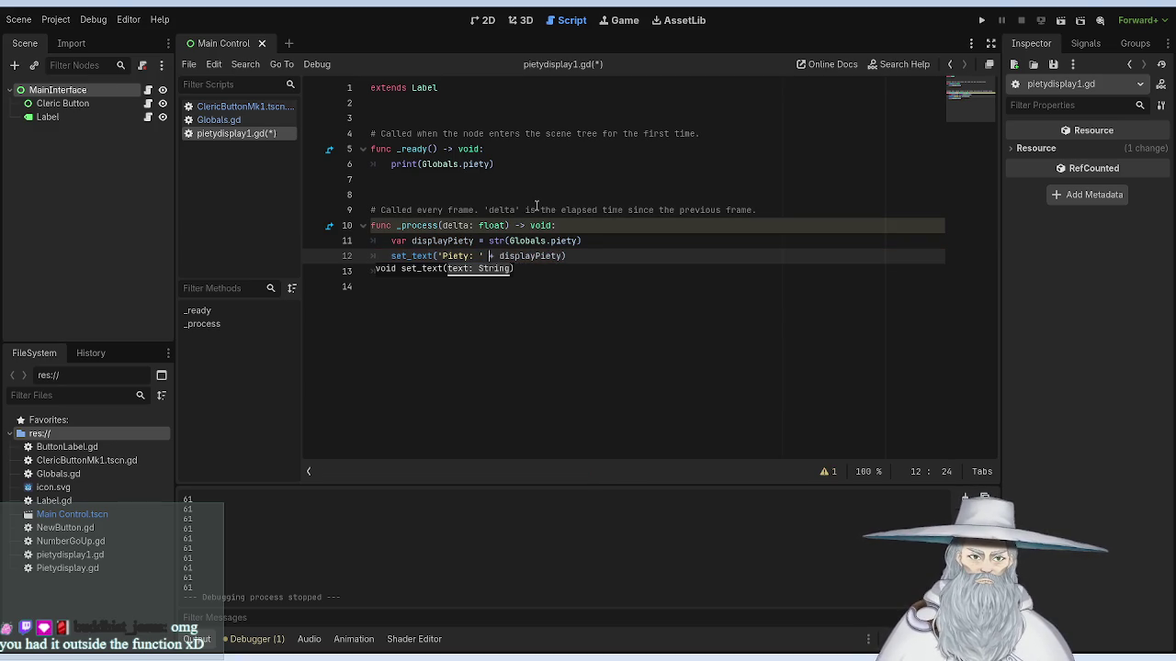
type("+")
left_click(577, 187)
left_click(981, 20)
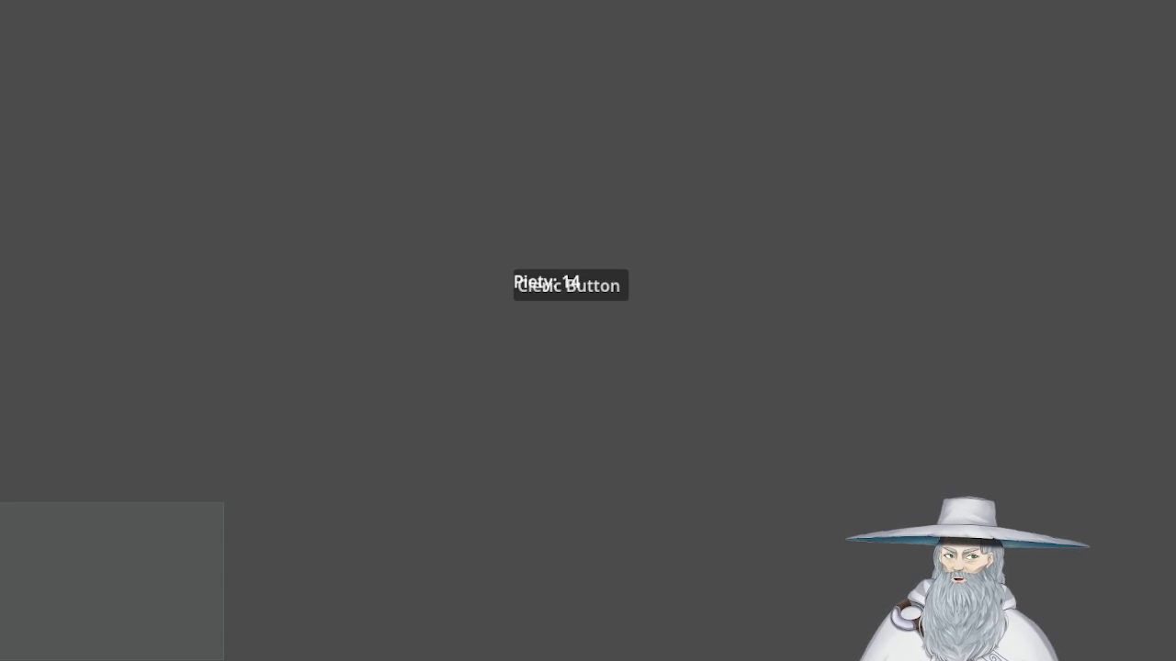
Step: Press the Cleric Button eight times to raise Piety to 33, then stop the game with F8
left_click(595, 287)
left_click(595, 287)
left_click(595, 286)
left_click(595, 287)
left_click(596, 287)
left_click(595, 286)
left_click(595, 287)
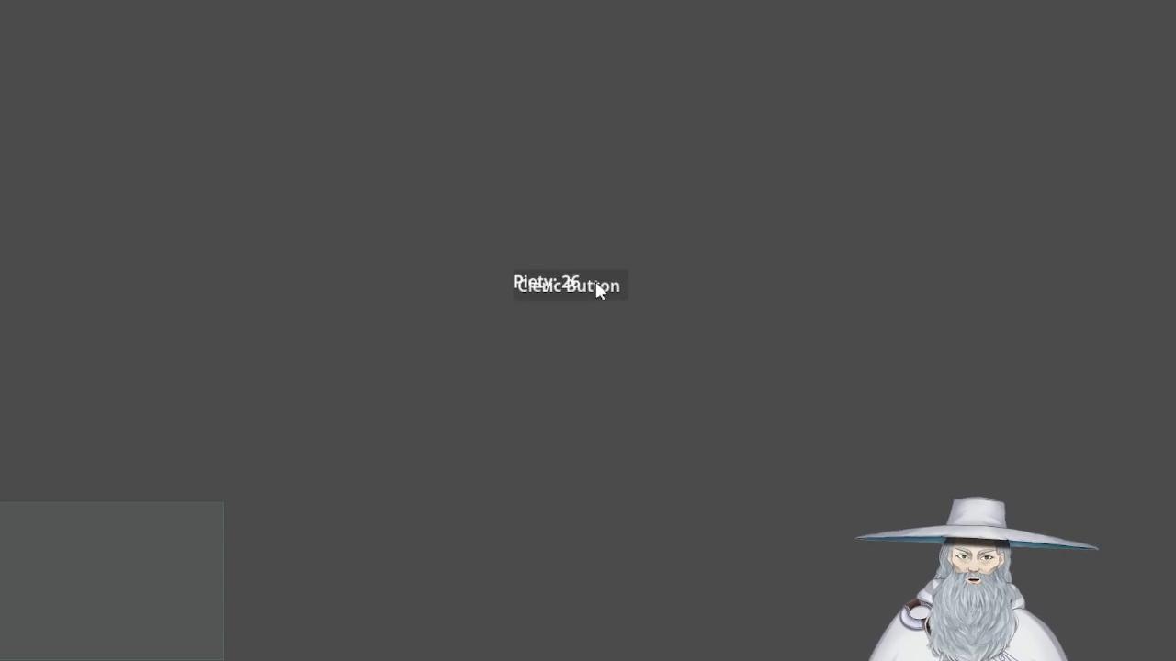
left_click(595, 285)
left_click(596, 284)
left_click(595, 284)
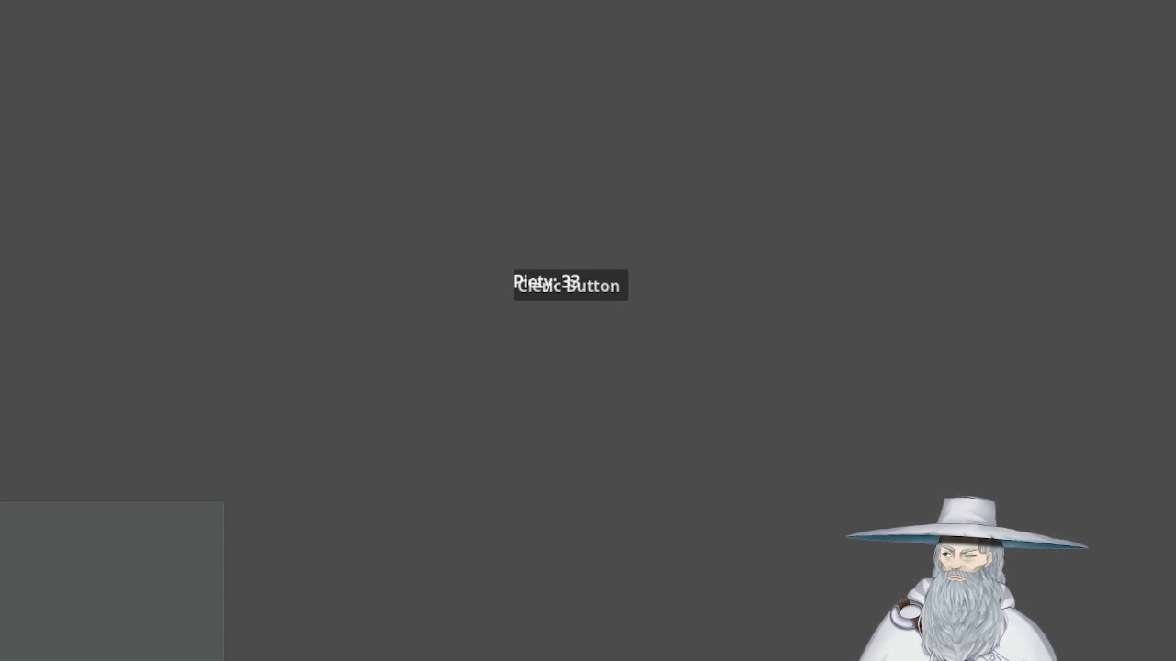
key("F8")
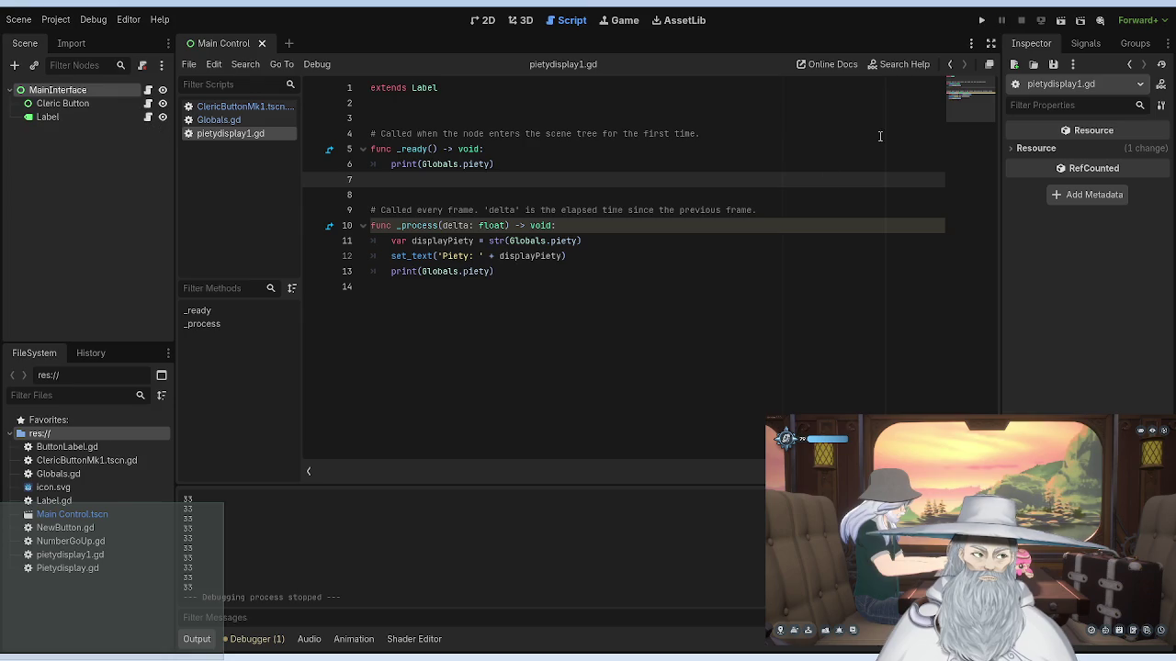
Step: In the 2D view, drag the Piety Label up to (497, 203)
left_click(549, 209)
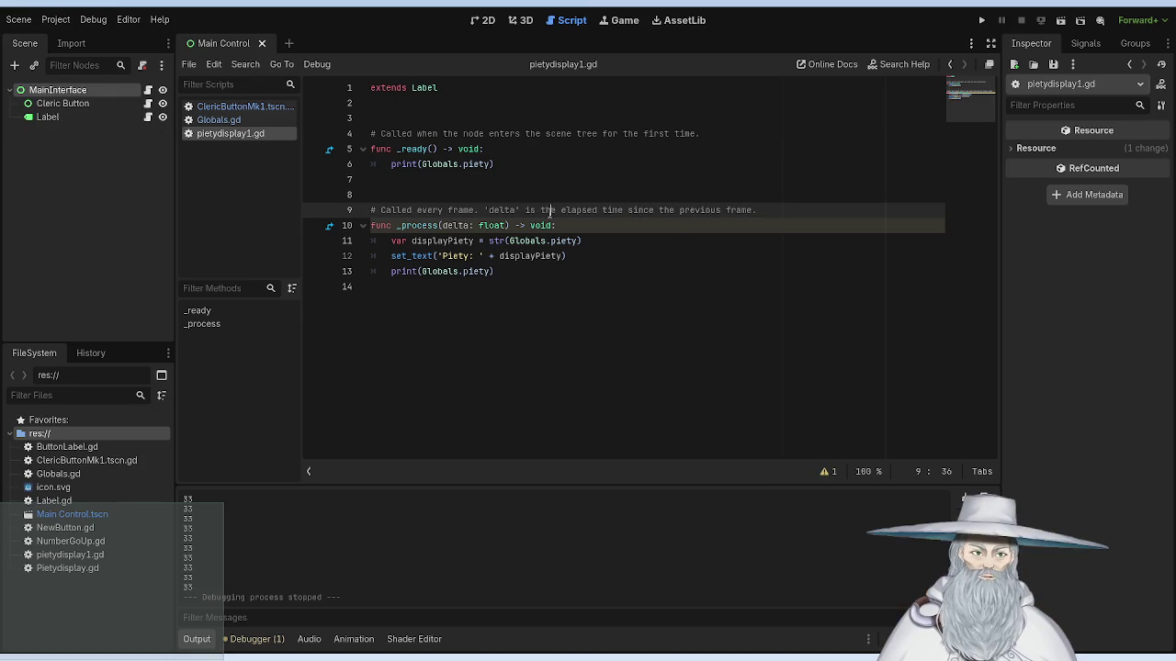
left_click(523, 273)
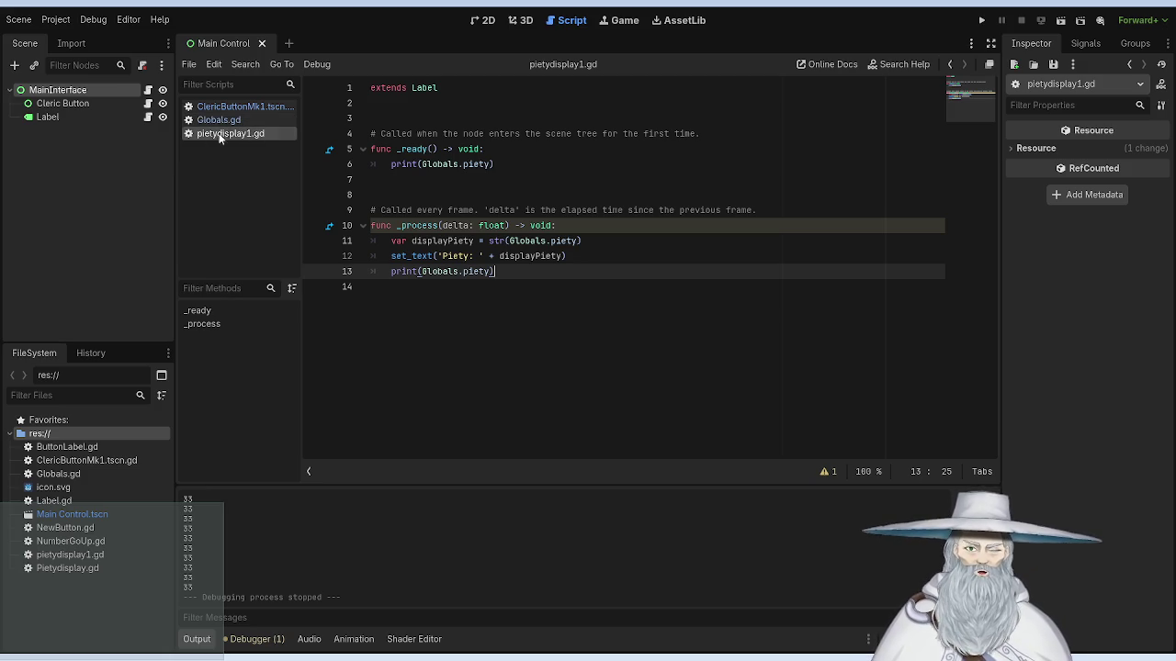
left_click(479, 20)
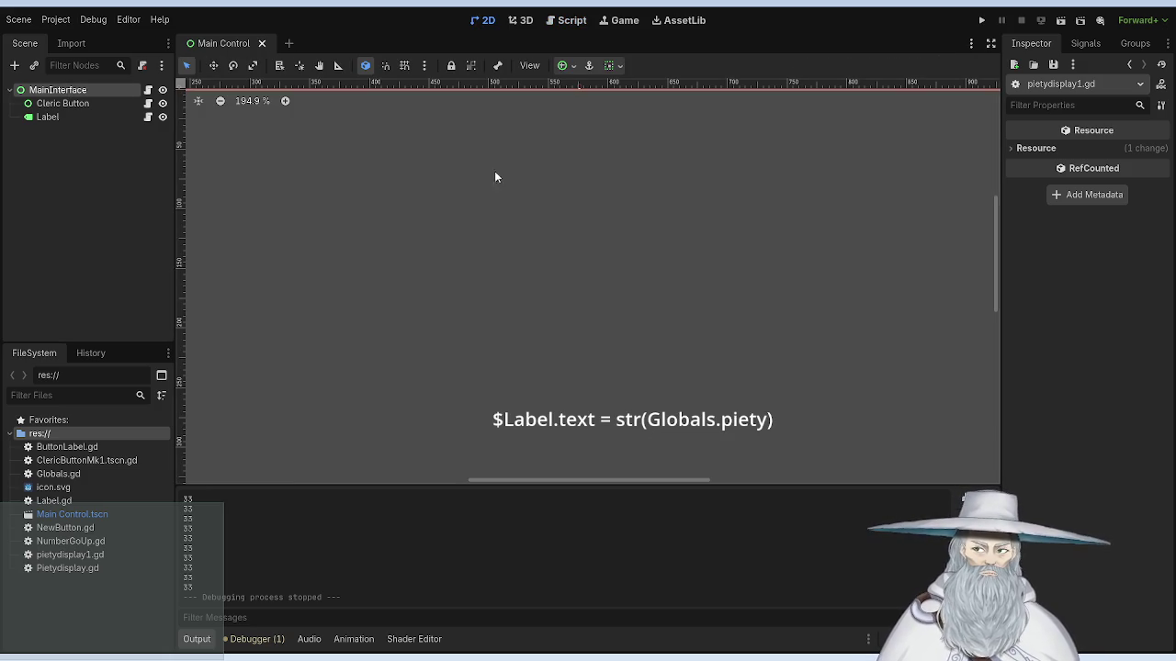
left_click_drag(652, 361, 580, 187)
left_click(569, 241)
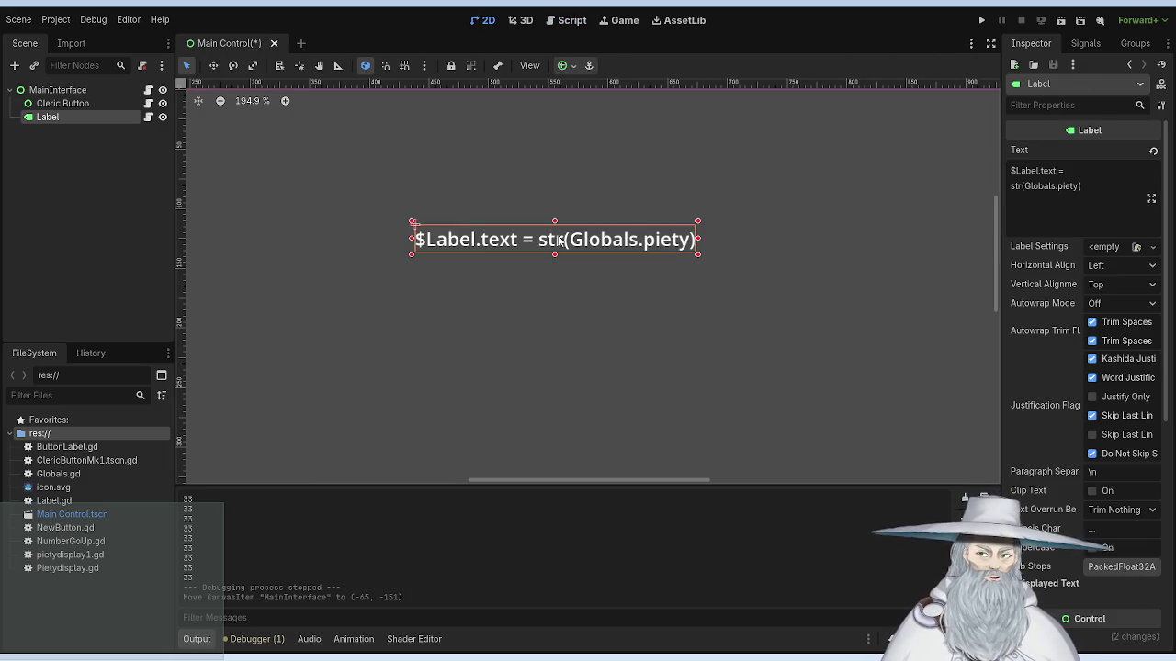
scroll(556, 237, "down", 3)
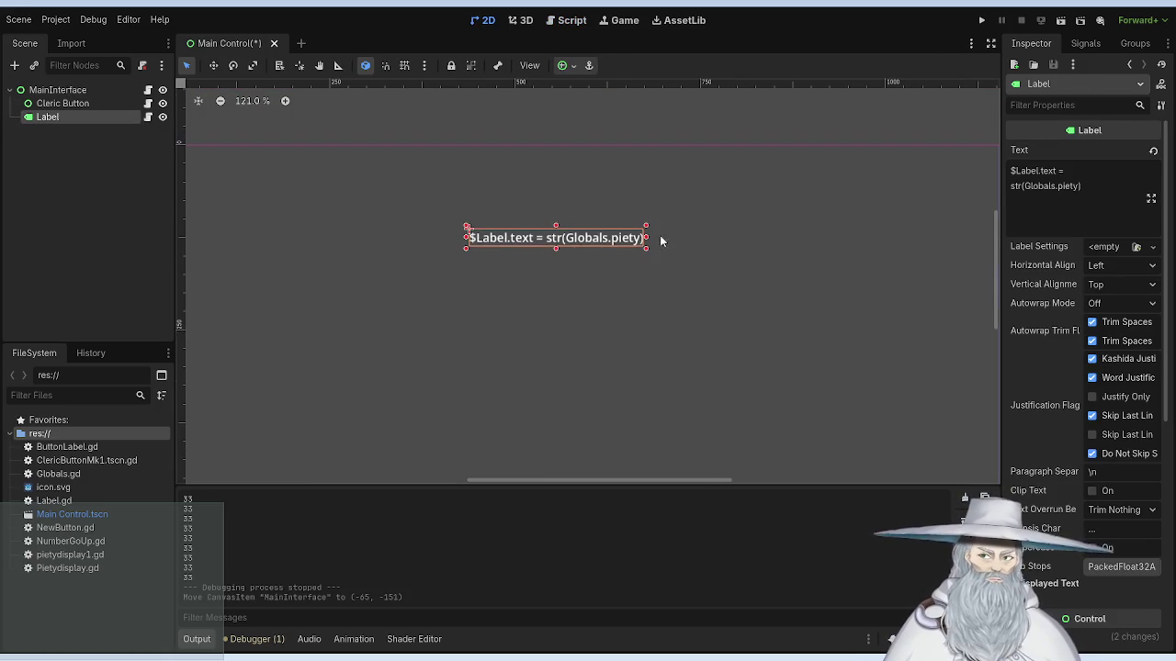
left_click_drag(548, 239, 545, 194)
Step: Move the Cleric Button down below the label to (501, 360) and run the game
left_click(128, 102)
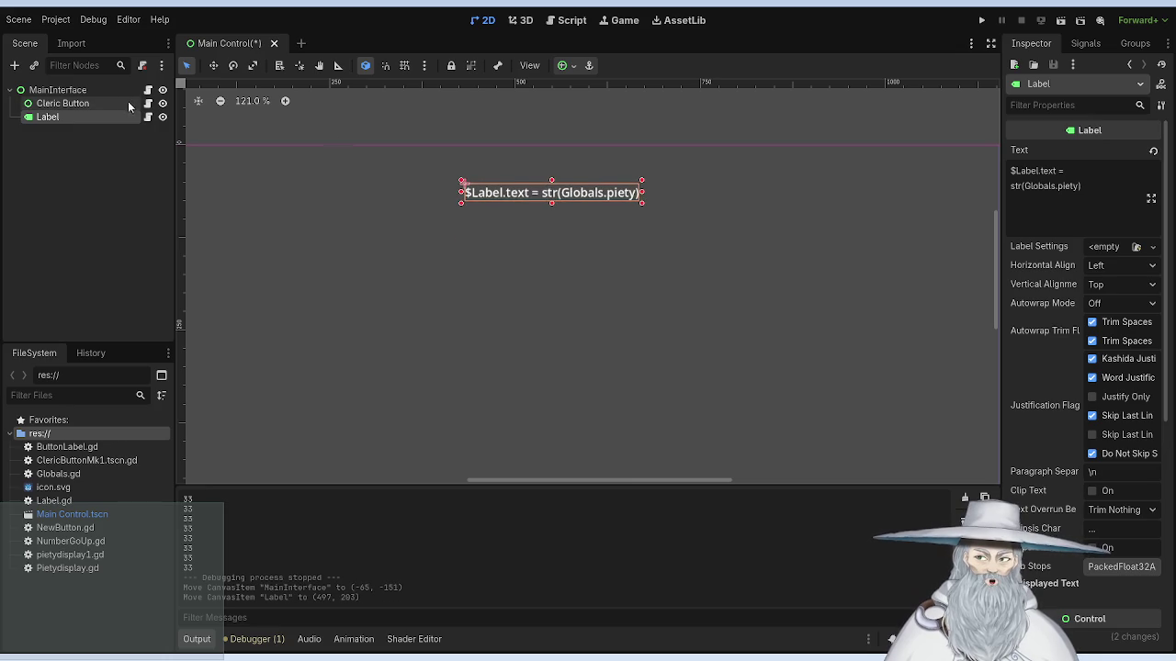
mouse_move(479, 240)
left_mouse_down()
mouse_move(489, 285)
mouse_move(479, 310)
left_mouse_up()
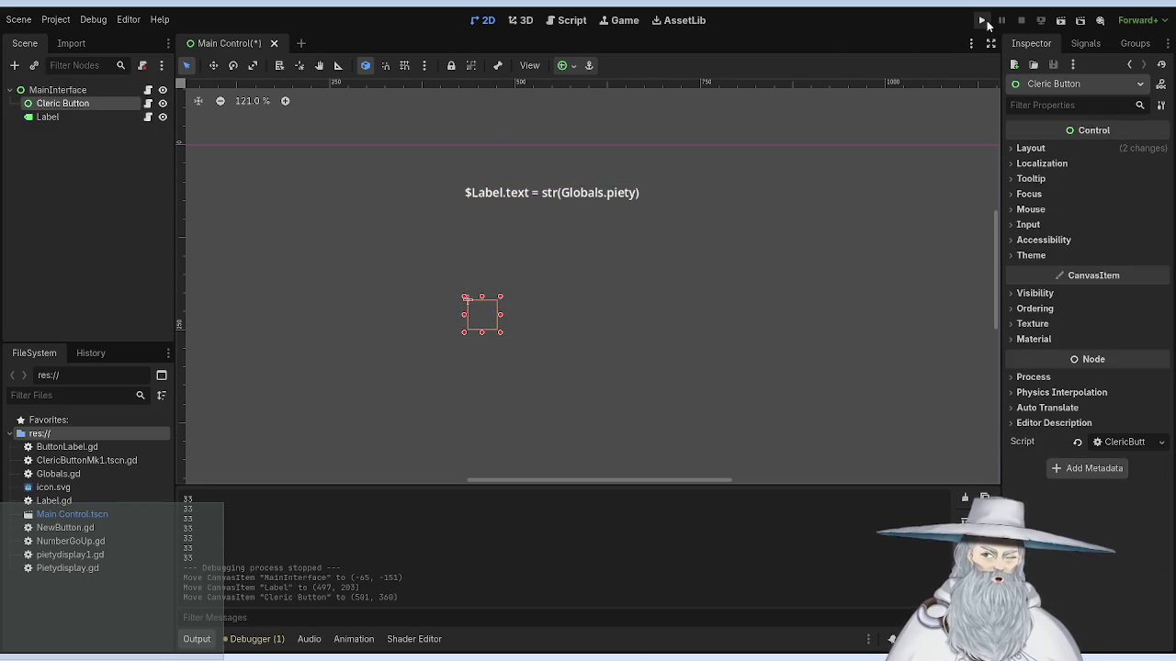
left_click(981, 19)
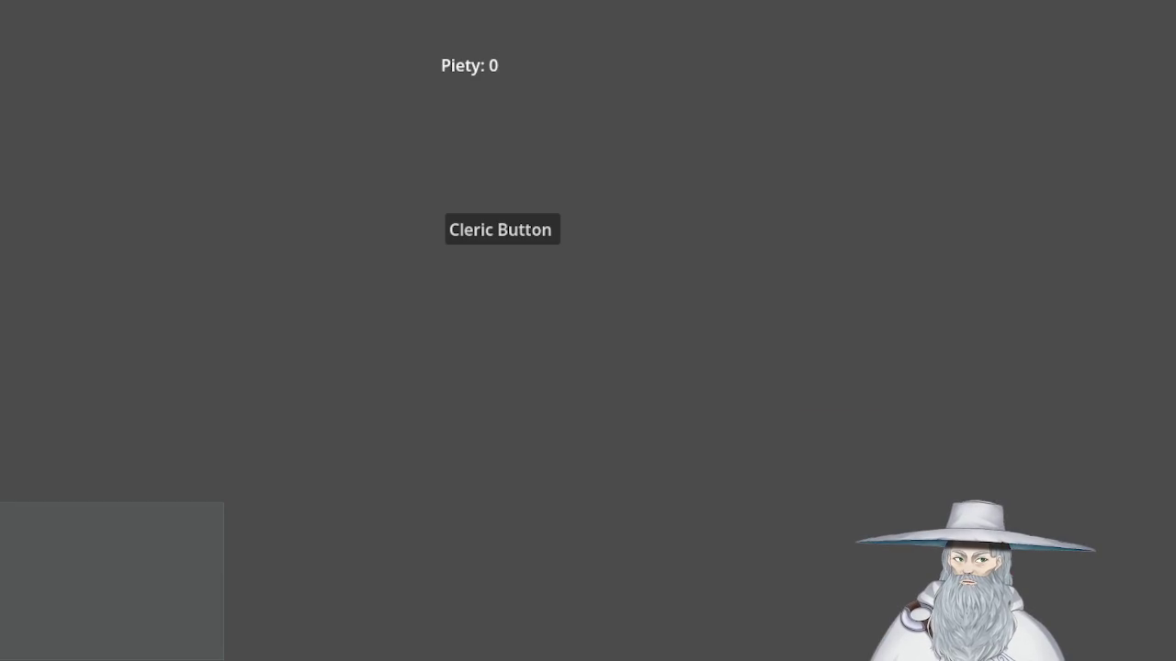
Step: Click the Cleric Button rapidly until Piety reaches 31, then close the game
left_click(473, 230)
left_click(473, 229)
left_click(472, 233)
left_click(472, 234)
left_click(472, 233)
left_click(472, 233)
left_click(472, 234)
left_click(472, 233)
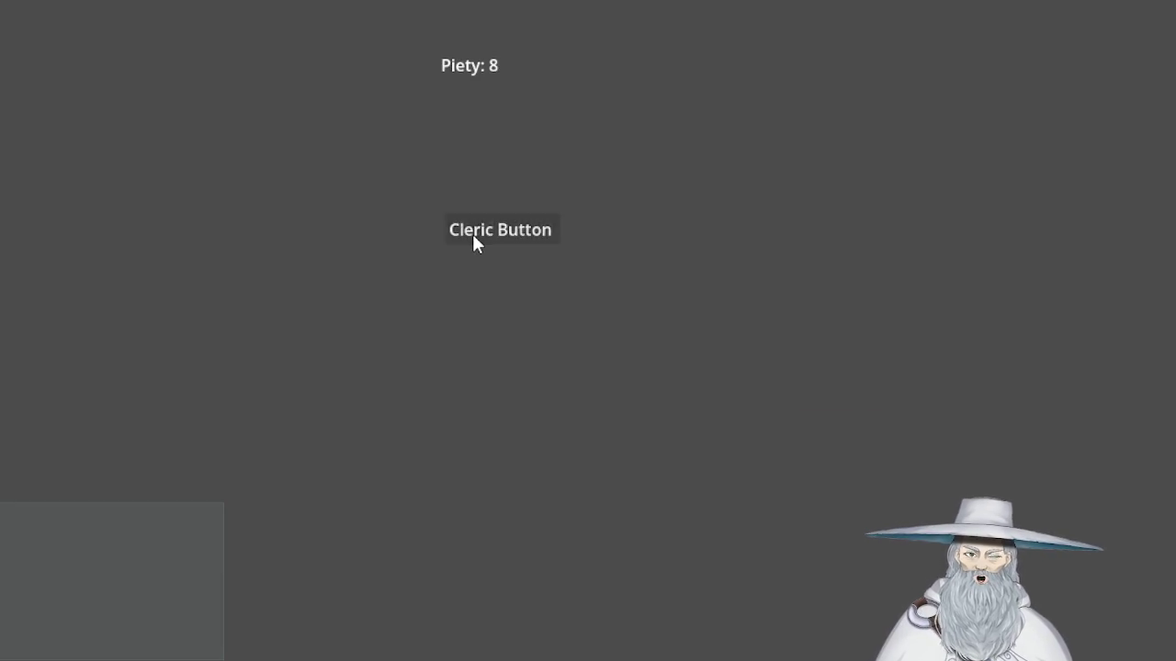
left_click(472, 233)
left_click(472, 233)
left_click(473, 232)
left_click(474, 231)
double_click(474, 232)
double_click(473, 231)
left_click(474, 231)
double_click(474, 232)
double_click(474, 231)
double_click(476, 230)
left_click(476, 230)
double_click(475, 230)
double_click(476, 230)
double_click(476, 231)
left_click(476, 230)
key("alt+F4")
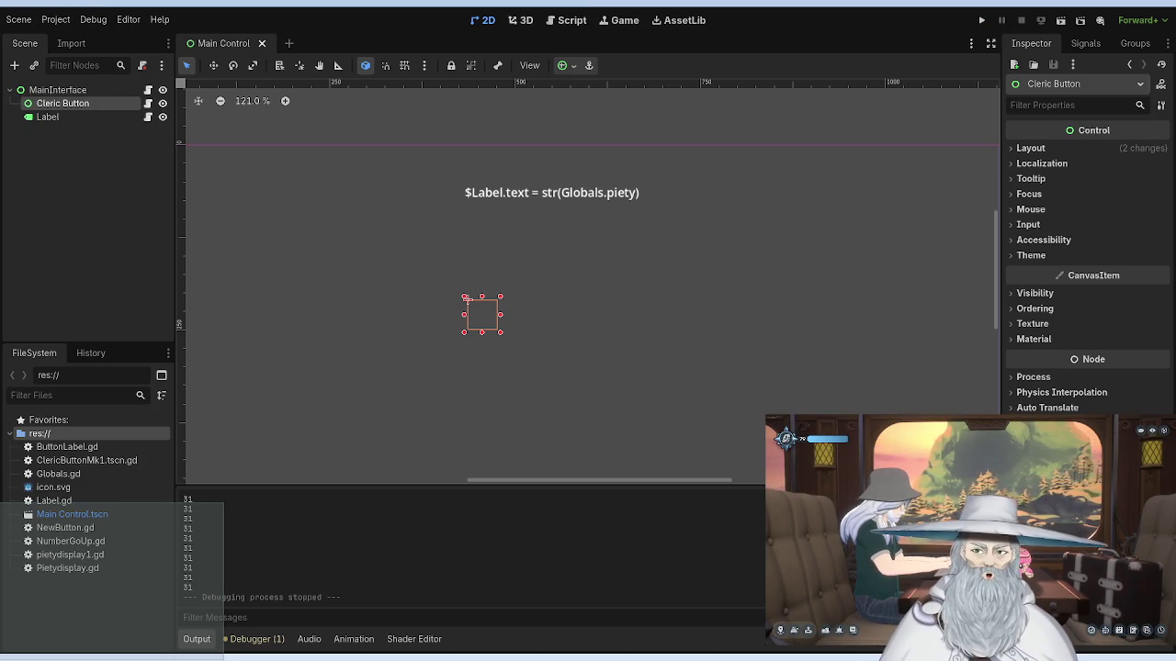
Step: In ClericButtonMk1.tscn.gd, delete the leftover print line and save the script
left_click(571, 24)
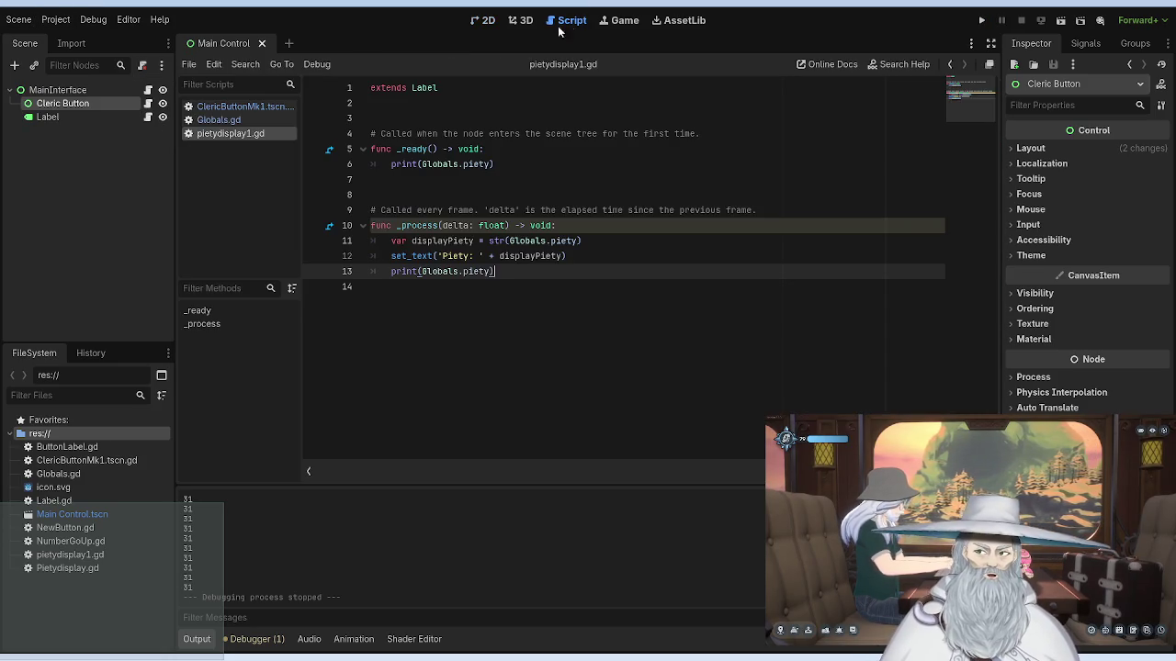
left_click(243, 108)
left_click_drag(749, 303, 392, 302)
key("BackSpace")
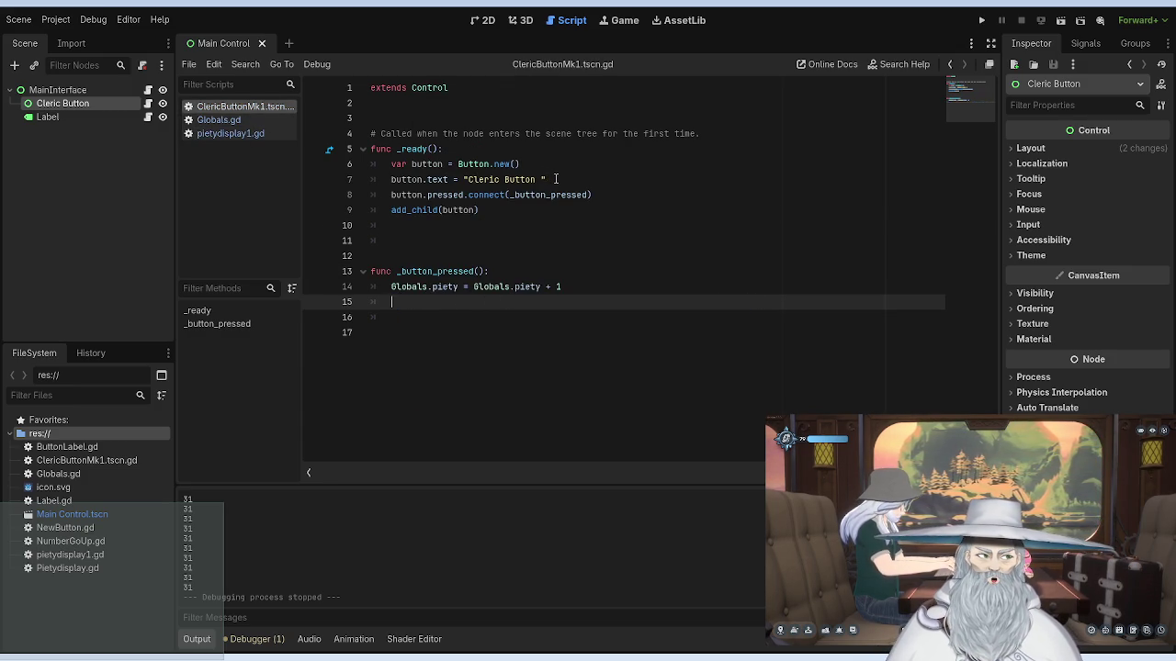
left_click(501, 134)
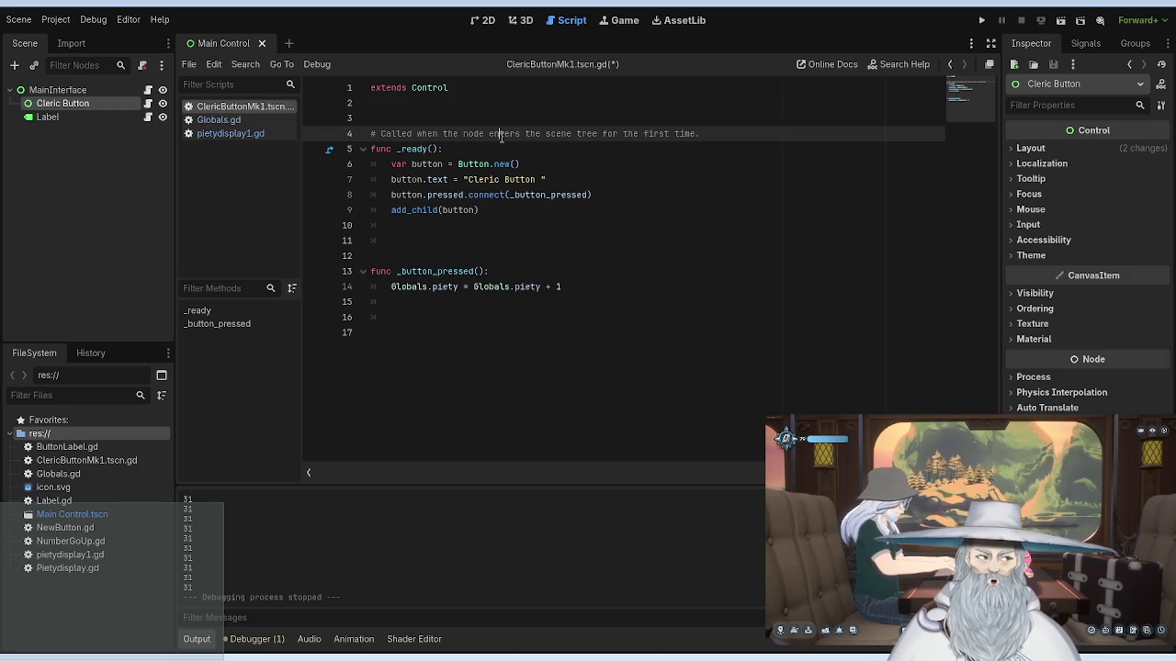
key("ctrl+s")
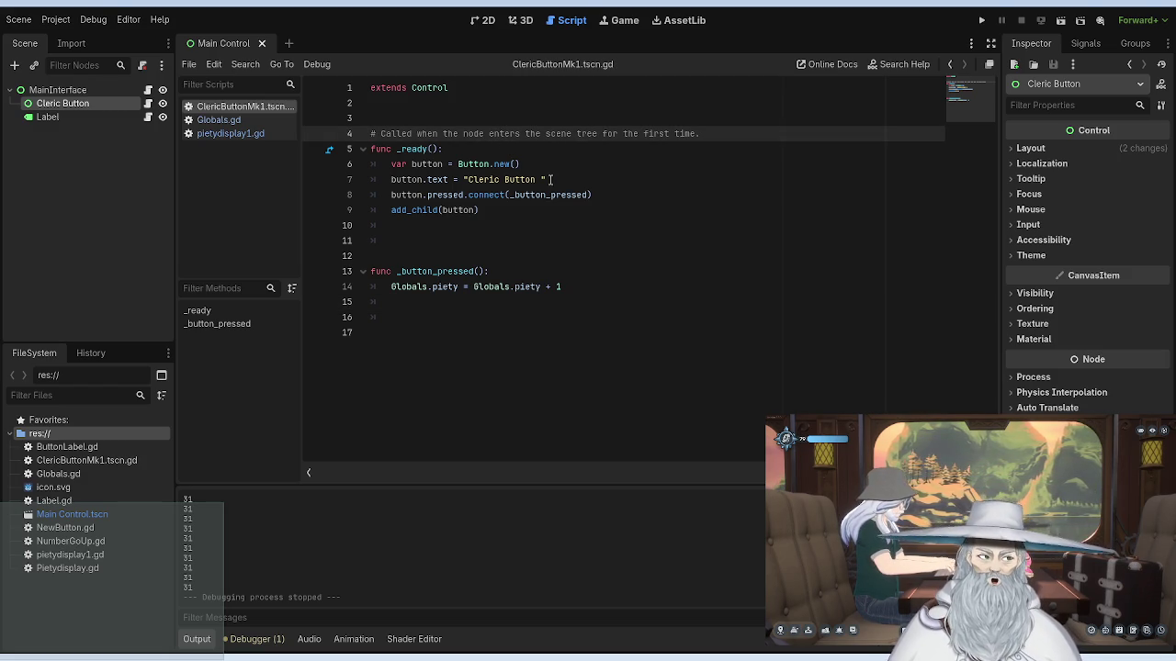
Step: Trim the trailing space from "Cleric Button" and run the game again
left_click(569, 180)
key("BackSpace")
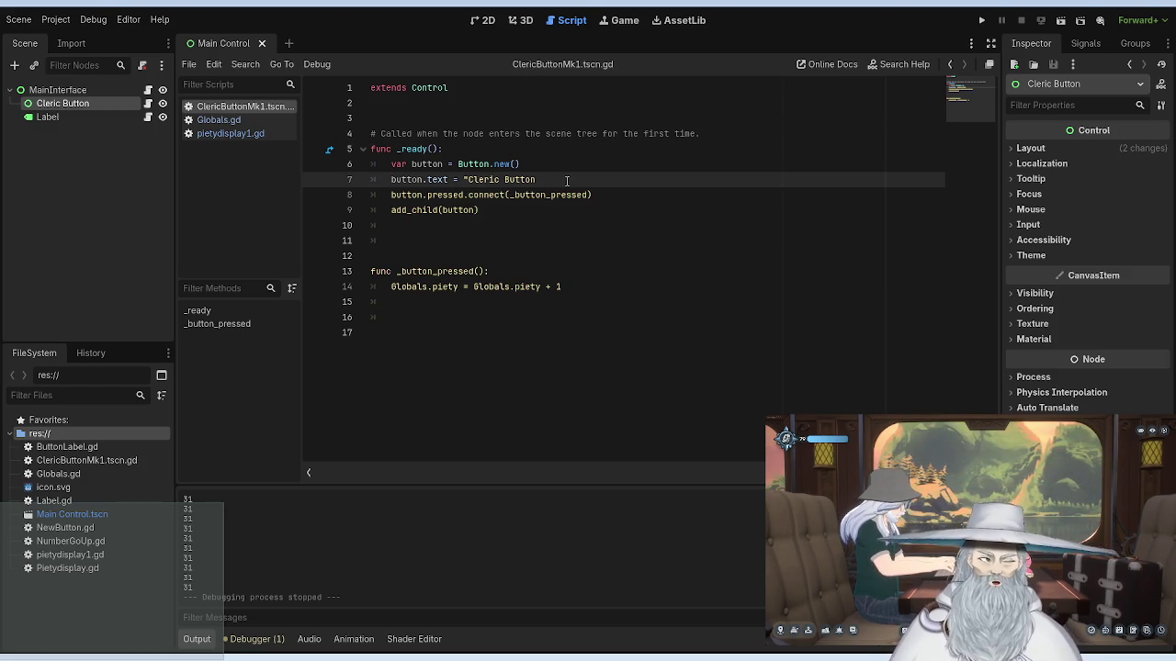
type("\"")
left_click(494, 134)
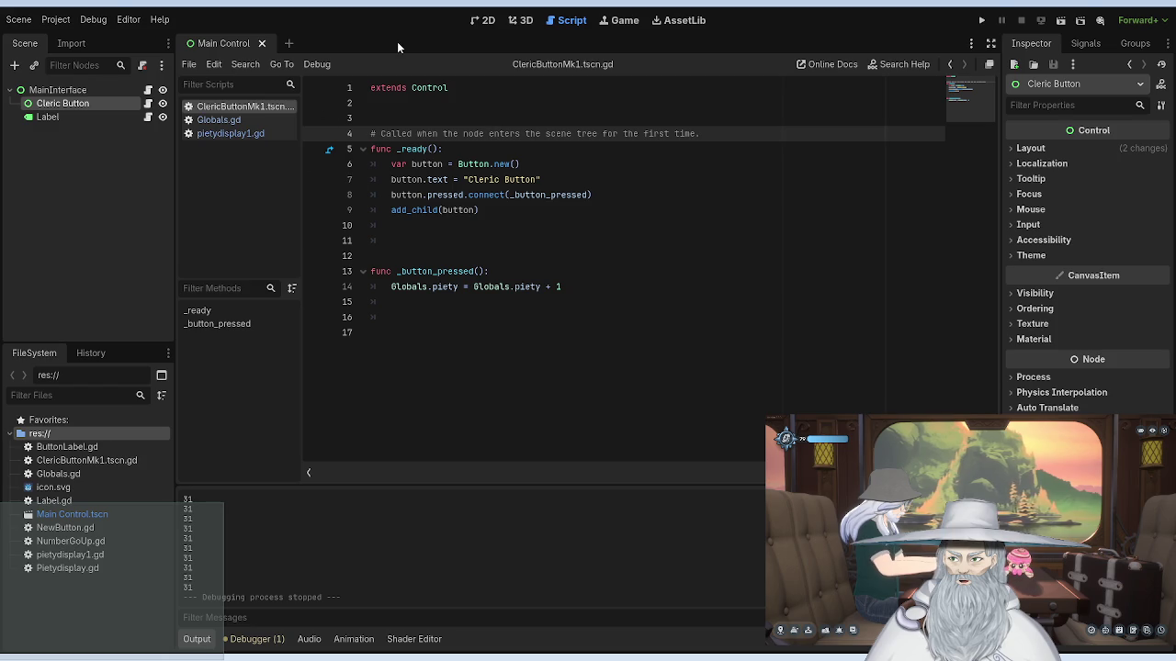
left_click(981, 20)
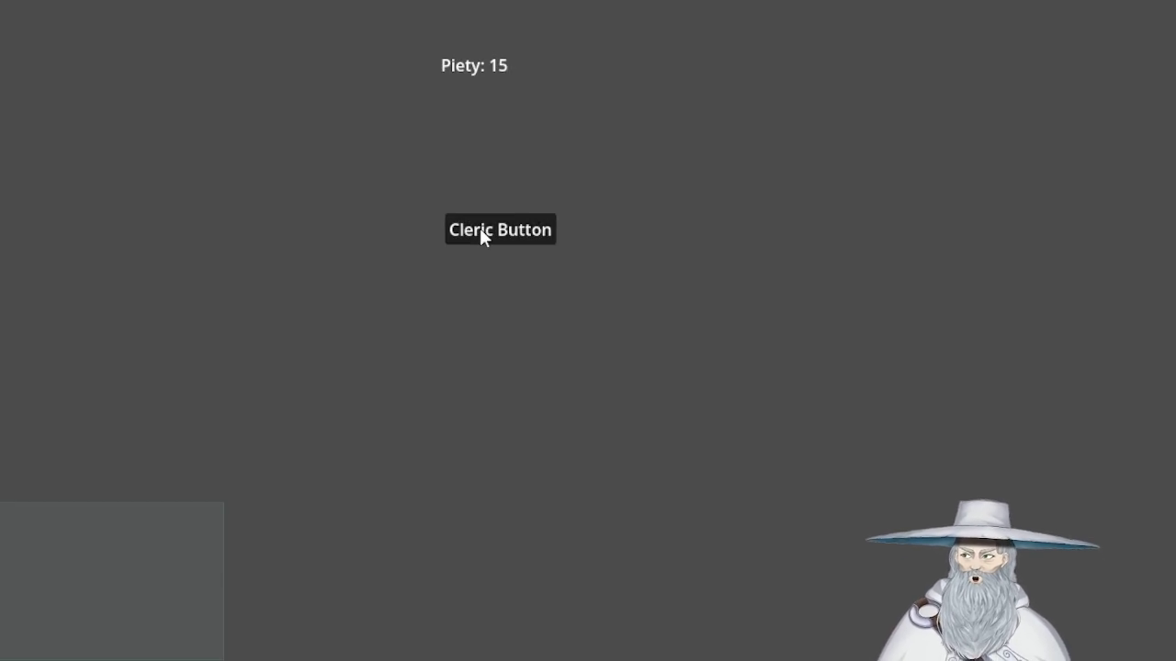
Step: Press the Cleric Button until Piety reaches 44, then close the game
left_click(485, 224)
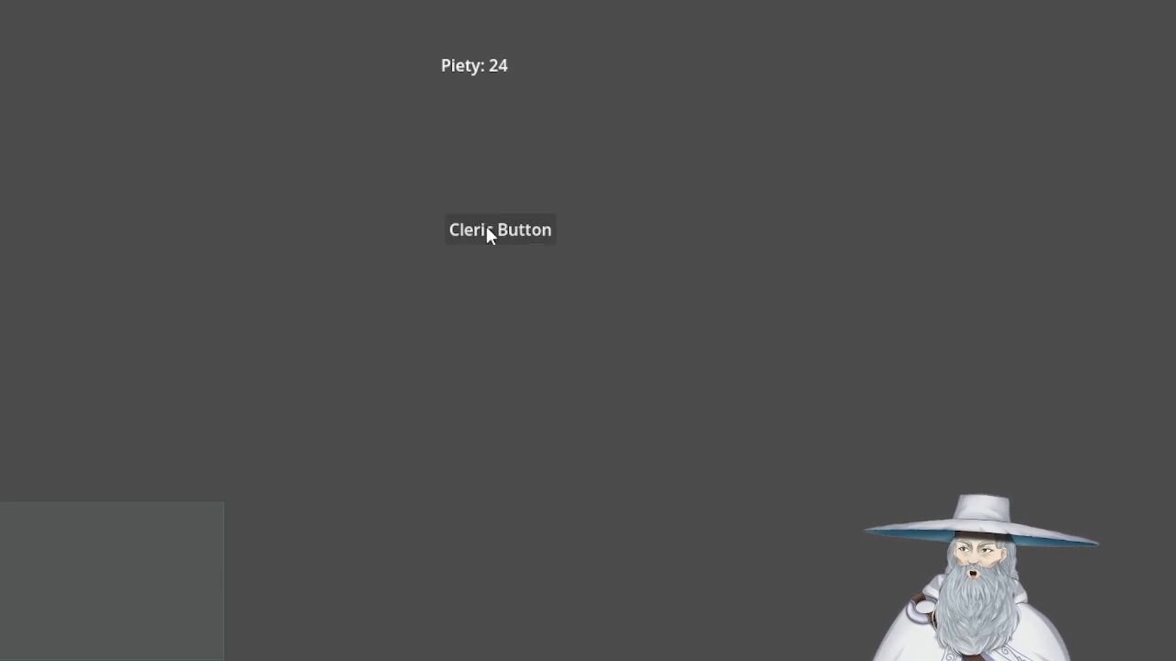
left_click(485, 224)
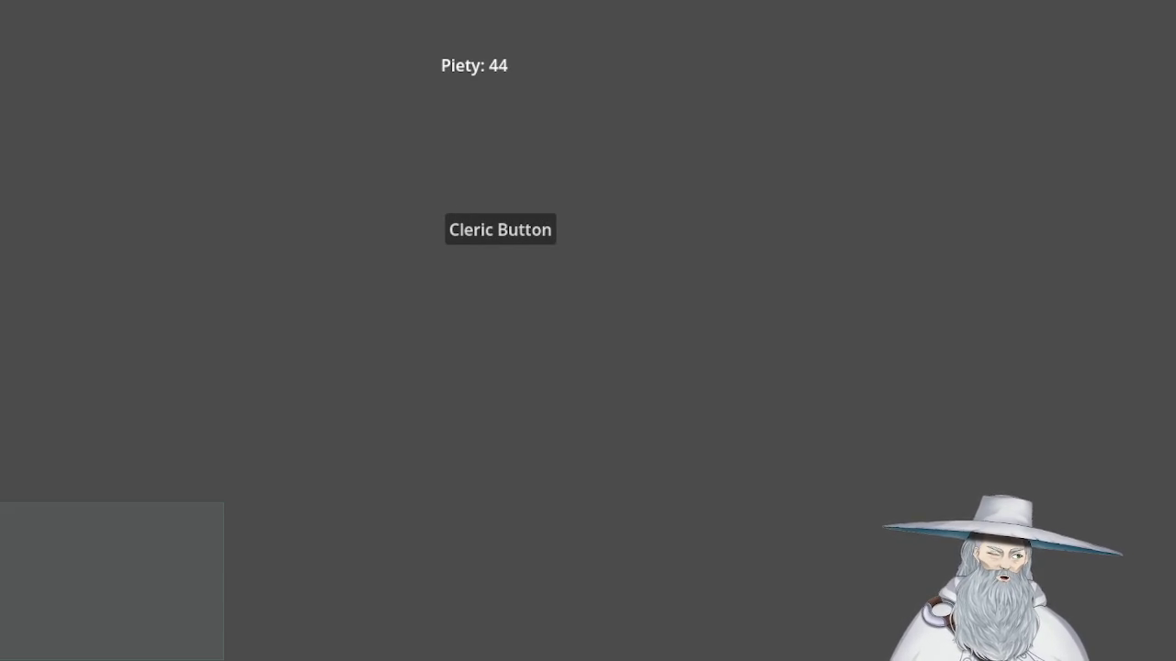
key("alt+F4")
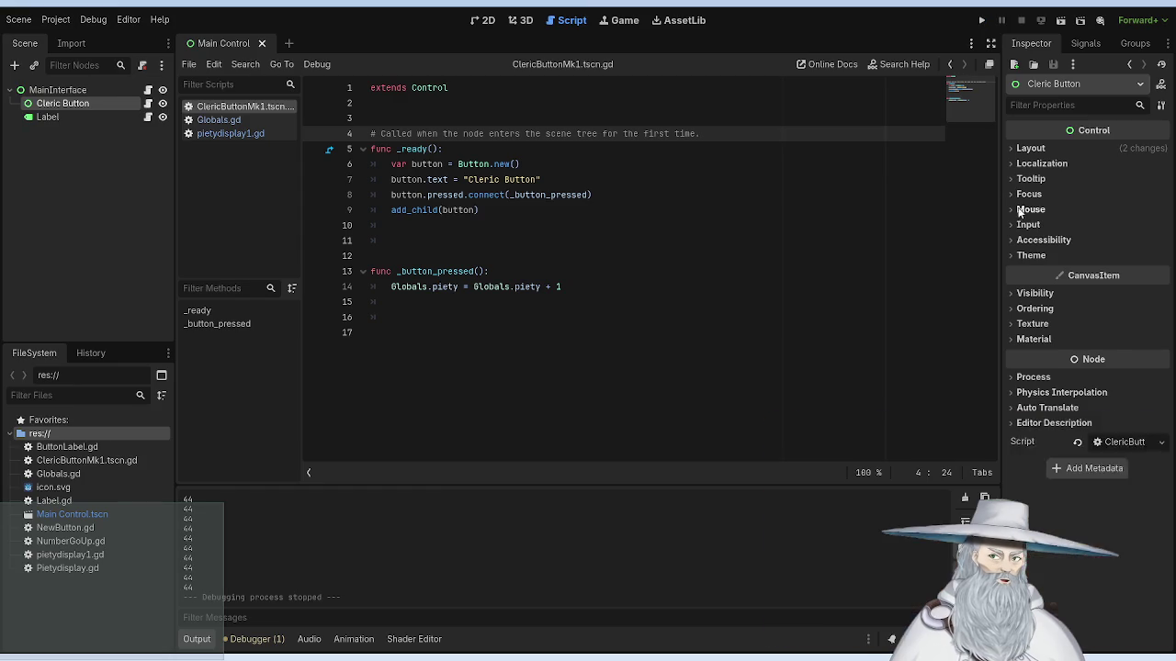
Step: Expand the Cleric Button's Mouse and Input Inspector sections, briefly toggling Accessibility and Theme
left_click(1021, 210)
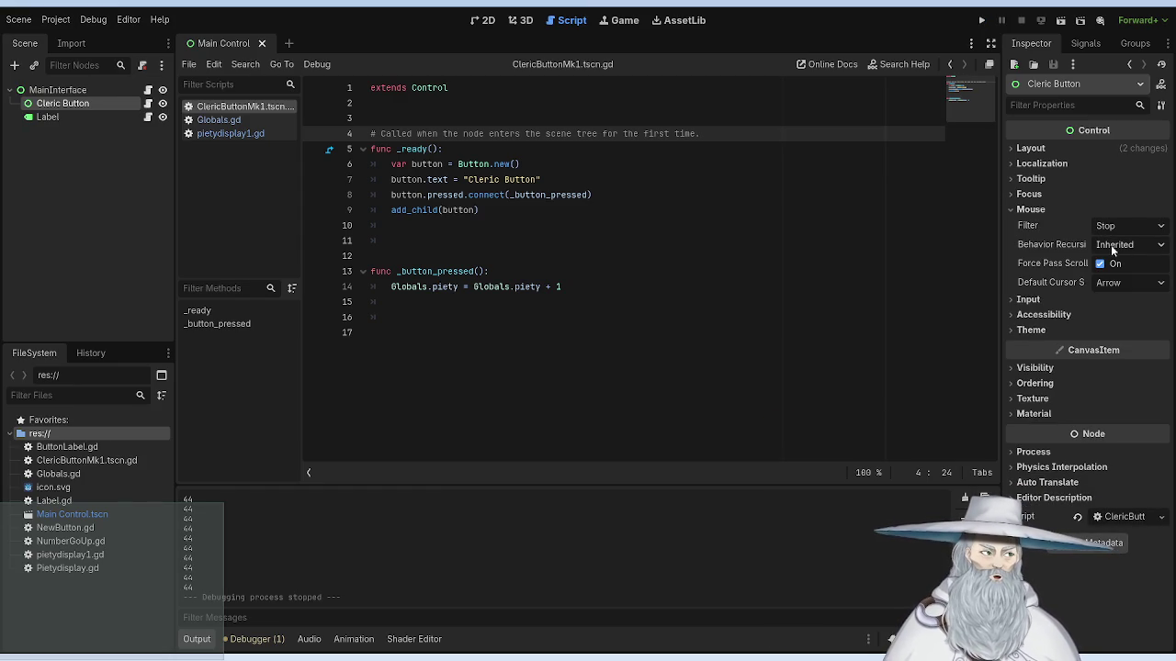
left_click(474, 271)
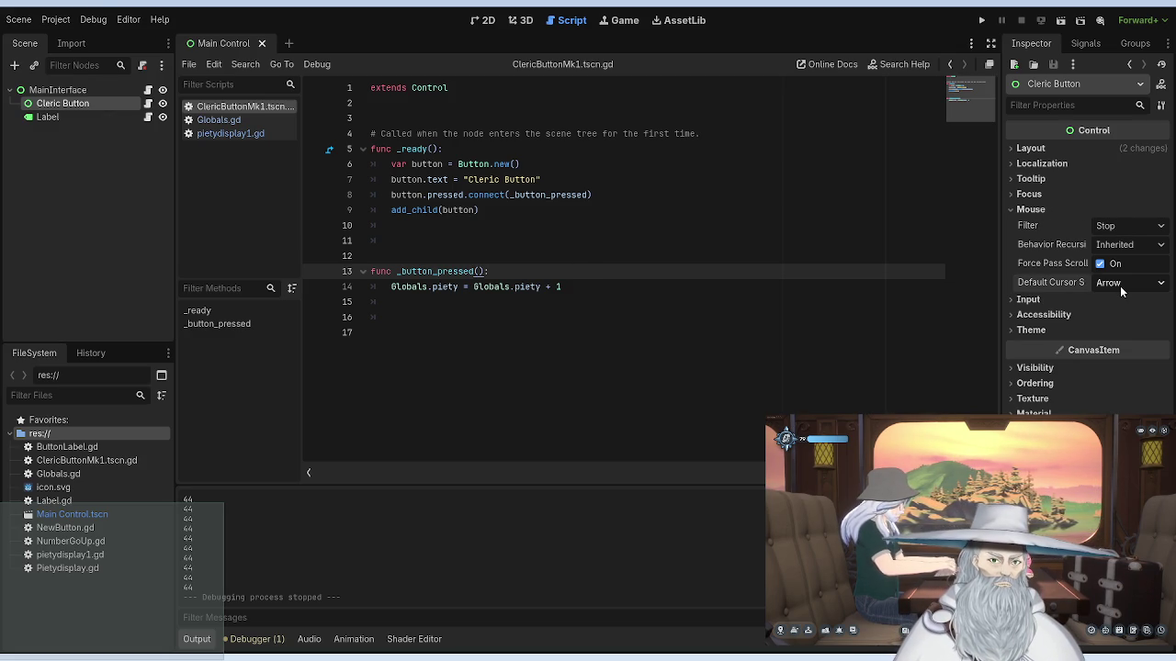
left_click(1041, 299)
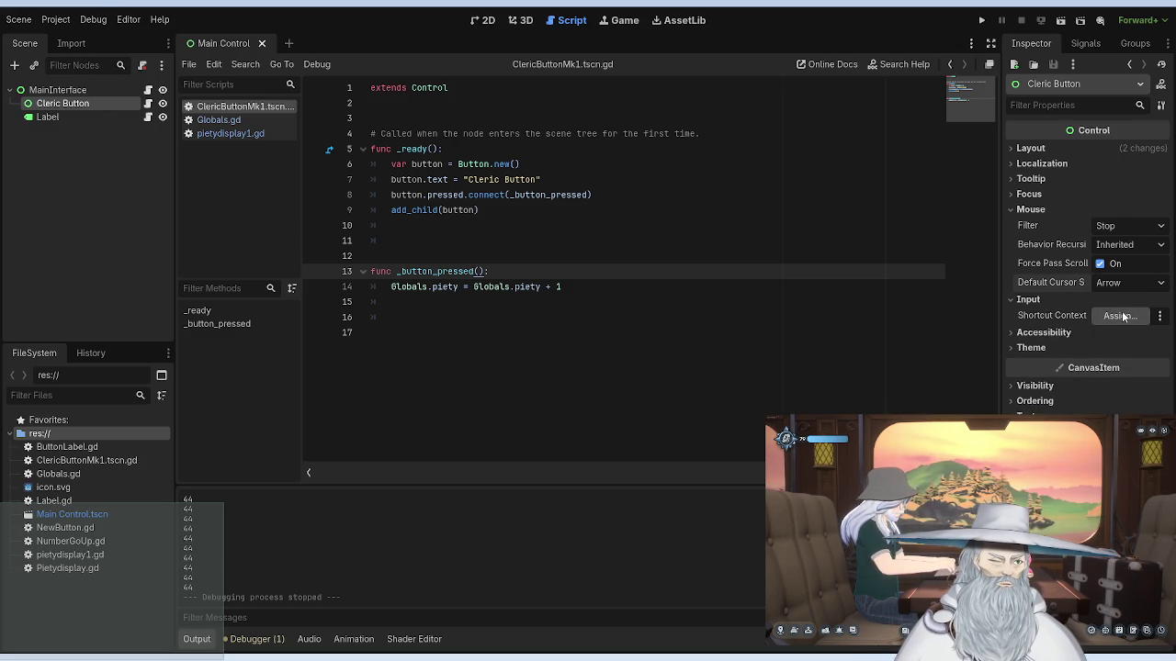
left_click(1044, 332)
left_click(1045, 333)
left_click(1041, 347)
left_click(1041, 347)
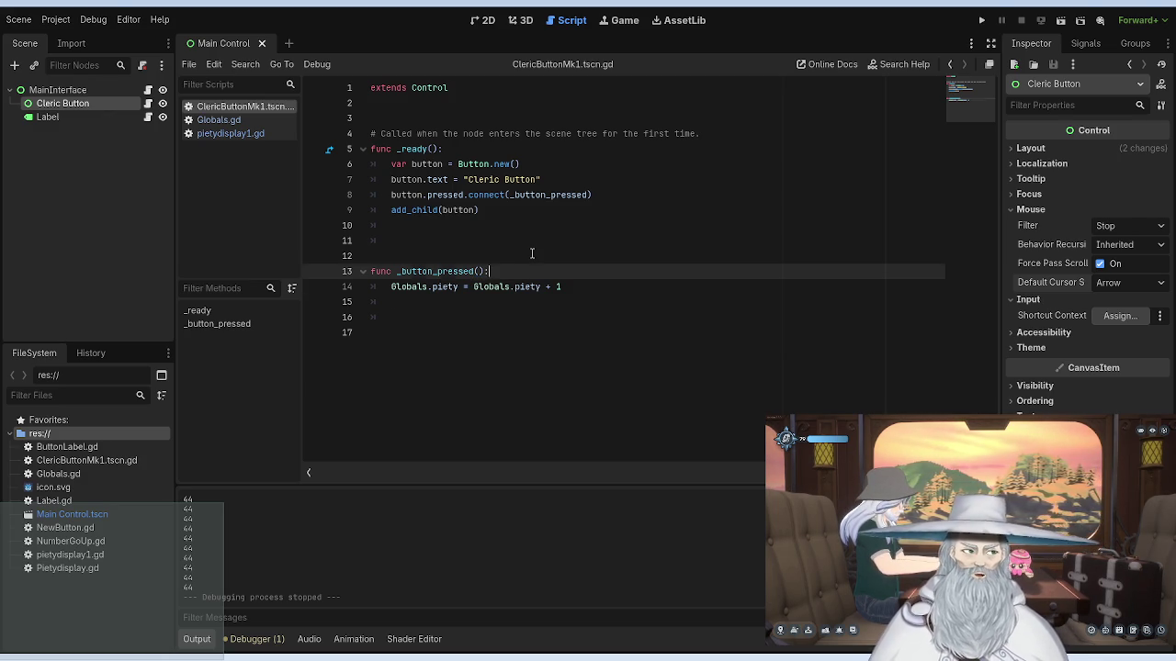
Step: Add a line 'while _button_pressed() = True' in _button_pressed with a new block below it
key("Return")
type("if ")
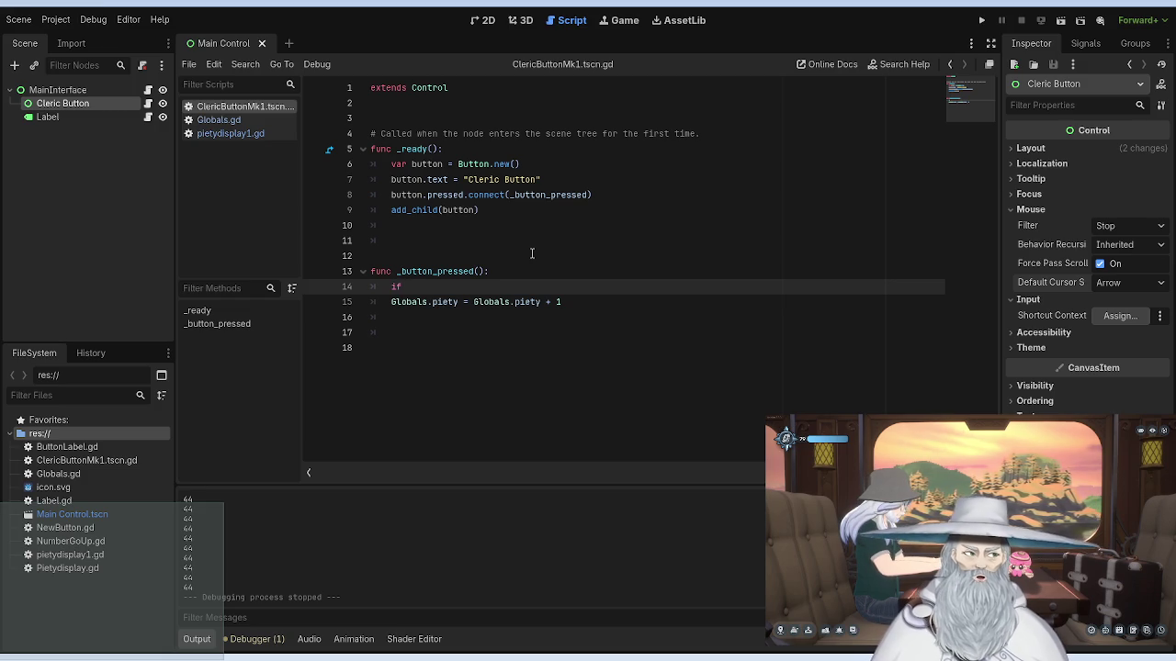
type("button")
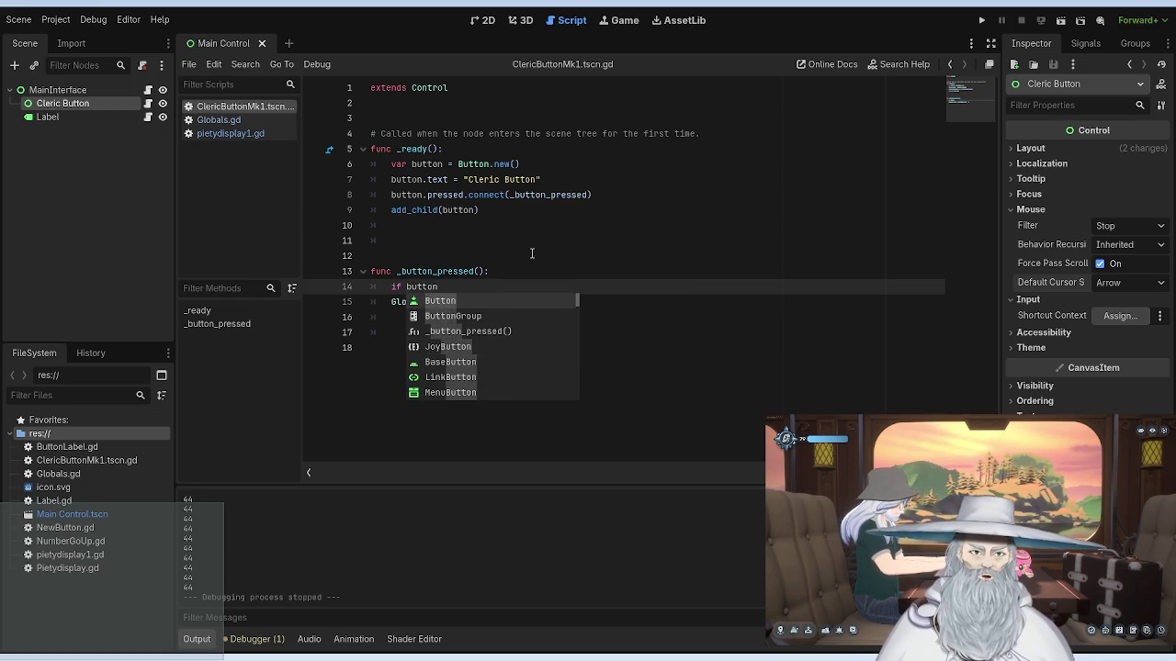
key("Down")
key("Down")
key("Return")
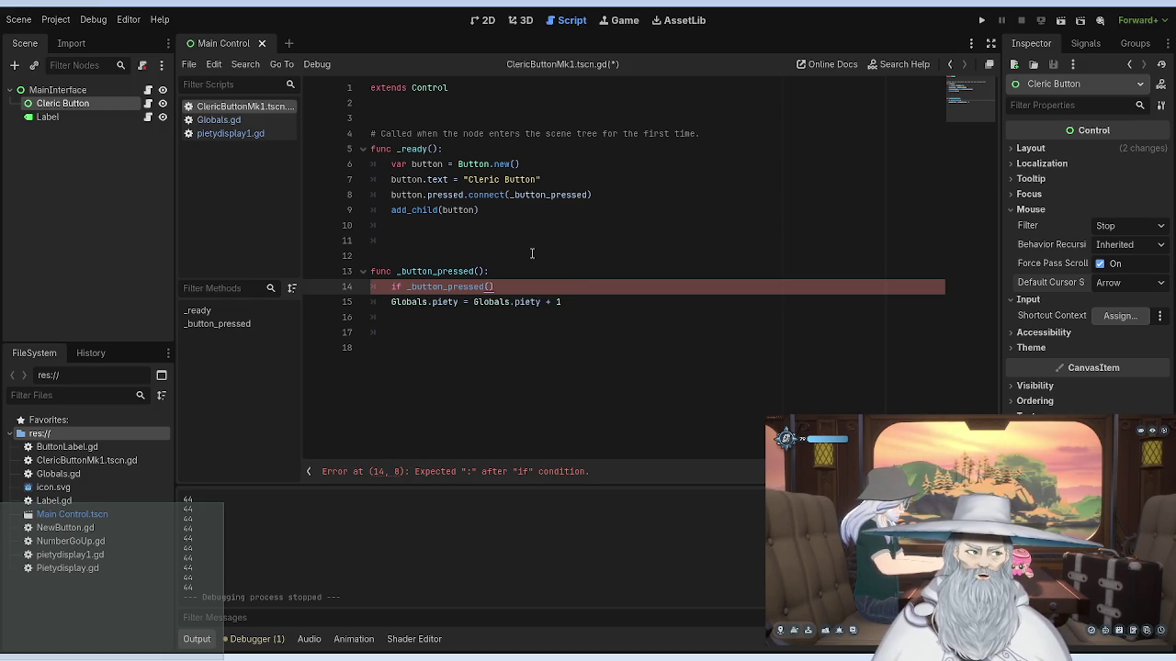
type(" = T")
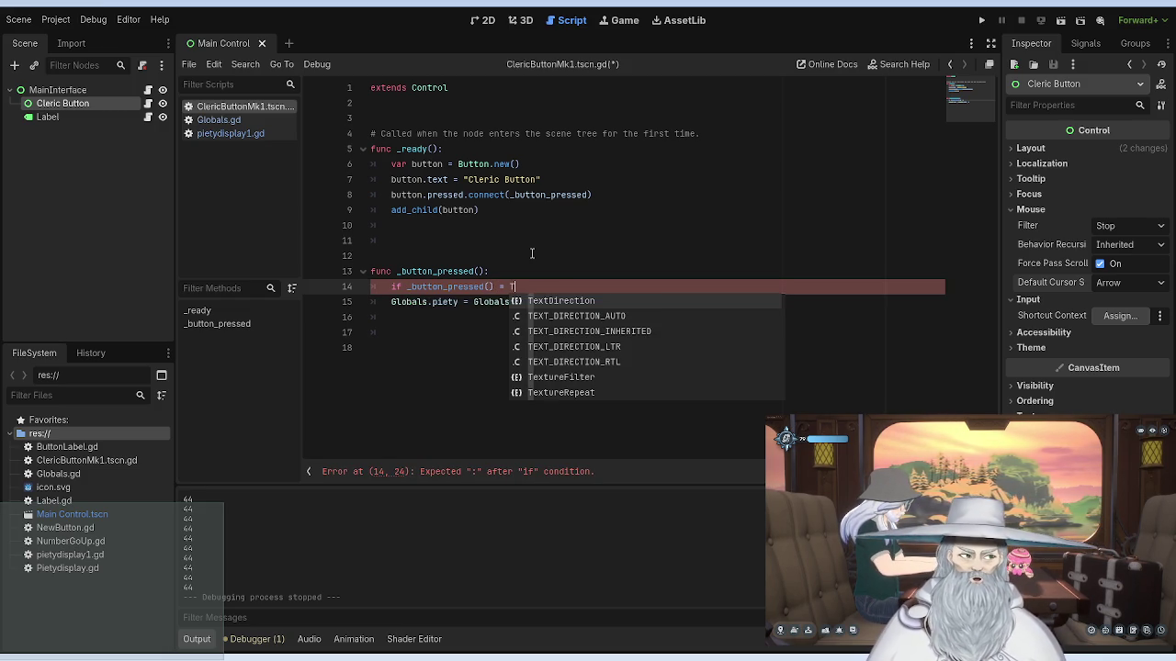
type("rue")
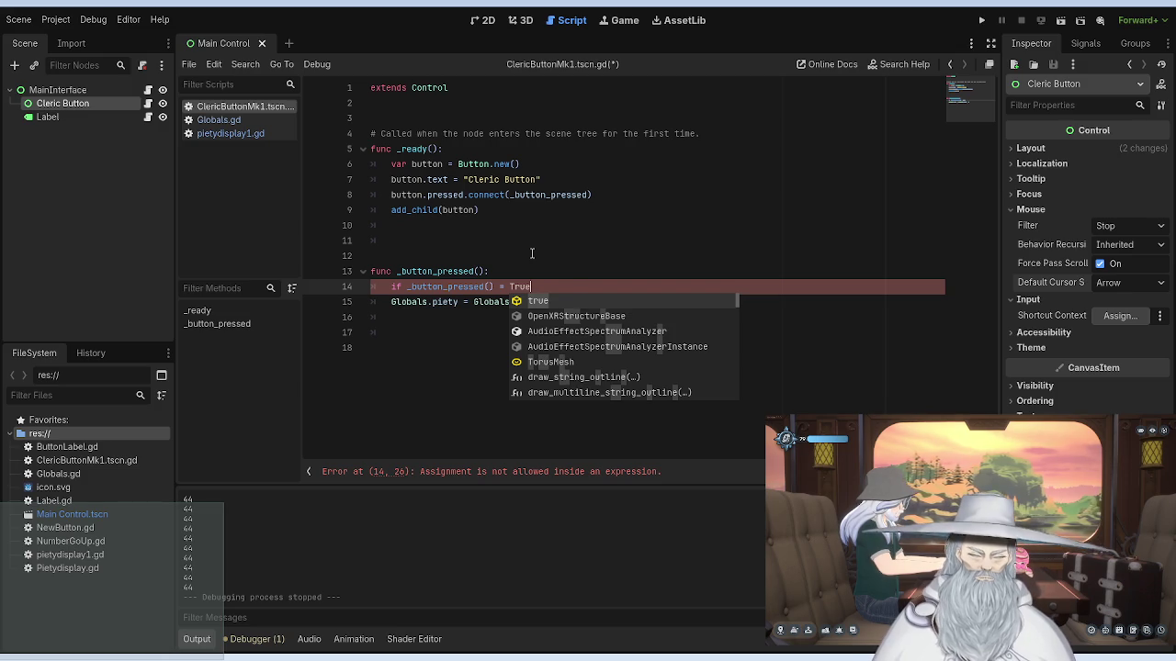
key("ctrl+Left")
key("ctrl+Left")
key("ctrl+Left")
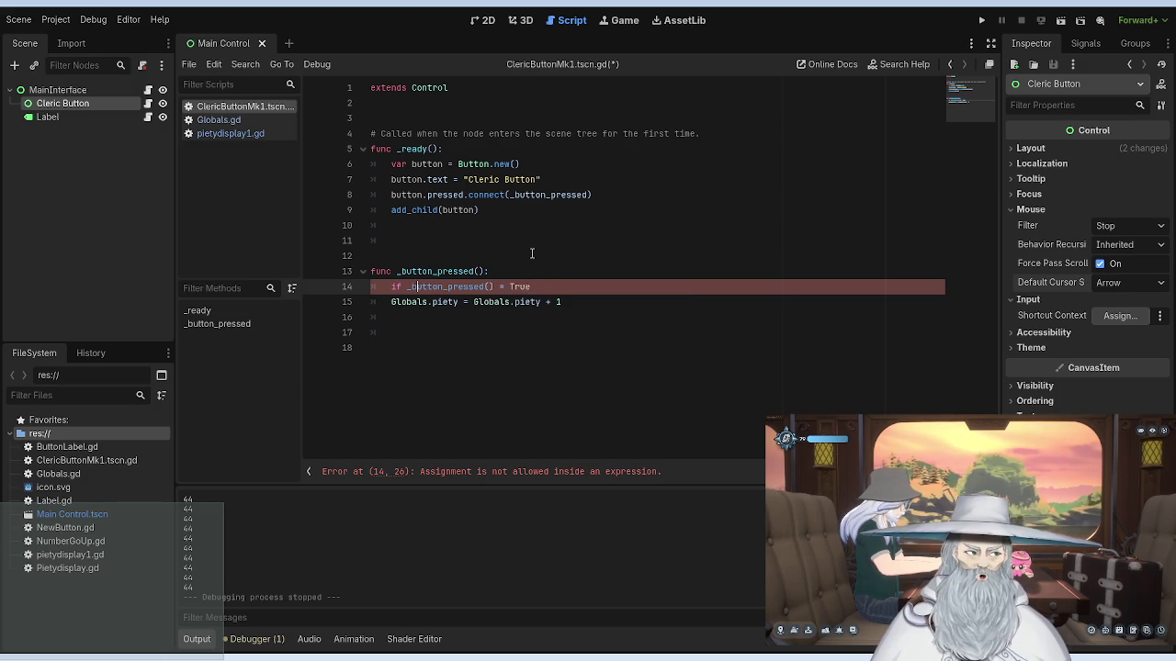
key("BackSpace")
key("BackSpace")
type("while")
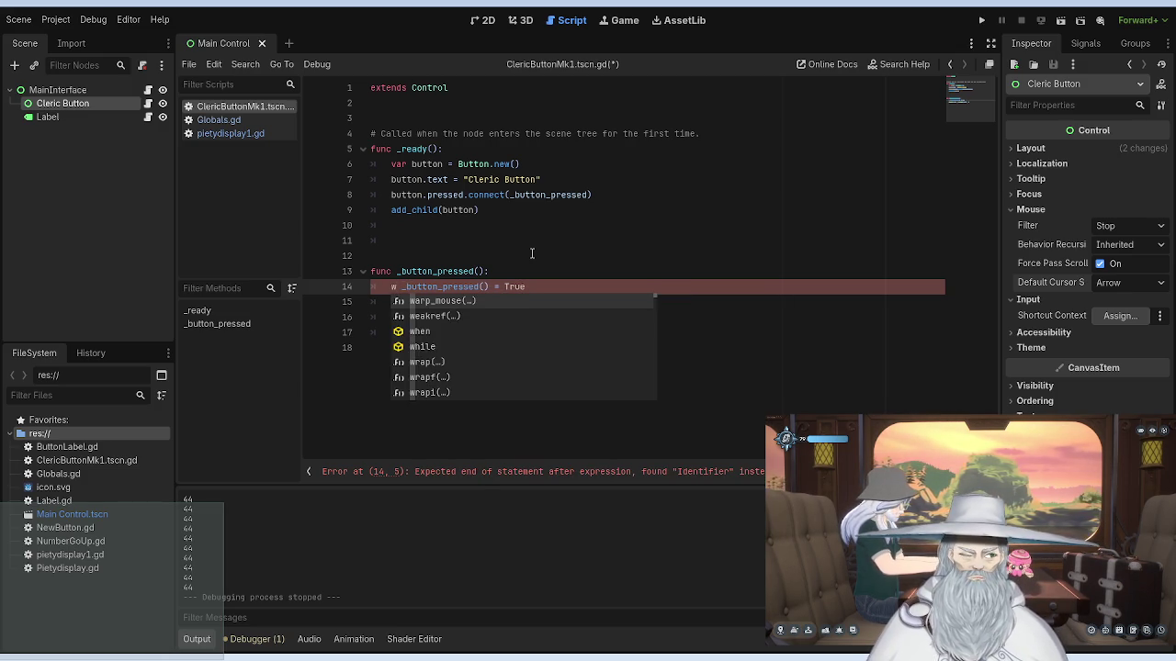
key("BackSpace")
key("Right")
key("Right")
key("Right")
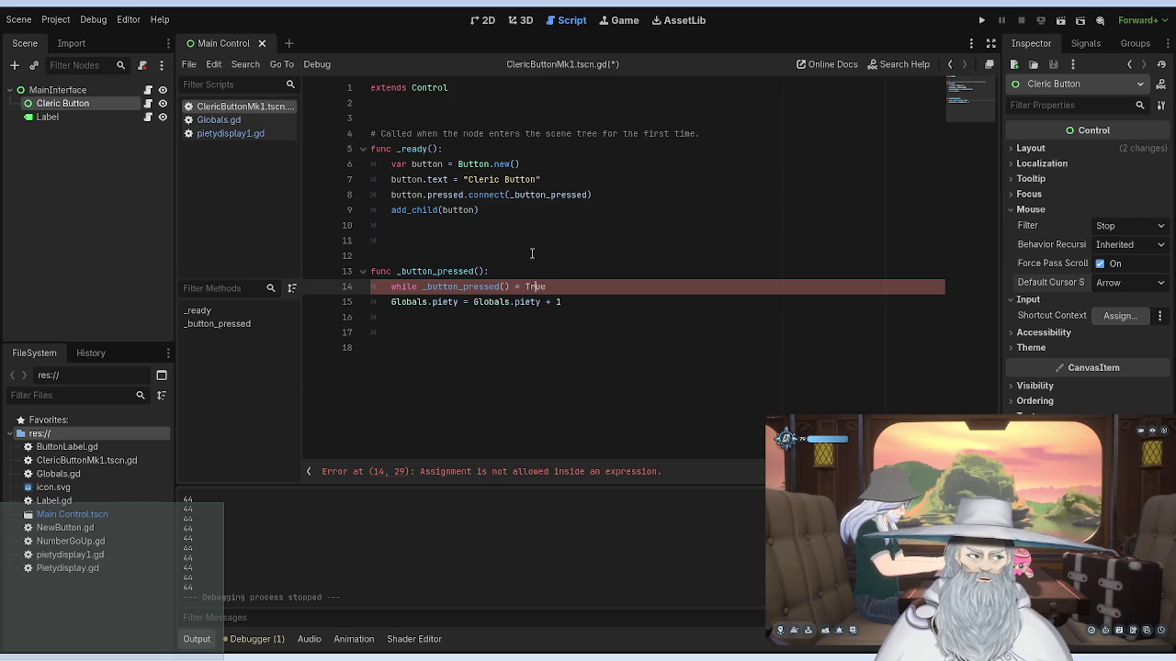
key("Right")
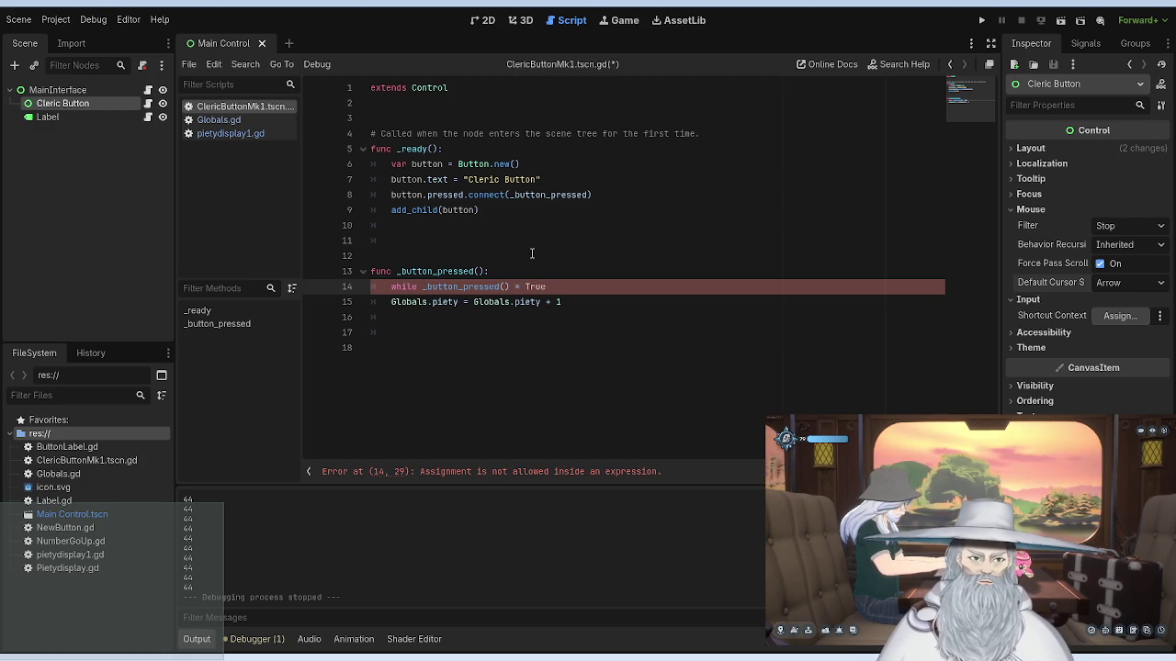
key("Right")
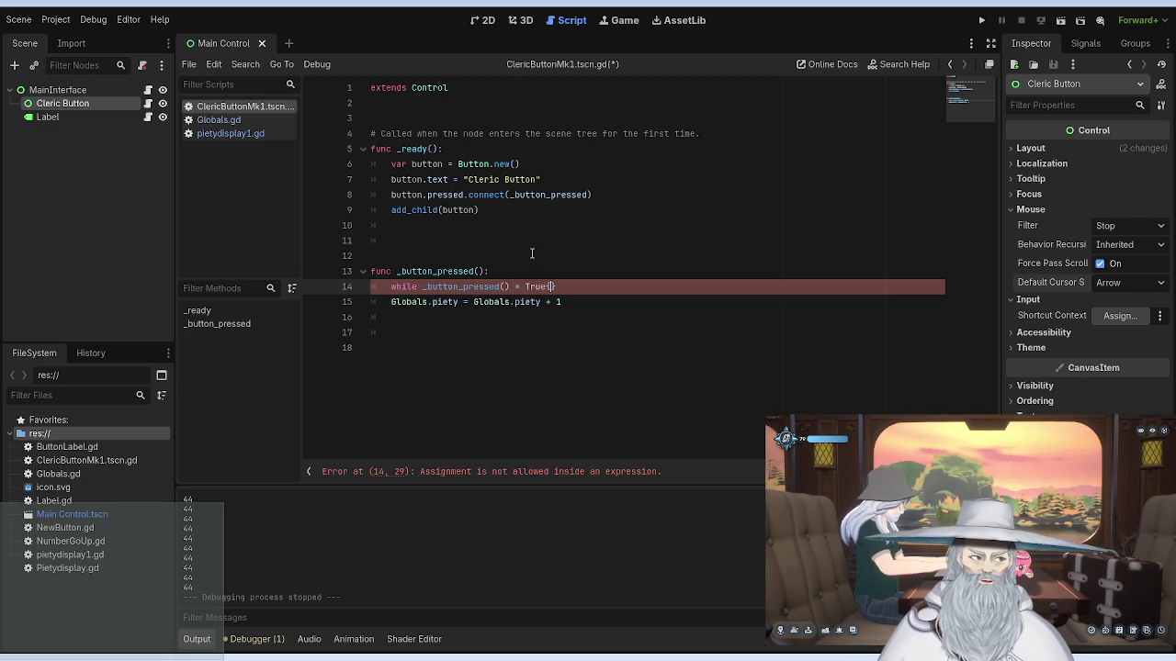
key("Return")
Step: Move the Globals.piety increment line into the while loop body and save
mouse_move(566, 333)
left_mouse_down()
mouse_move(380, 345)
mouse_move(390, 332)
left_mouse_up()
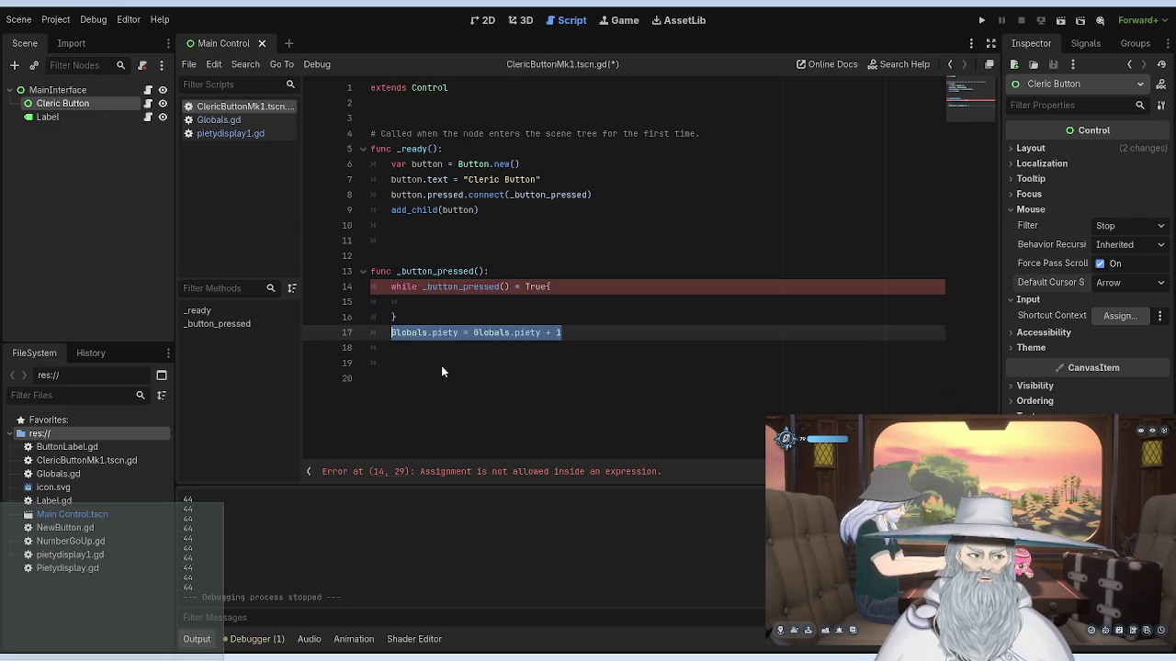
key("ctrl+x")
left_click(415, 303)
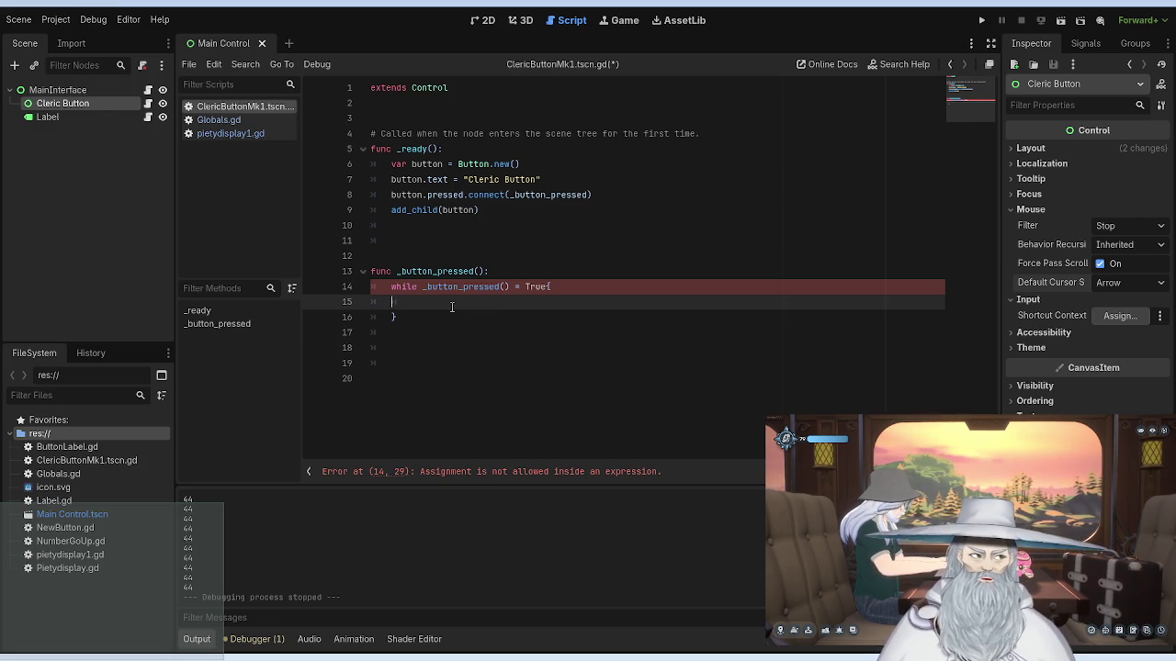
key("ctrl+v")
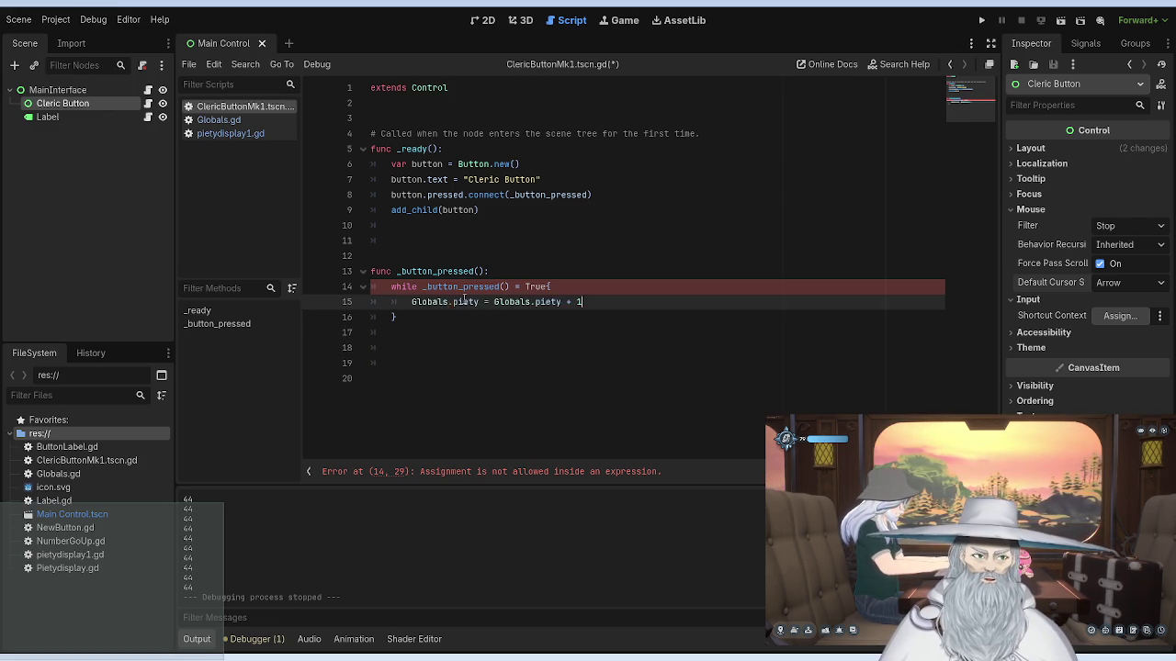
key("ctrl+s")
Step: Delete the closing brace, add ':' after True, remove '()' after _button_pressed, and save
left_click(593, 301)
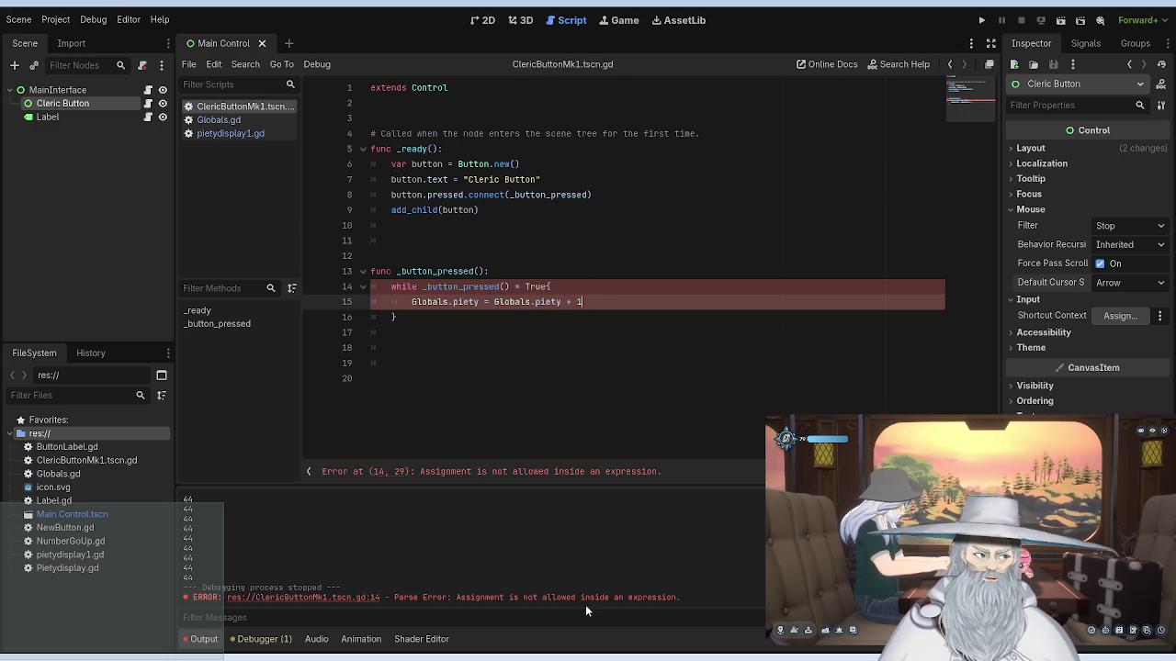
left_click(408, 317)
key("BackSpace")
left_click(575, 286)
type(":")
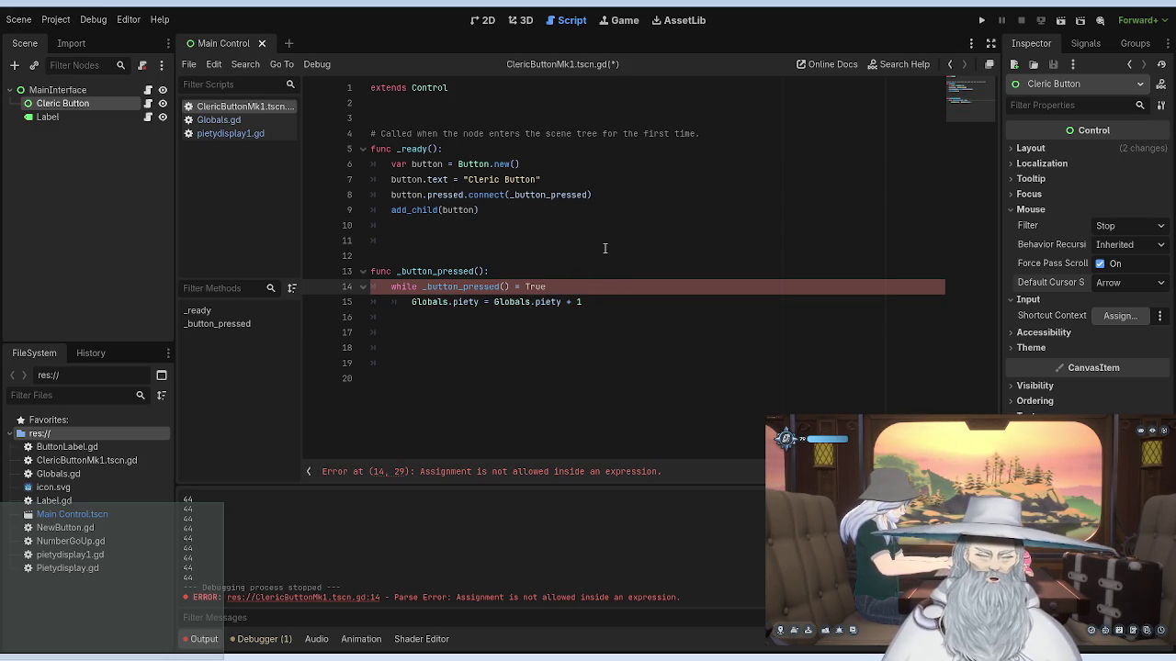
left_click(507, 227)
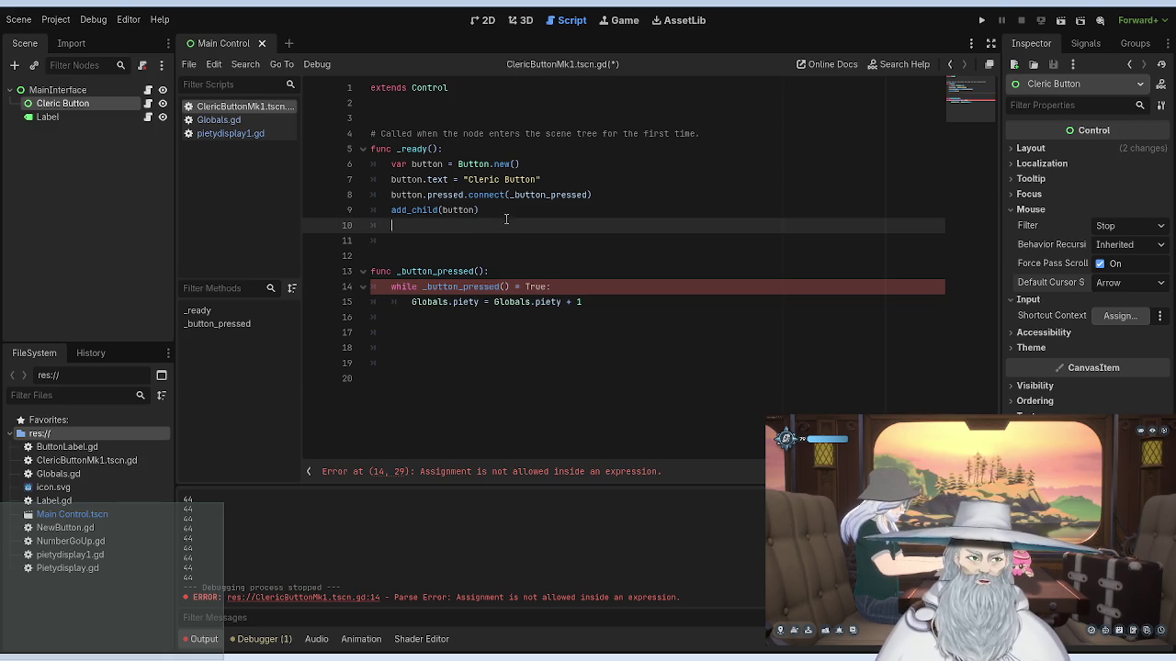
left_click(501, 286)
left_click(508, 287)
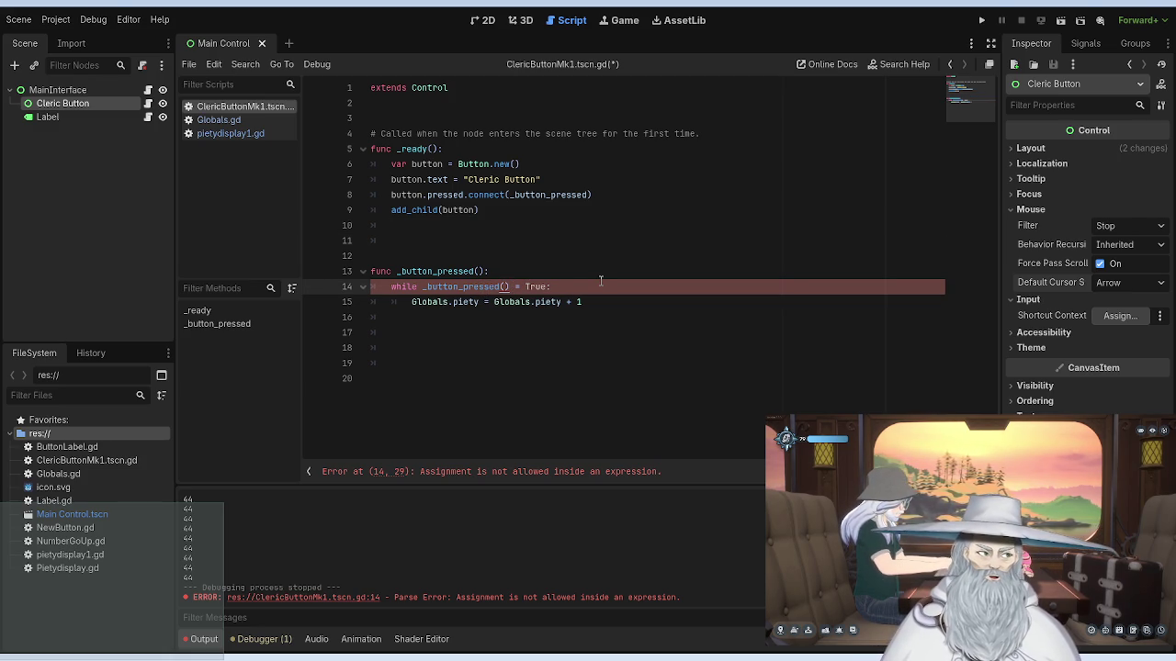
key("BackSpace")
key("BackSpace")
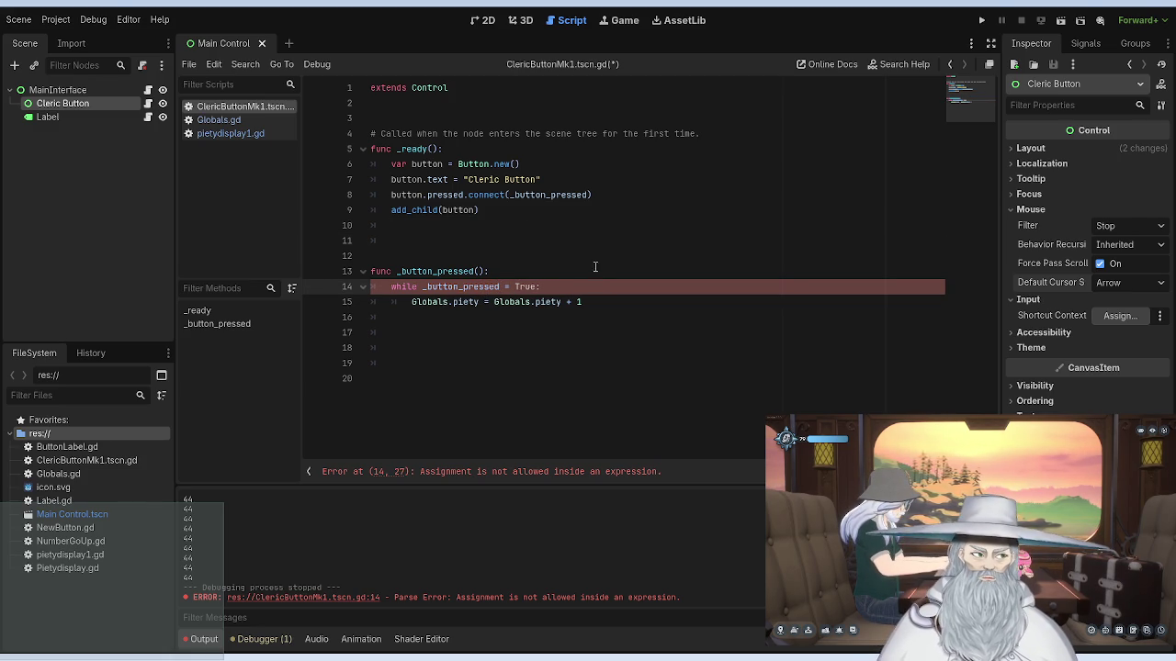
left_click(535, 212)
key("ctrl+s")
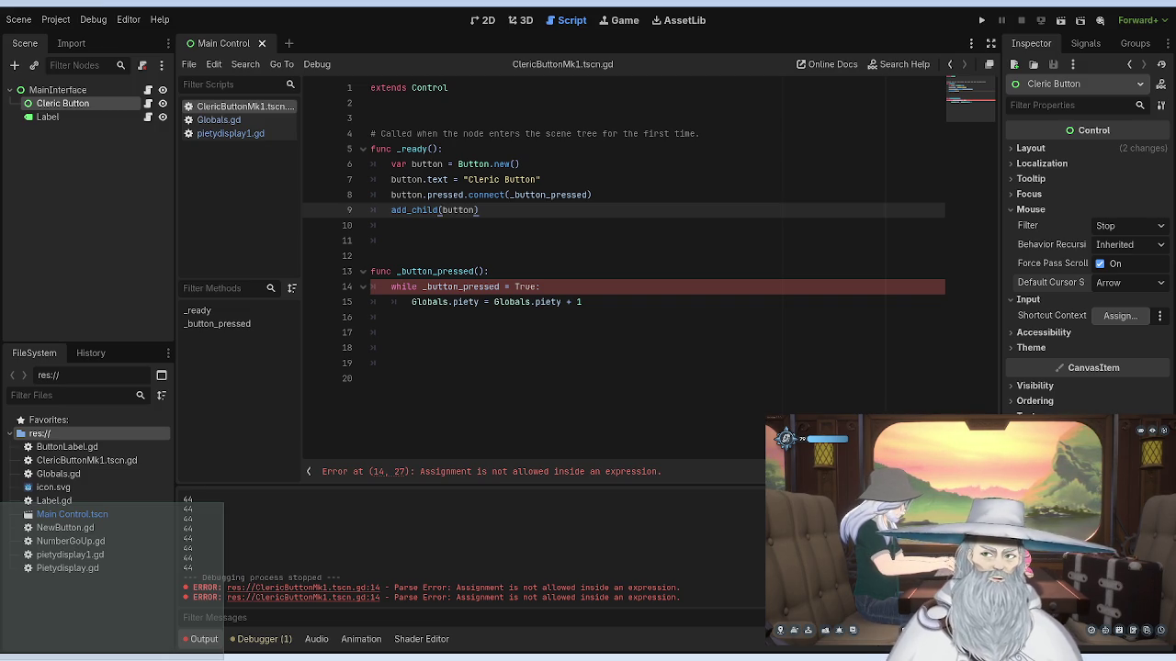
Step: Delete the trailing colon after True at the end of line 14's while statement
left_click(424, 287)
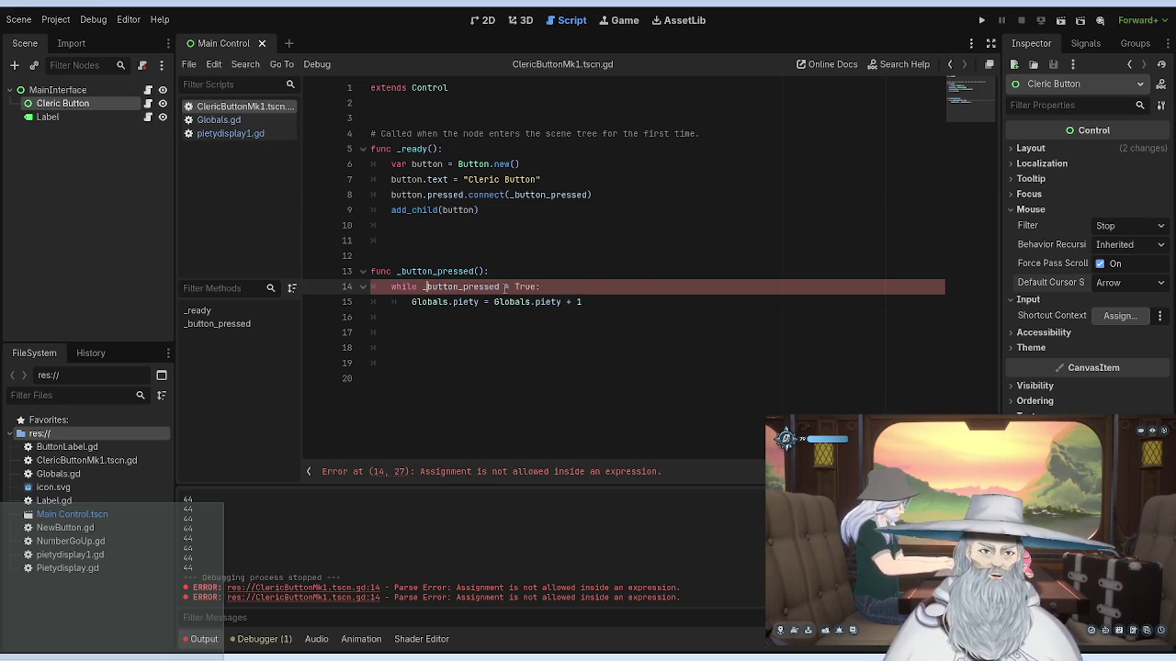
key("End")
key("BackSpace")
left_click(556, 208)
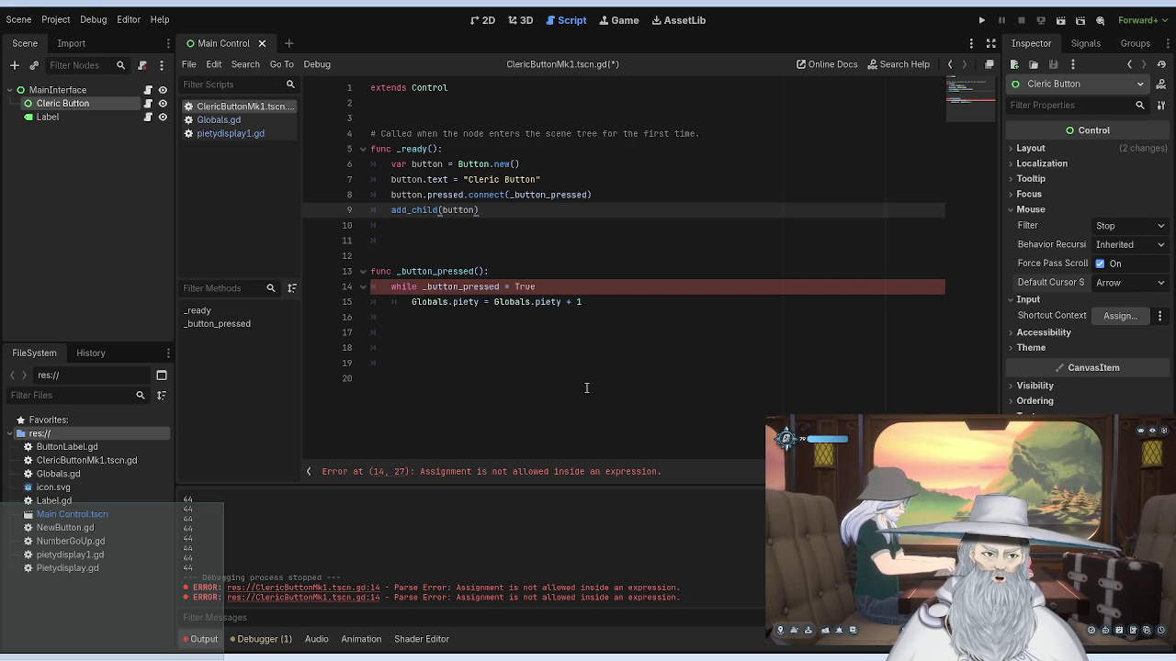
left_click(541, 287)
Step: Save, delete the while statement on line 14, and indent the Globals.piety increment into the function
key("ctrl+s")
left_click_drag(540, 287, 391, 287)
key("BackSpace")
key("BackSpace")
key("Down")
key("Delete")
key("Delete")
key("Tab")
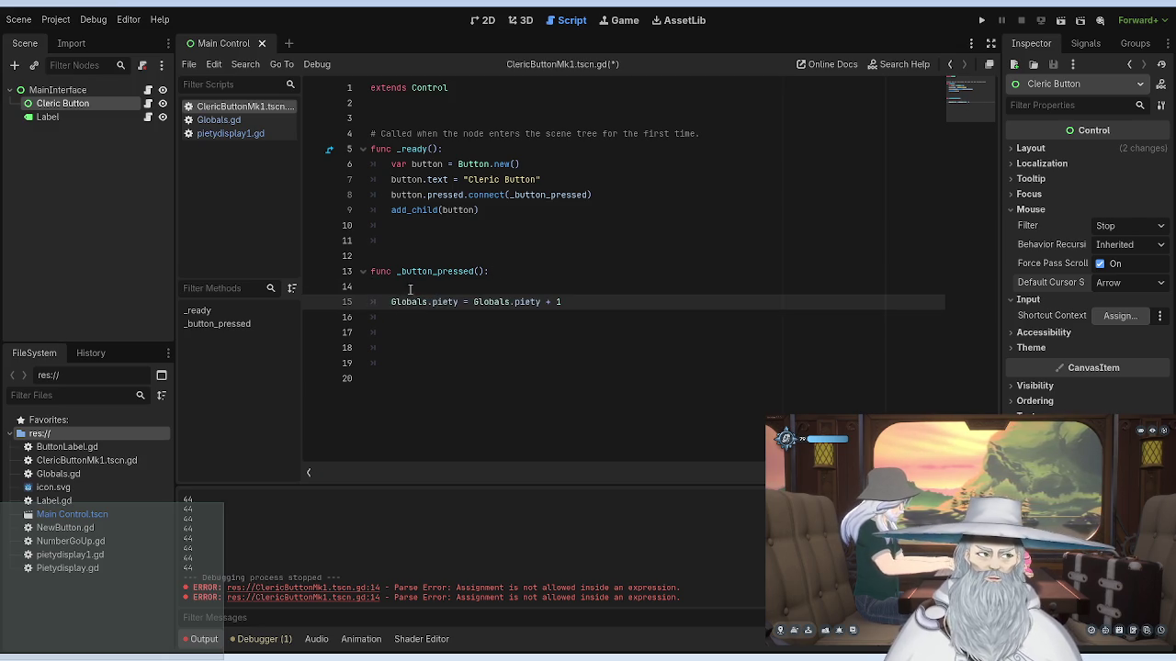
left_click(417, 285)
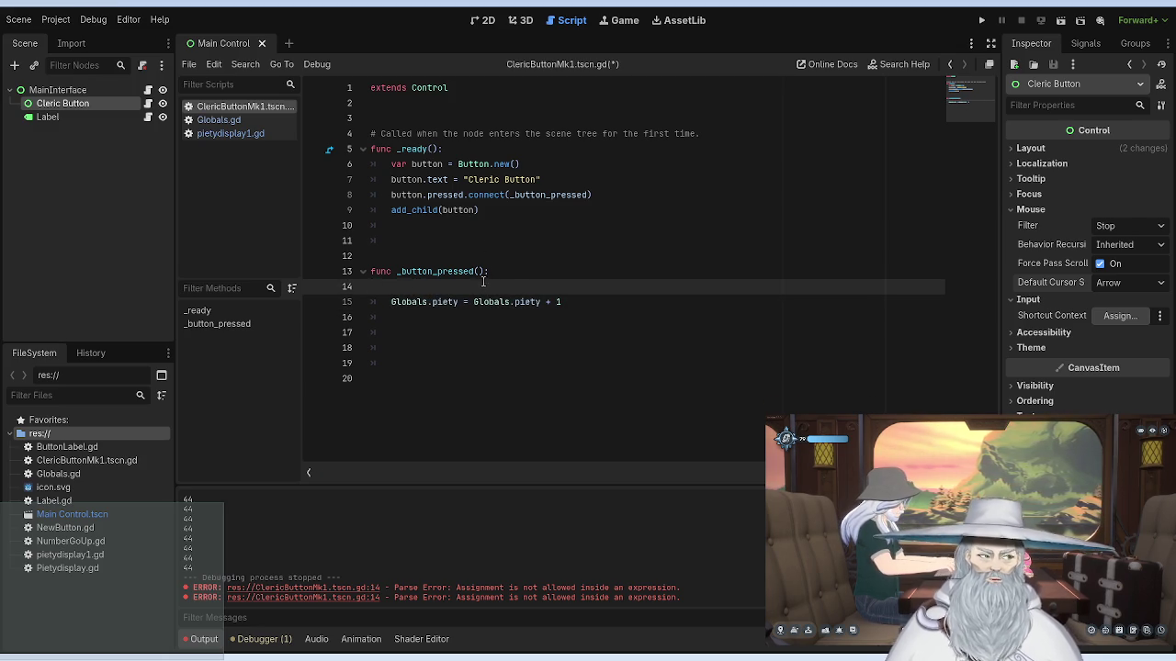
Step: Test-run the project, stop it, and open the Globals.gd script
left_click(981, 20)
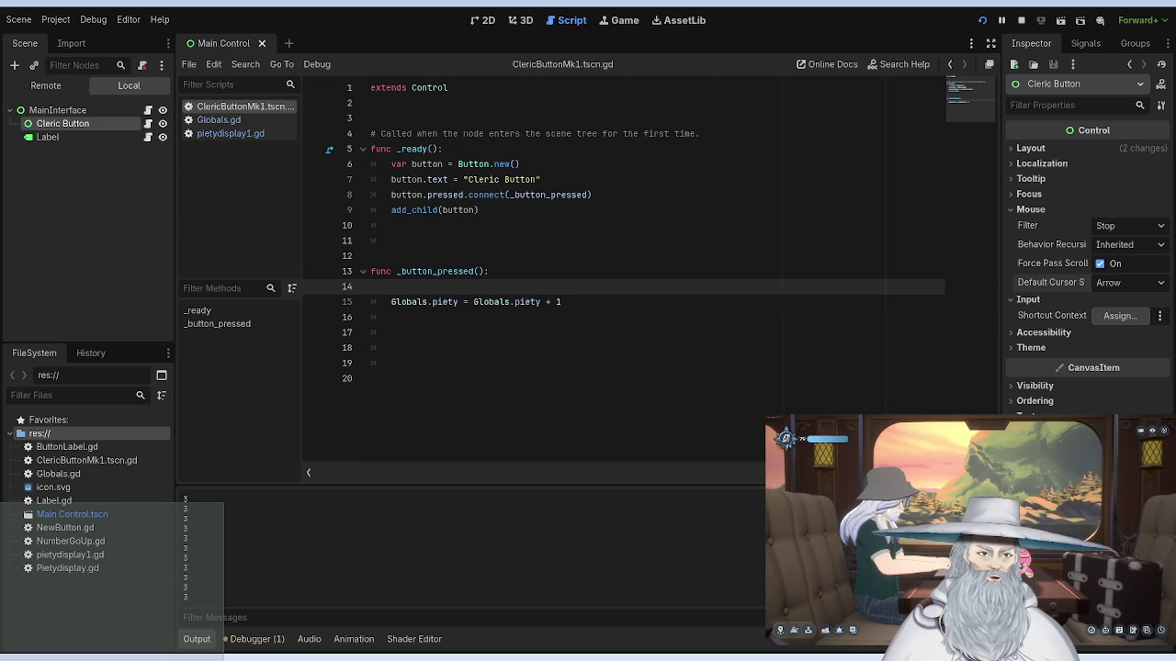
key("F8")
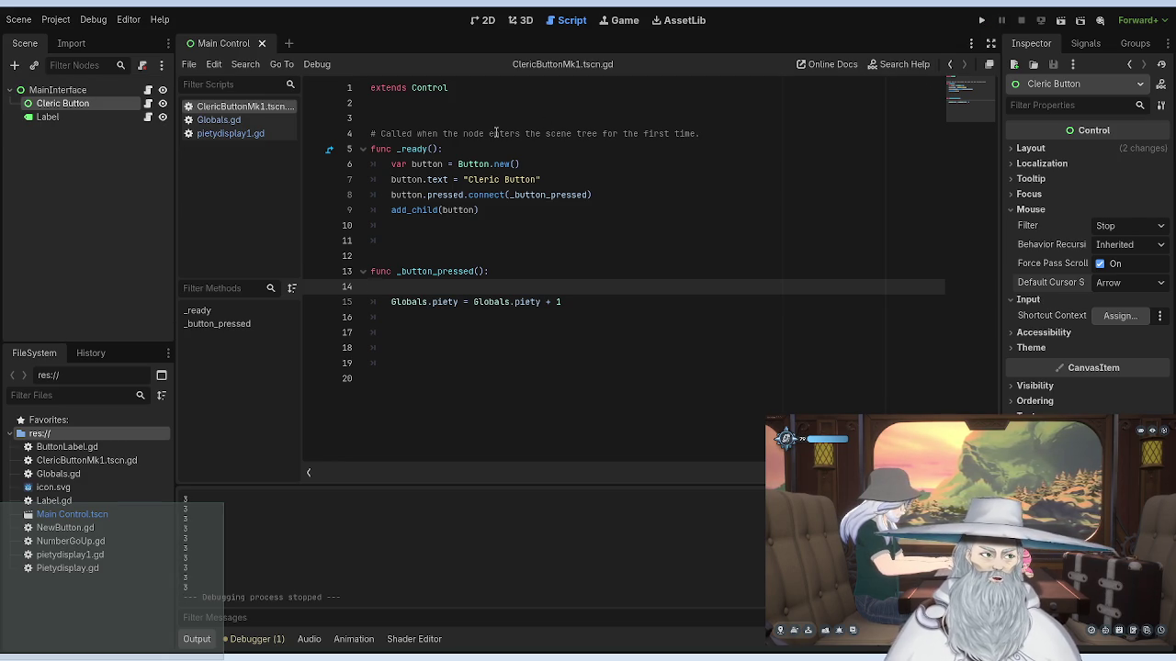
left_click(265, 122)
left_click(262, 135)
left_click(264, 120)
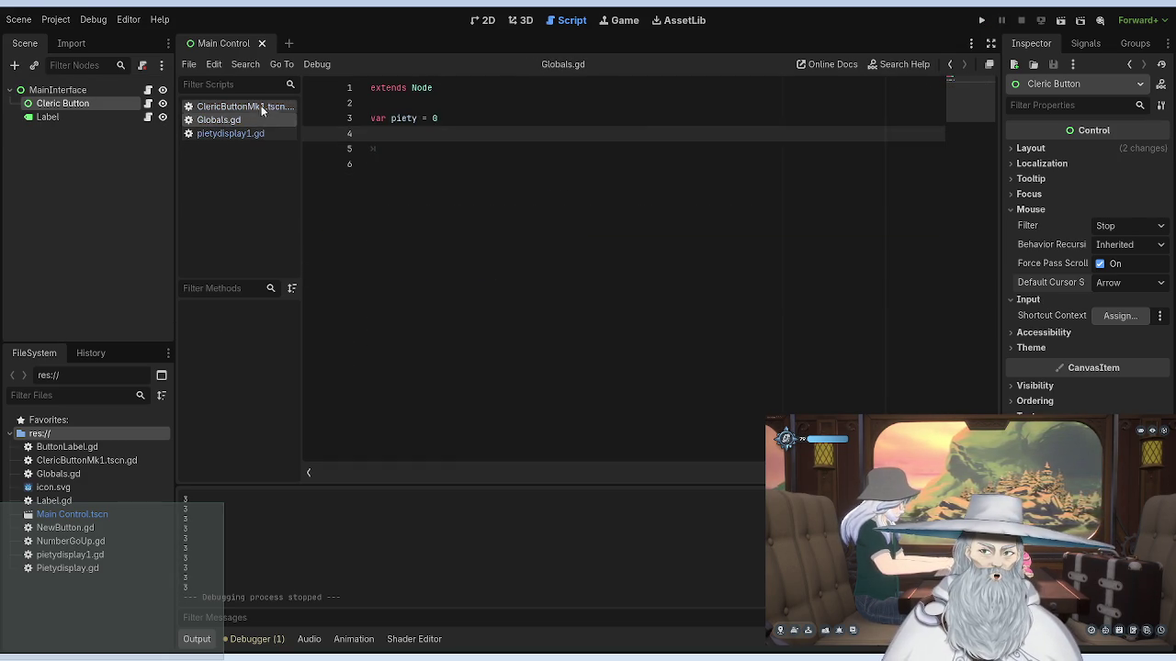
Step: In pietydisplay1.gd, replace print(Globals.piety) in _ready with pass
left_click(267, 108)
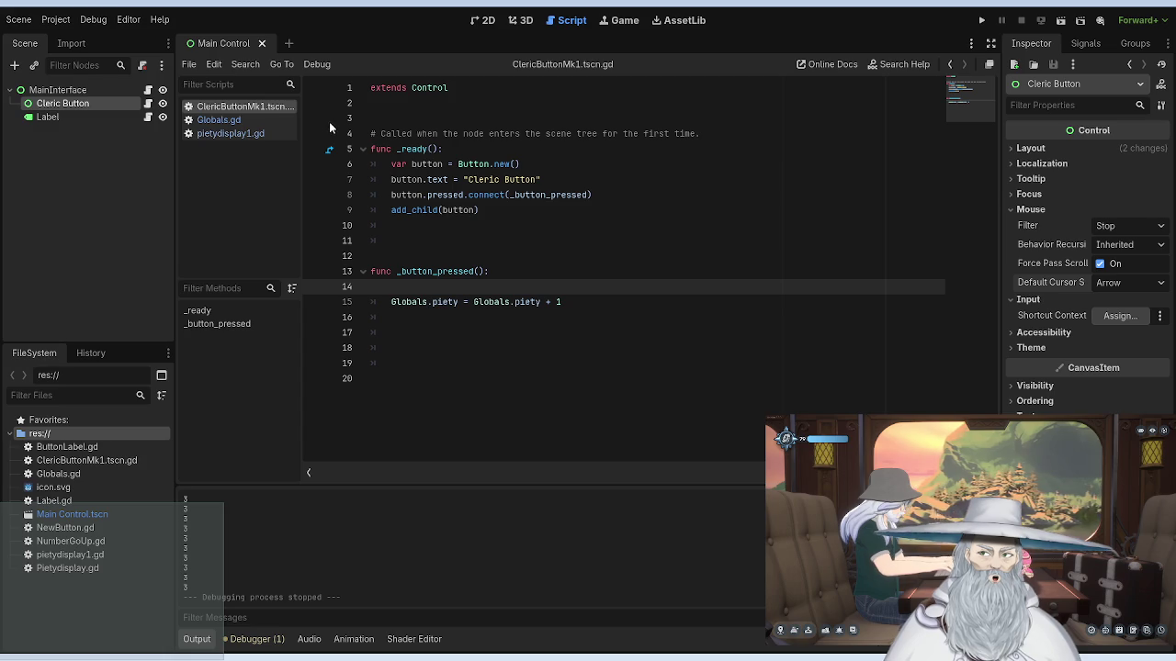
left_click(69, 90)
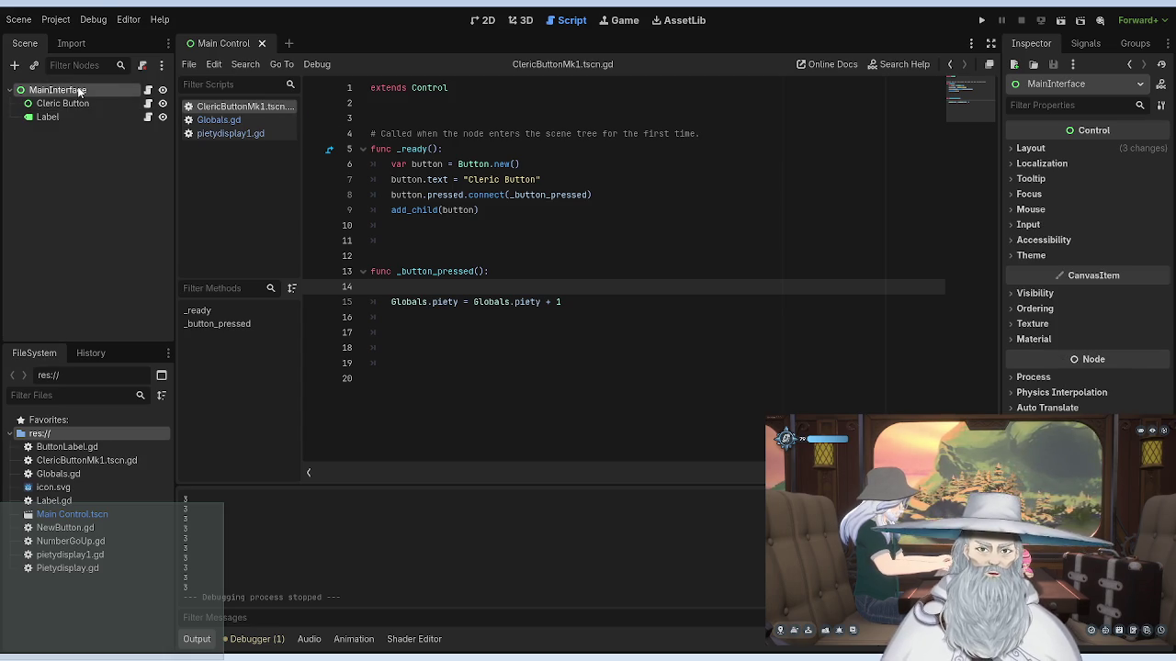
left_click(230, 120)
left_click(231, 107)
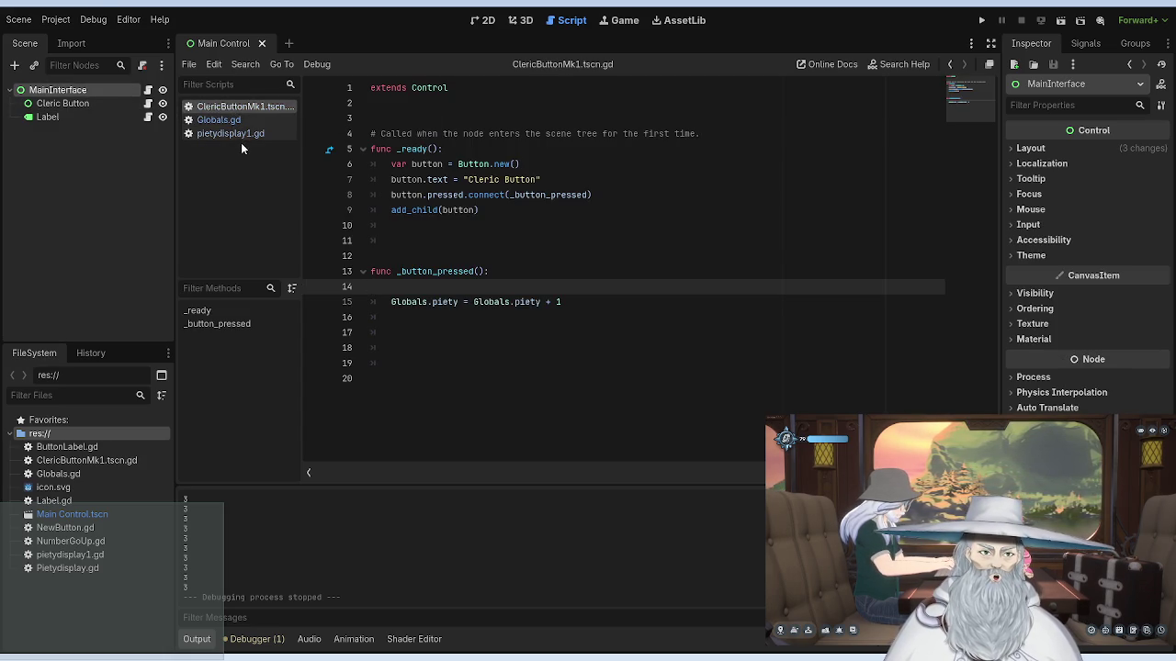
left_click(234, 134)
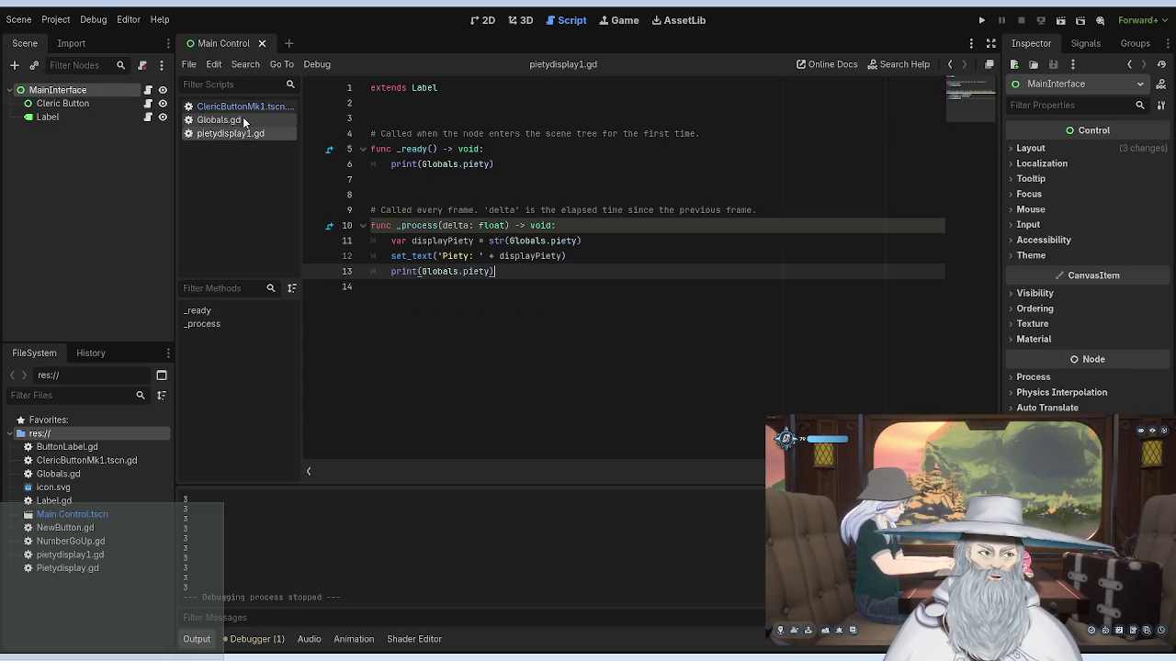
mouse_move(529, 163)
left_mouse_down()
mouse_move(355, 163)
mouse_move(388, 163)
left_mouse_up()
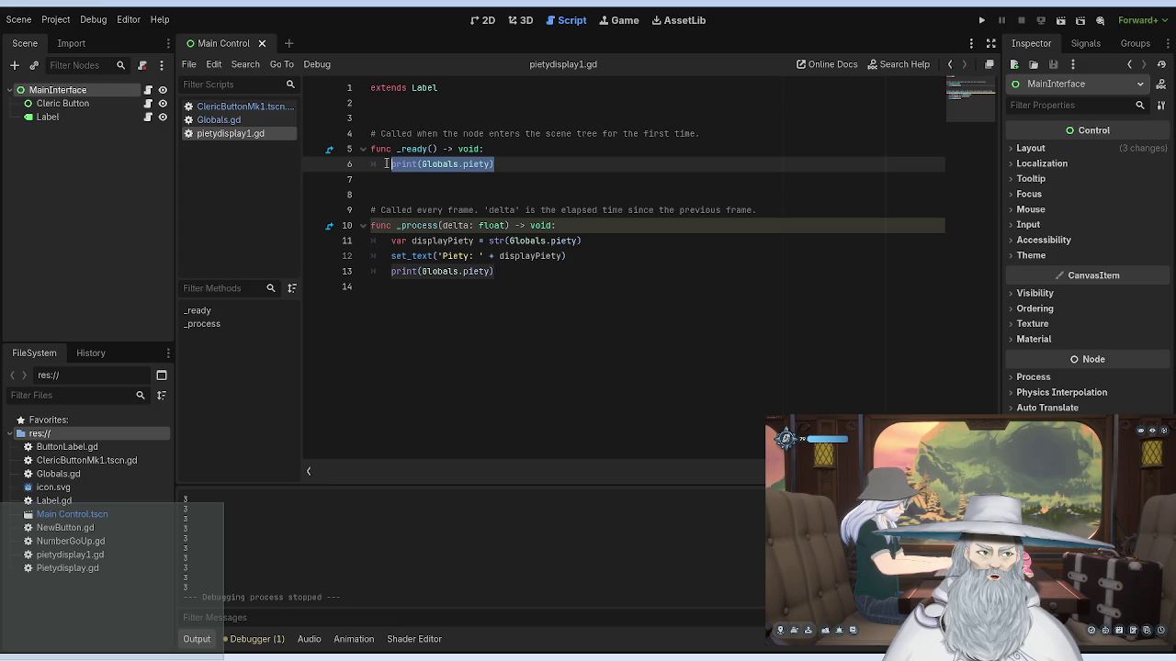
key("BackSpace")
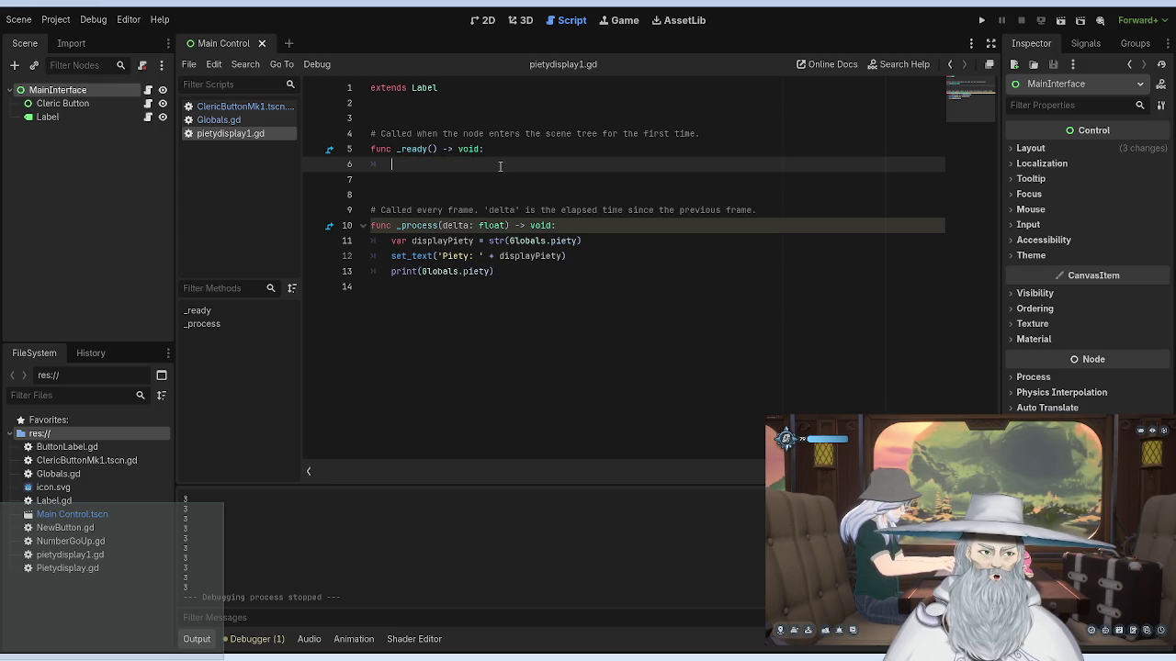
type("pass")
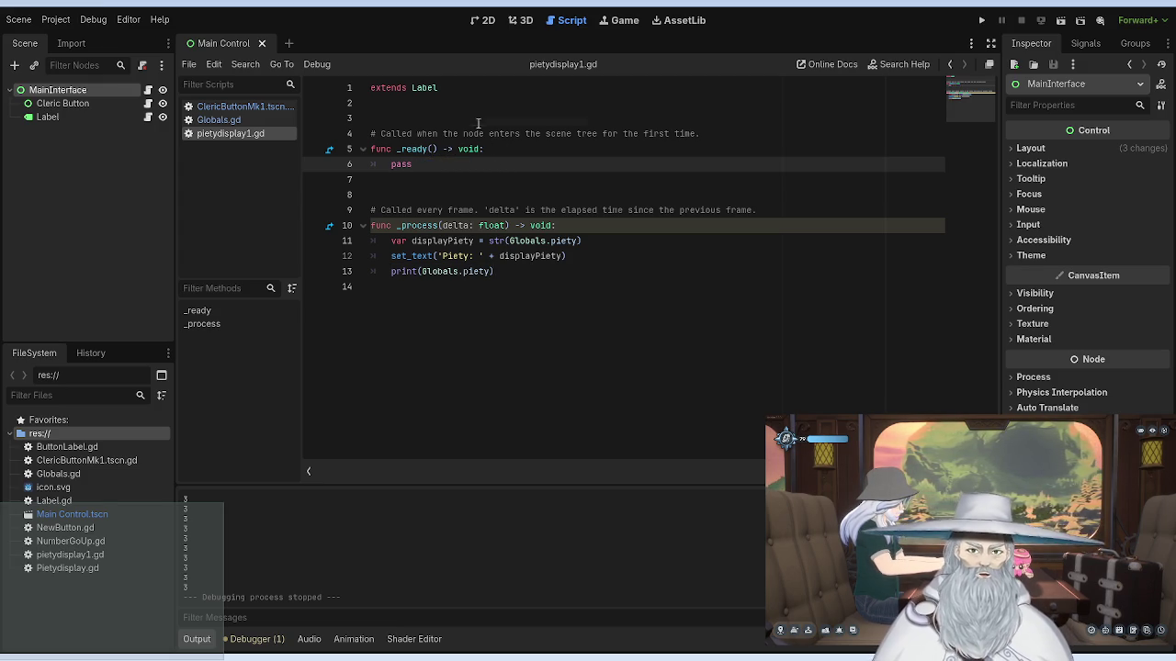
left_click(474, 119)
Step: Test-run the project, stop it, and return to the Cleric button script
left_click(983, 23)
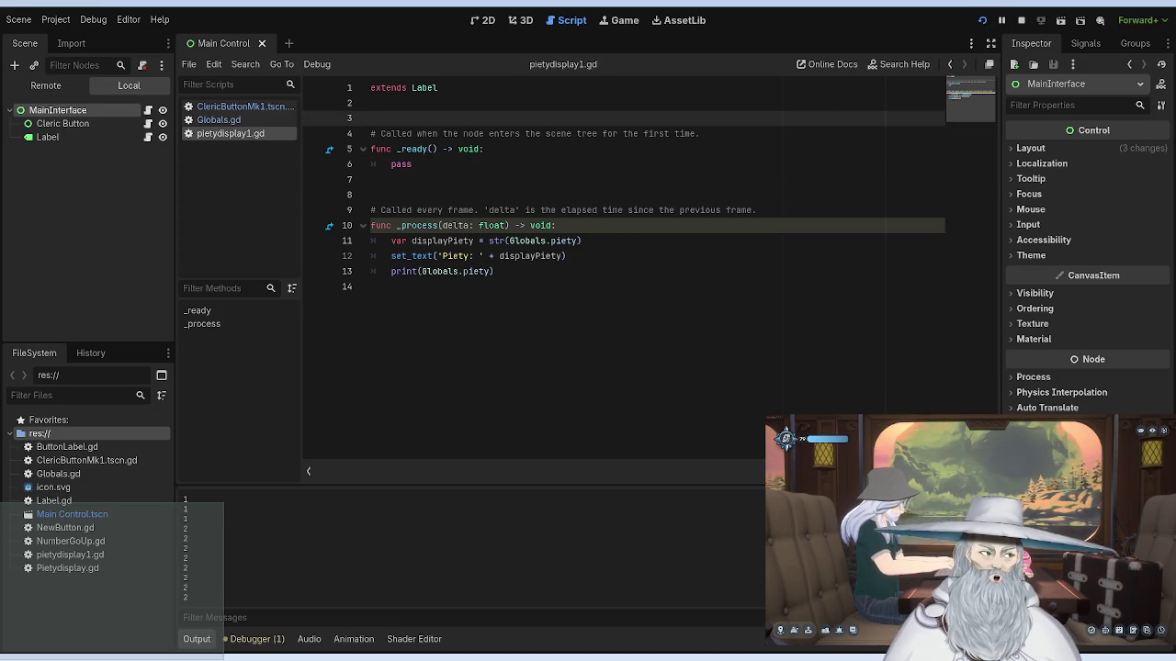
left_click(1020, 19)
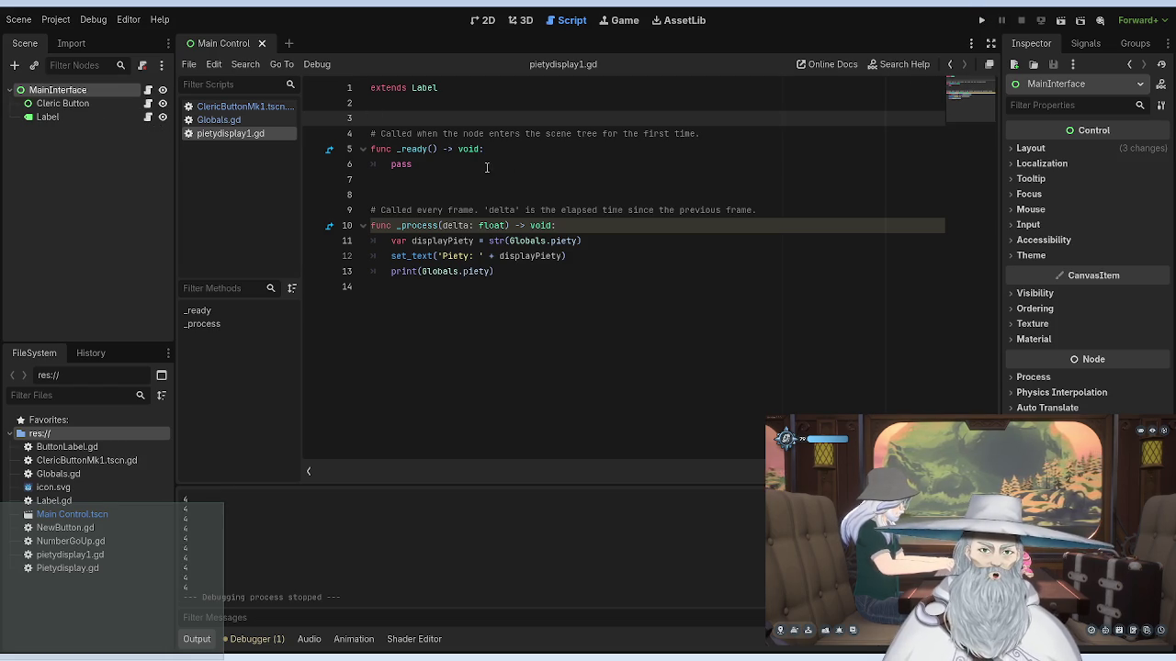
left_click(243, 107)
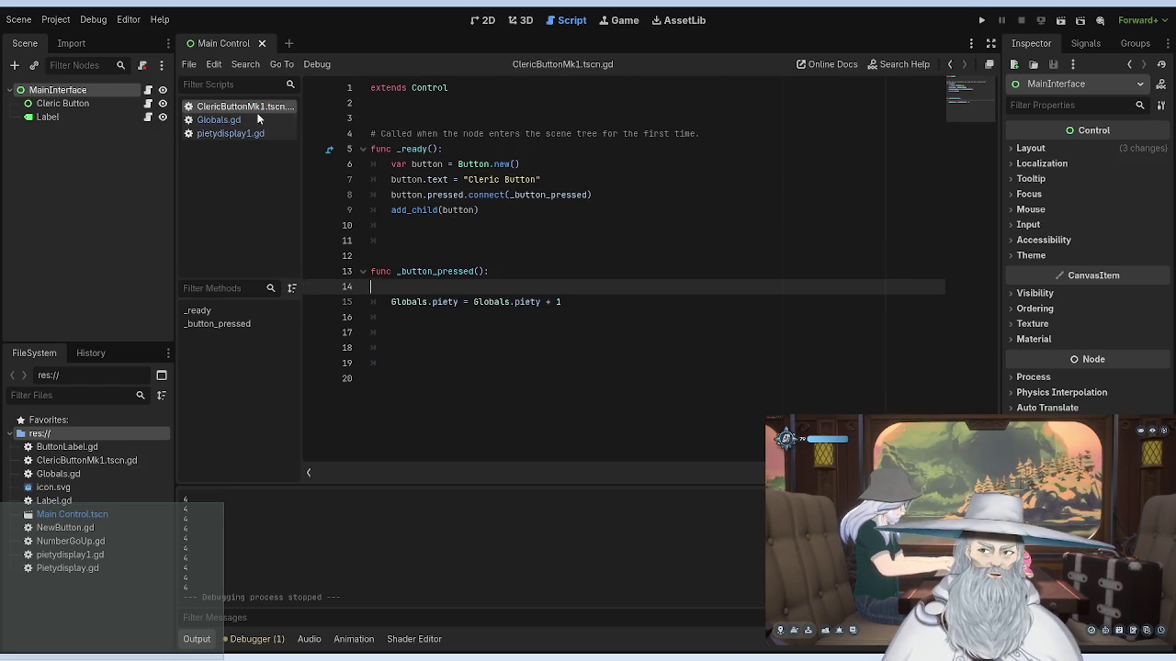
Step: Delete the print line from _process in pietydisplay1.gd and save the script
left_click(246, 134)
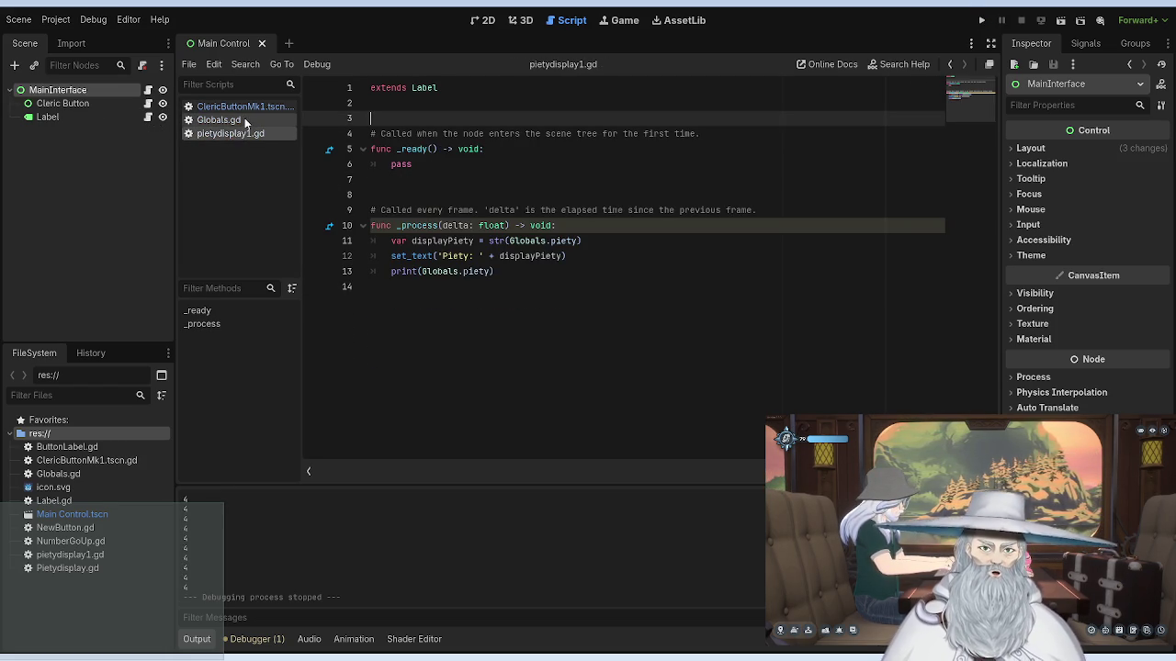
left_click_drag(512, 271, 391, 272)
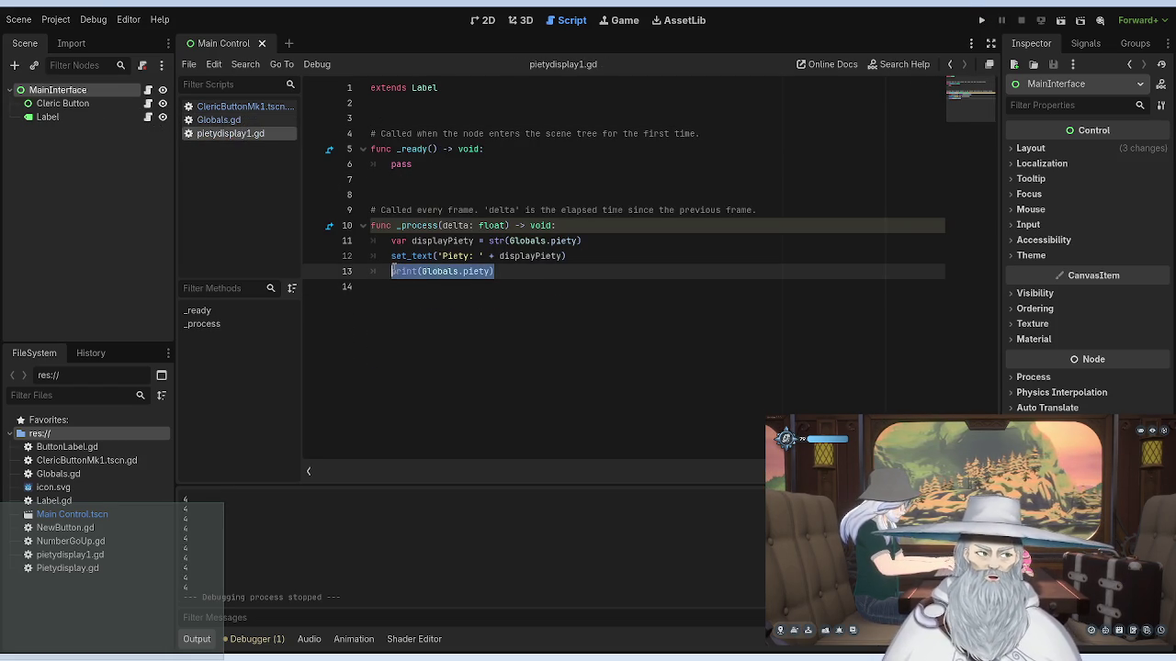
key("BackSpace")
key("ctrl+s")
Step: Test-run the project and current scene several times, stopping each run with F8
left_click(982, 20)
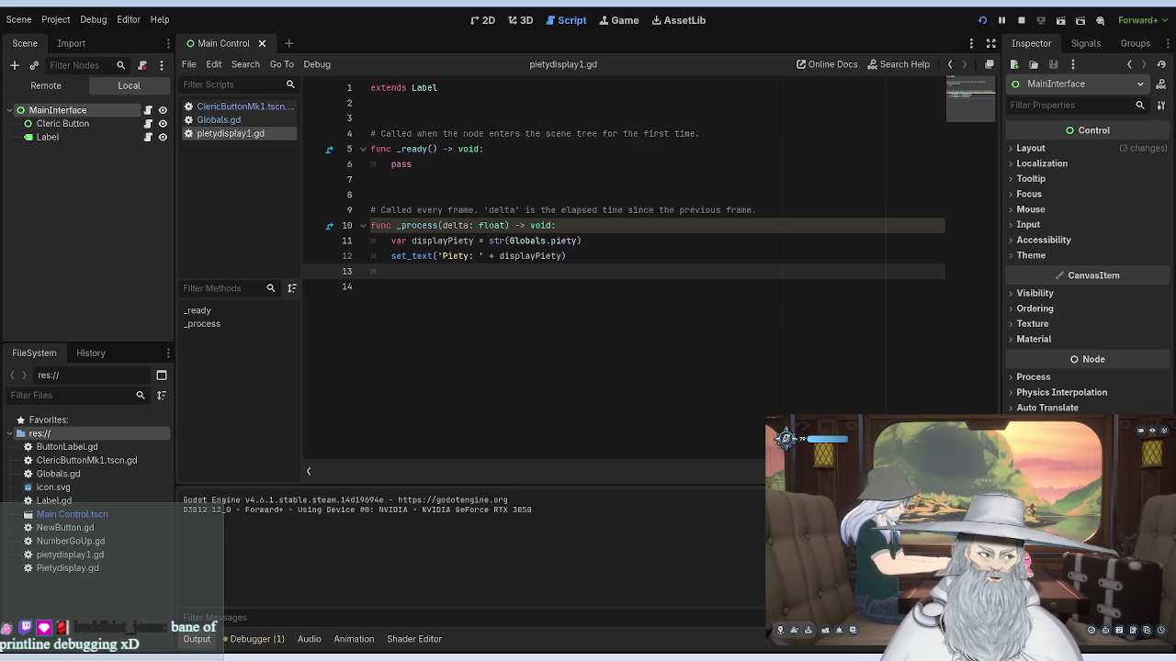
key("F8")
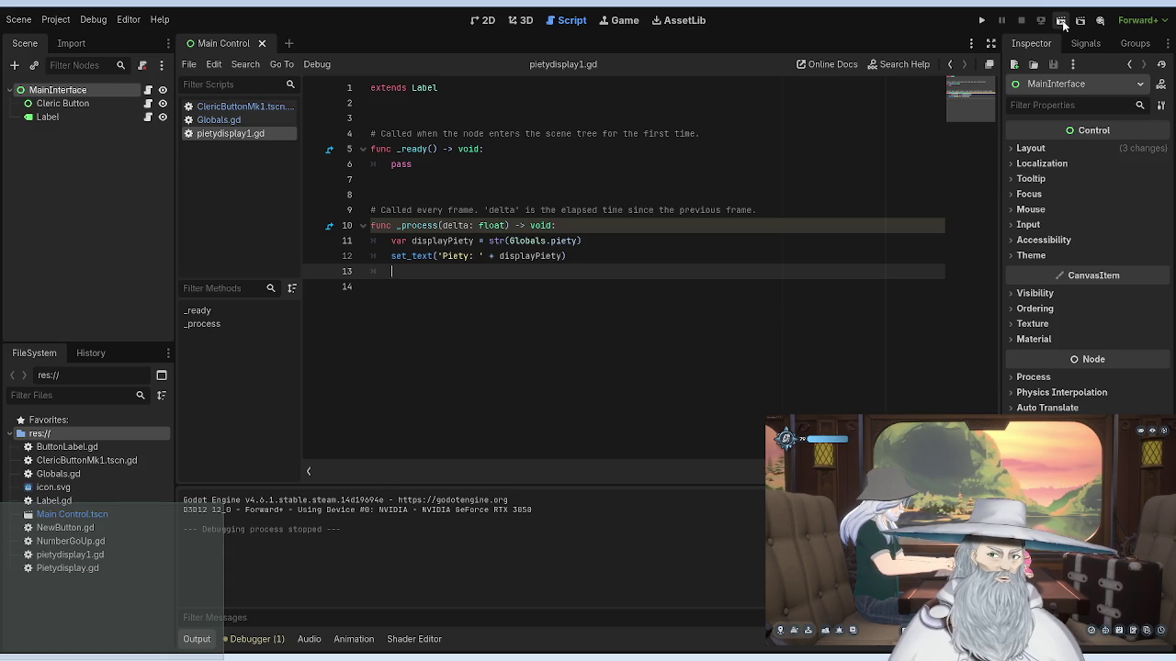
left_click(1061, 20)
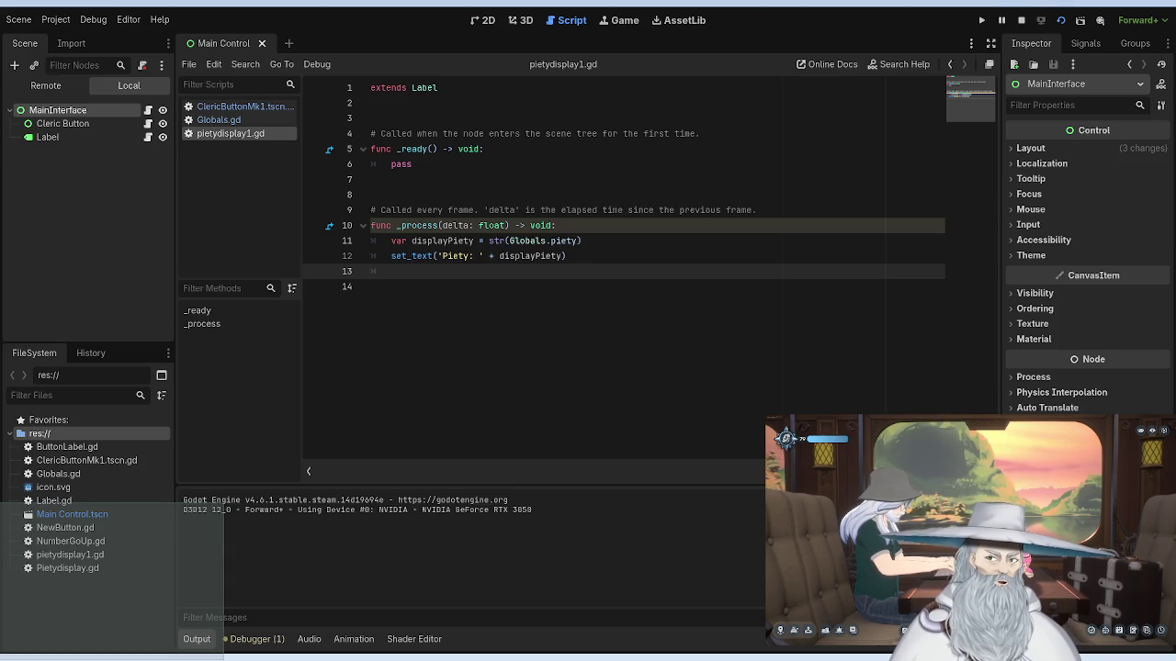
key("F8")
left_click(621, 20)
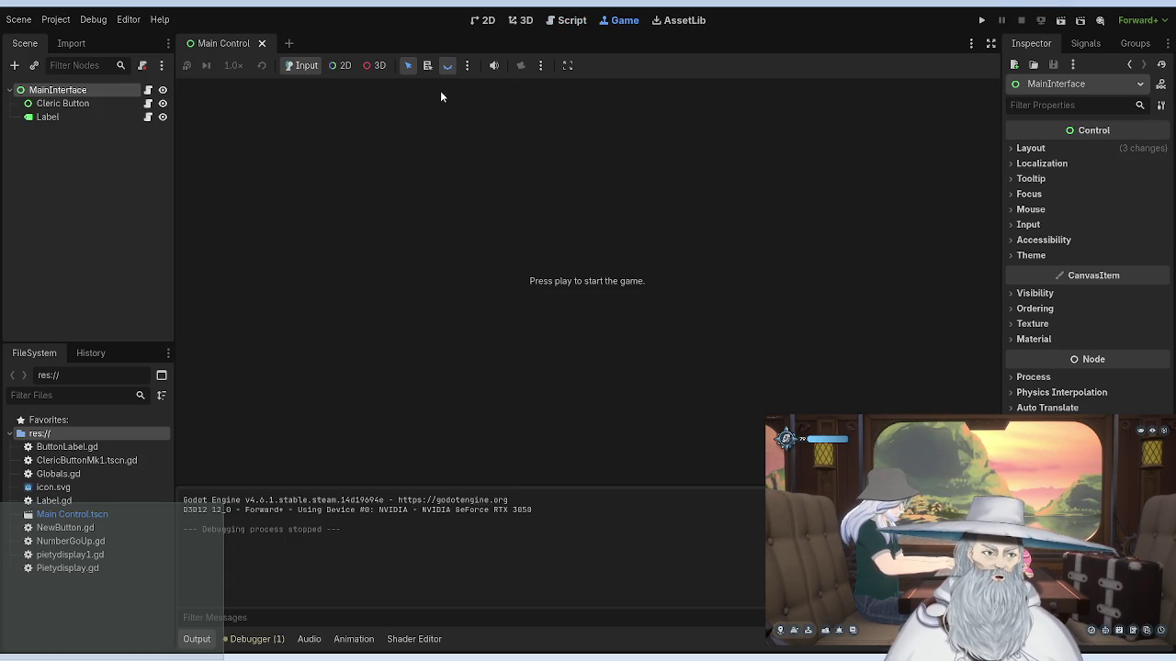
left_click(982, 21)
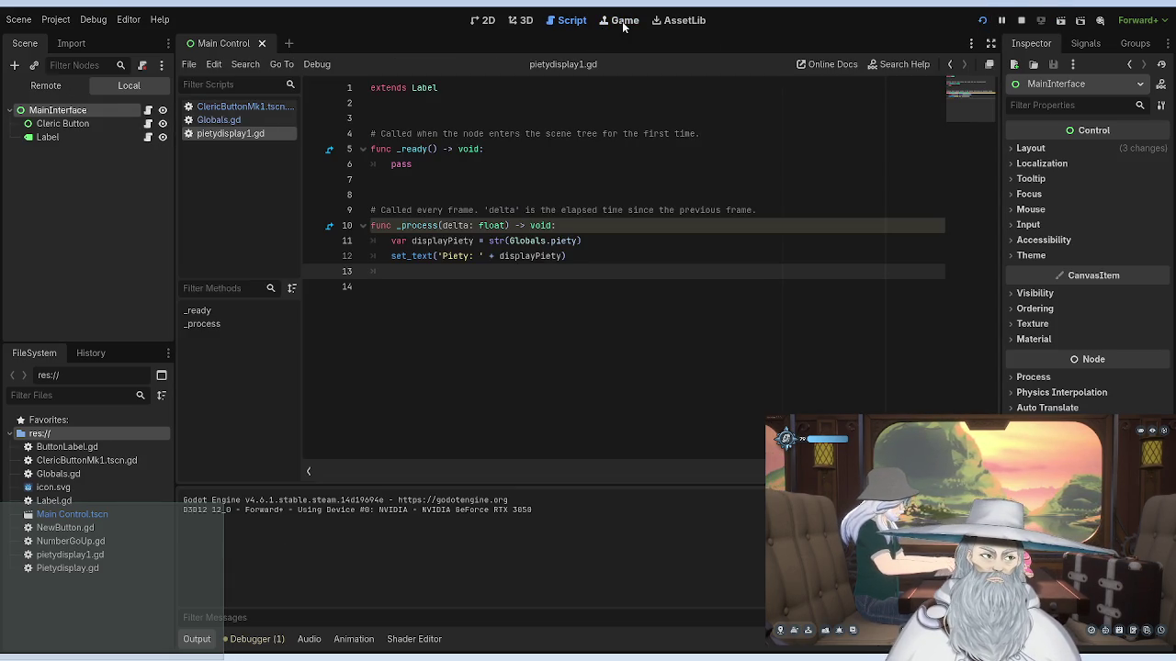
key("F8")
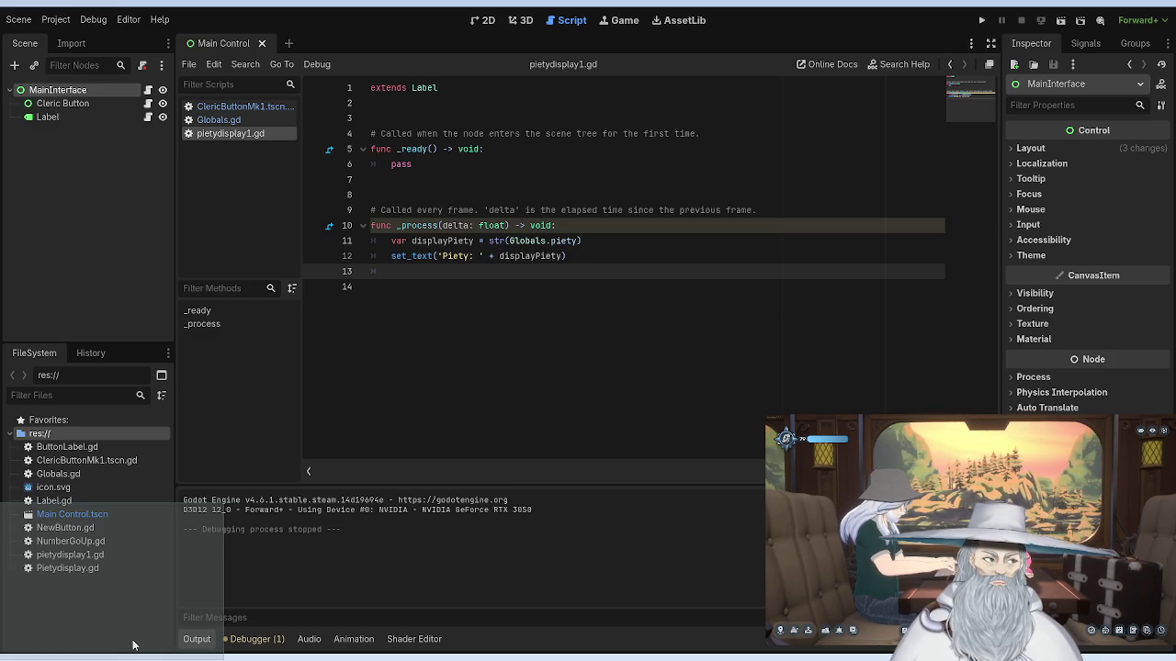
left_click(567, 225)
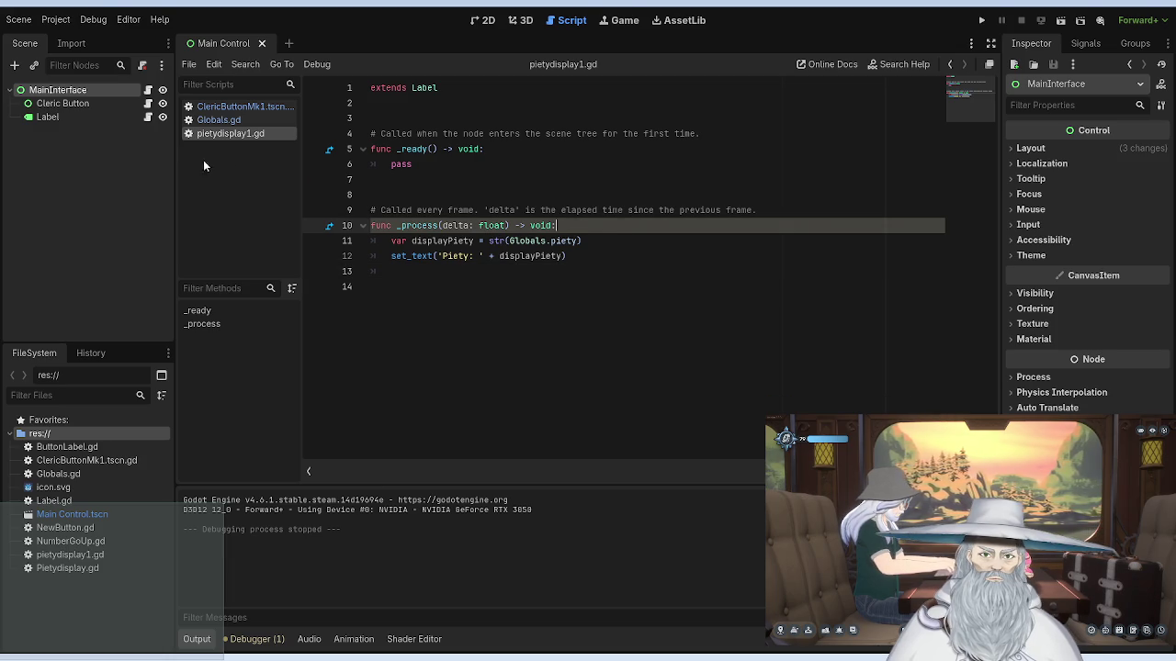
left_click(237, 107)
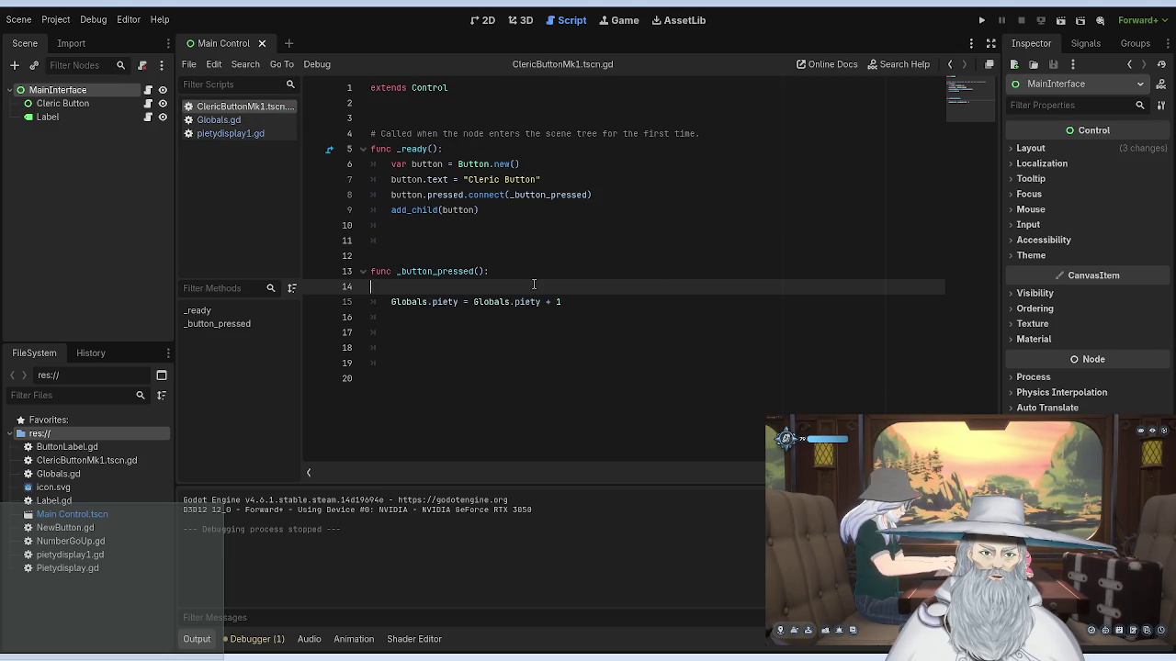
Step: Start an if condition on line 14 built from _button_pressed and true via autocomplete
key("Tab")
type("if")
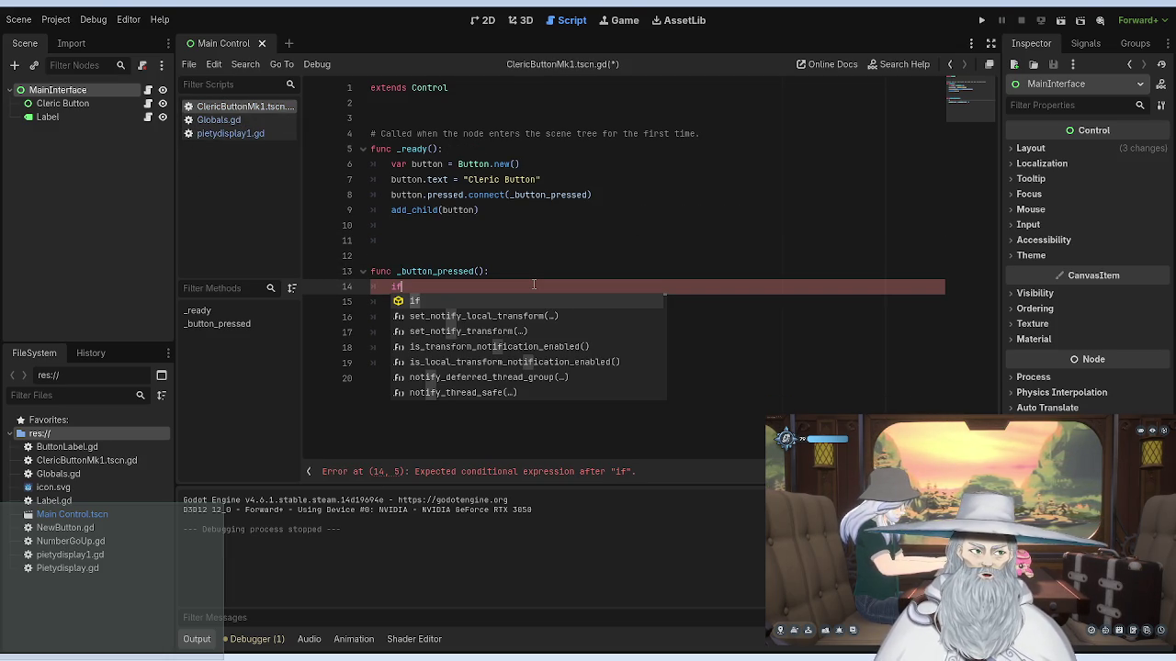
type(" event")
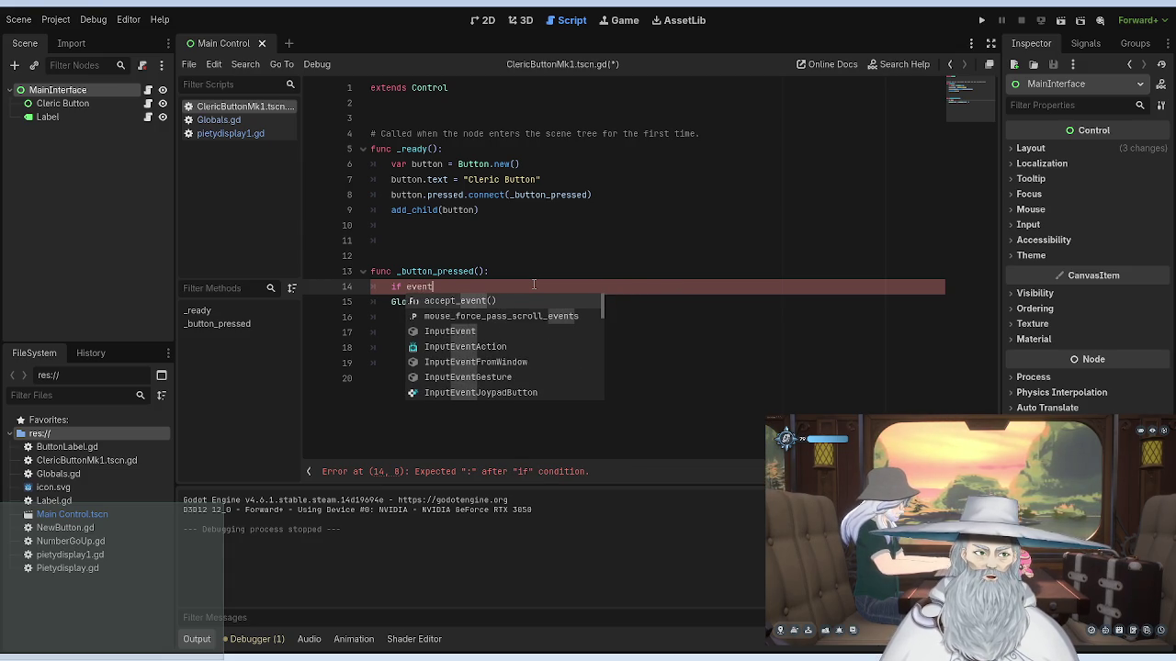
key("BackSpace")
key("BackSpace")
key("BackSpace")
key("BackSpace")
key("BackSpace")
type("_")
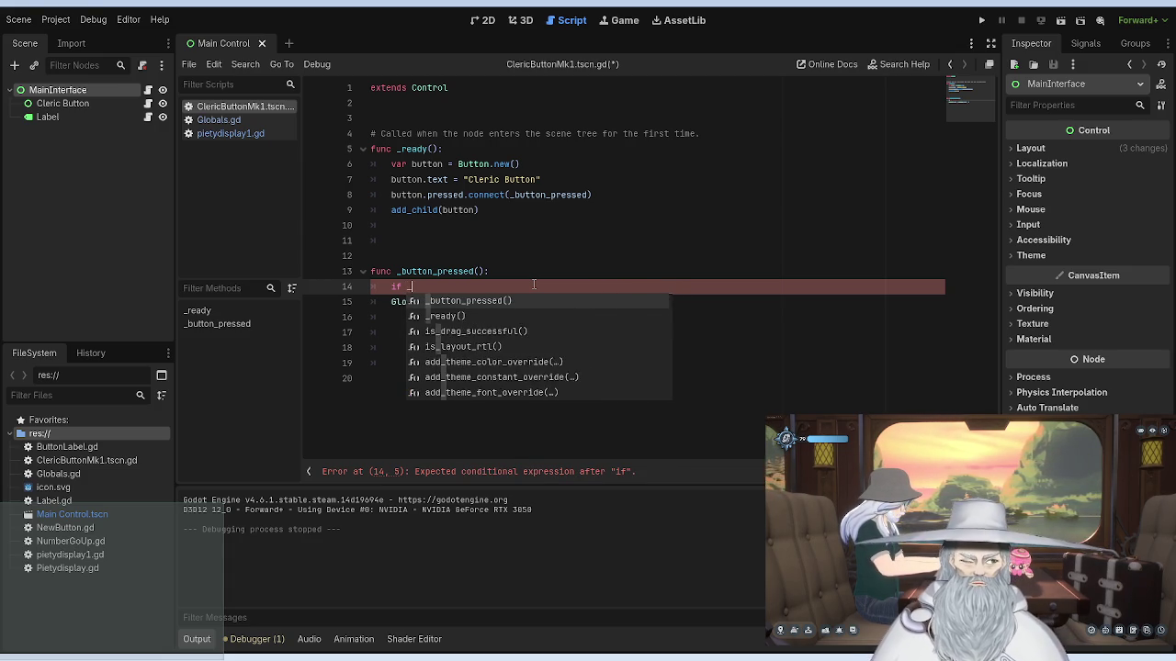
type("but")
key("Return")
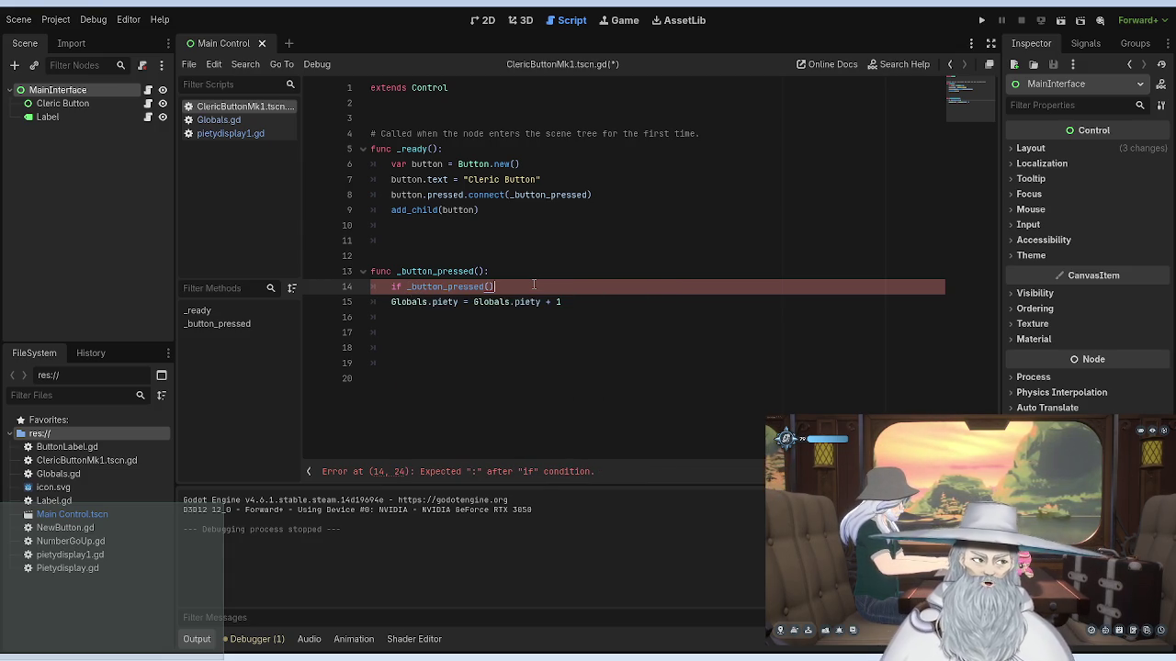
type("-")
type("= tr")
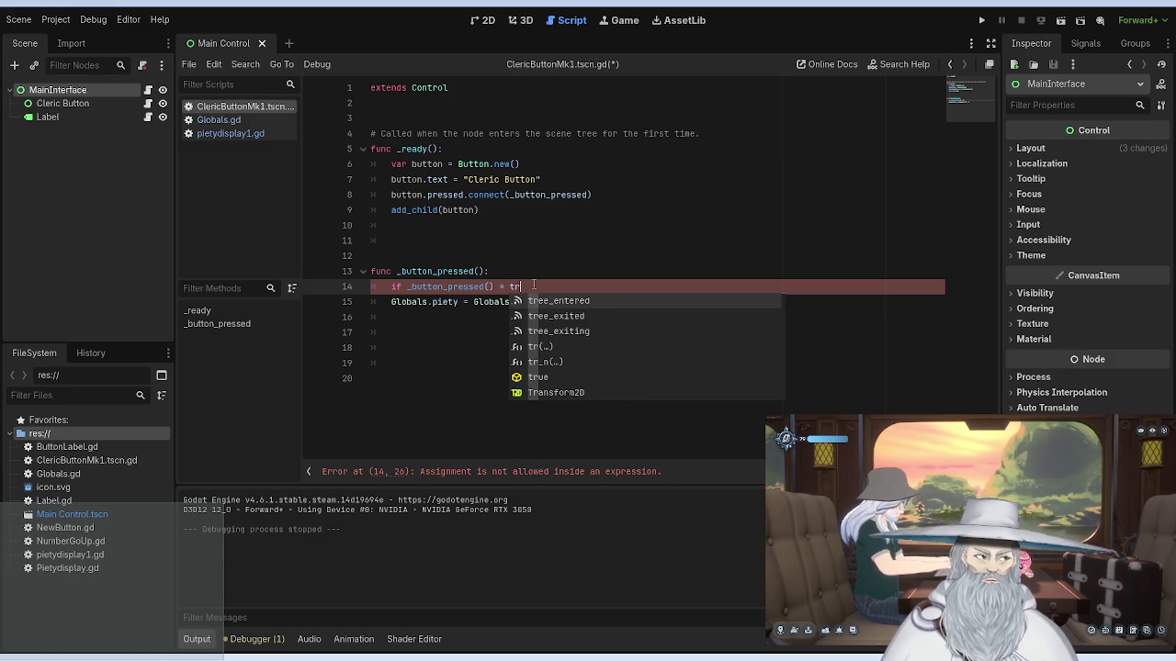
key("Down")
key("Down")
key("Down")
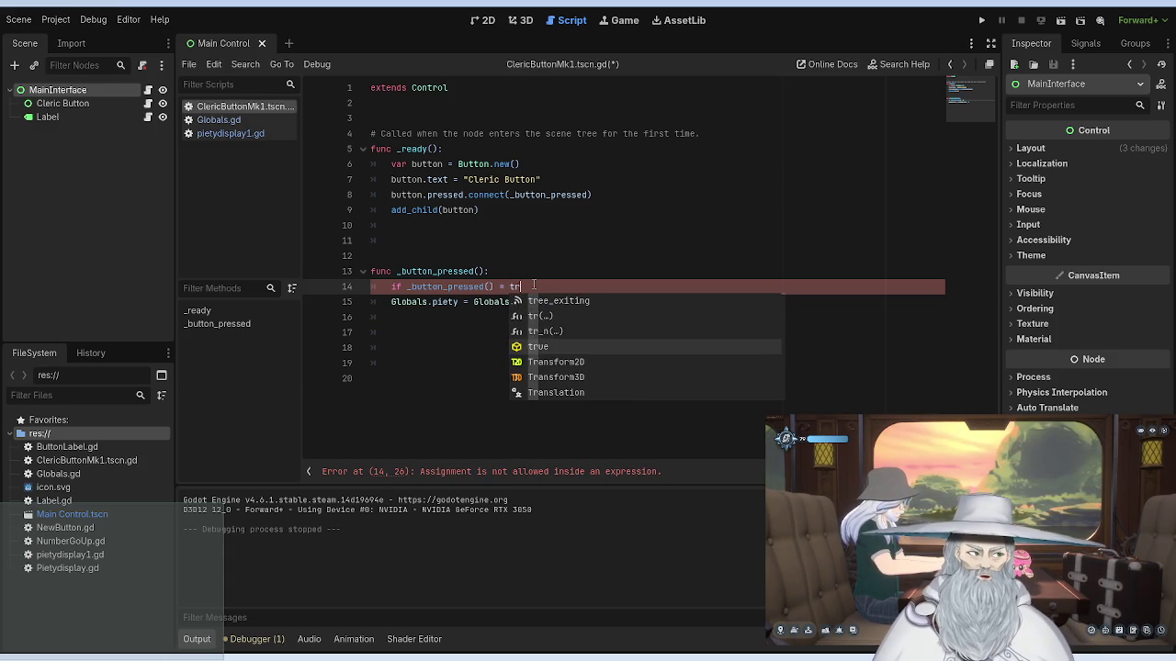
key("Return")
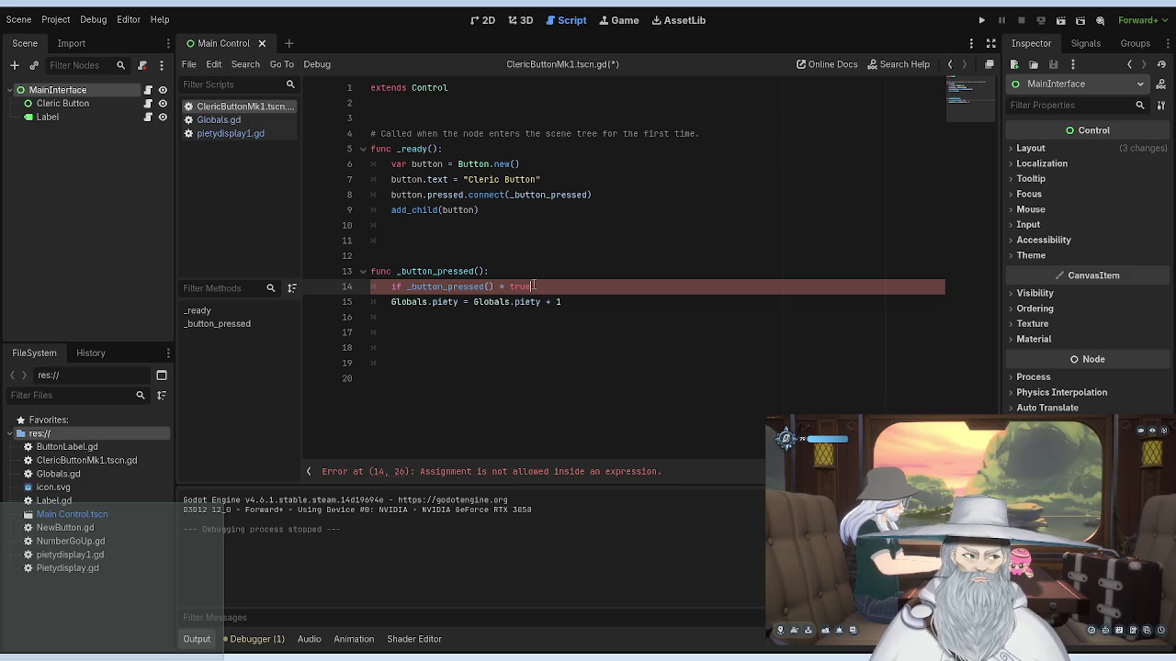
key("Down")
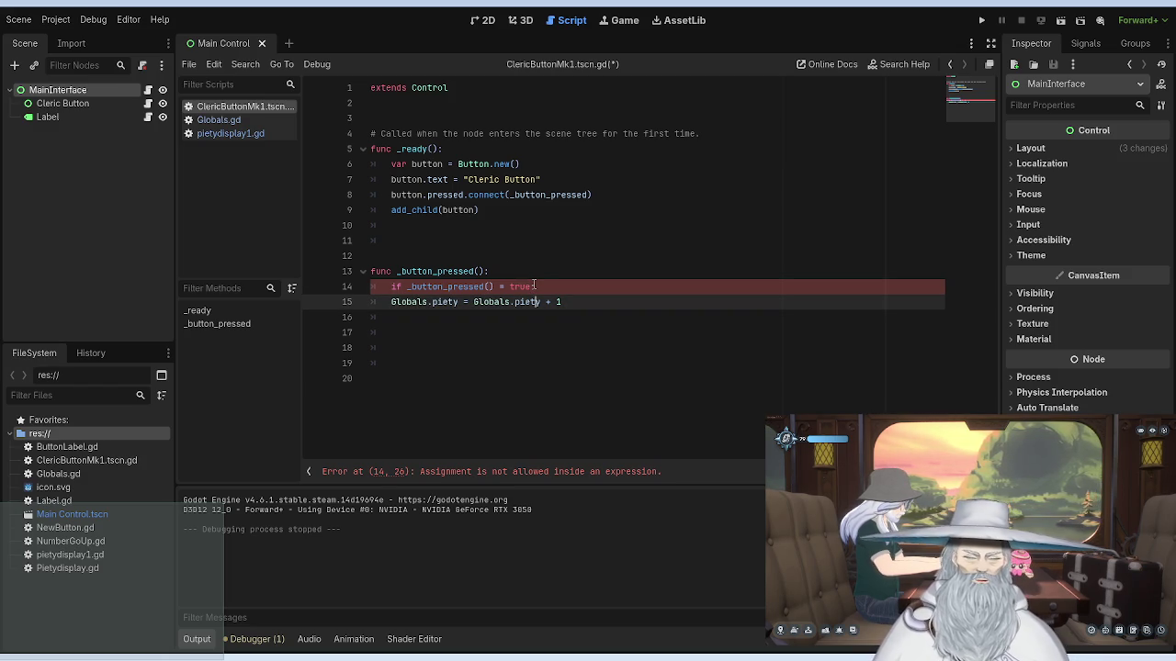
Step: Fix the reported error by reworking line 14 into an '== true:' comparison without parentheses
left_click(576, 473)
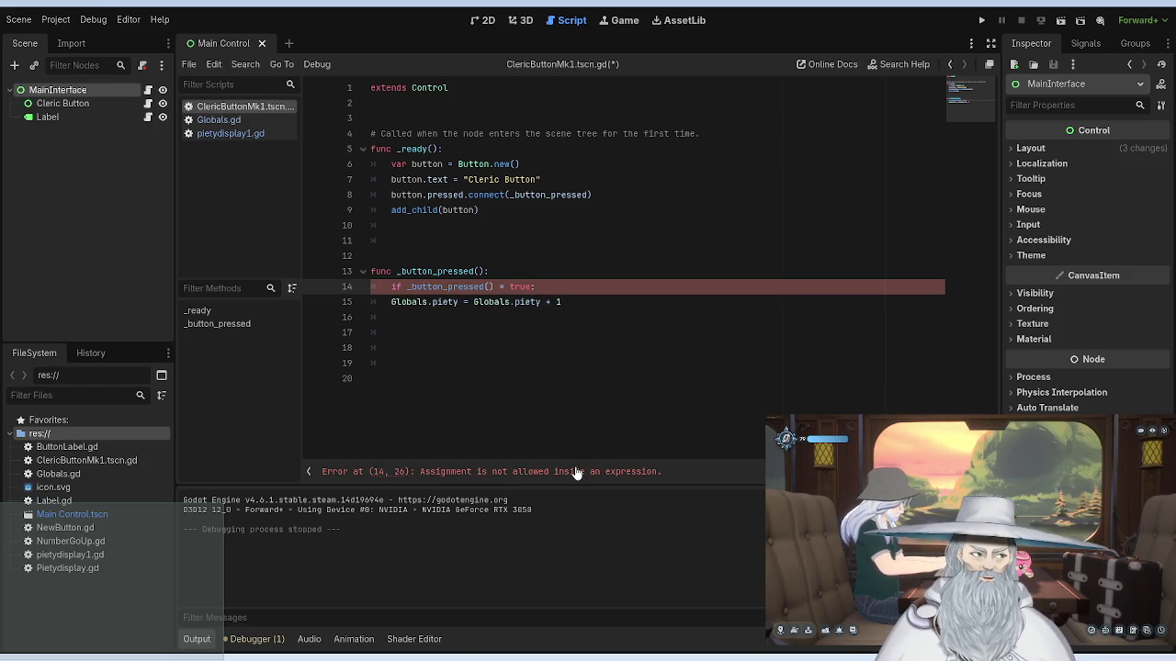
left_click(489, 286)
key("Delete")
key("BackSpace")
key("Up")
key("Up")
key("Up")
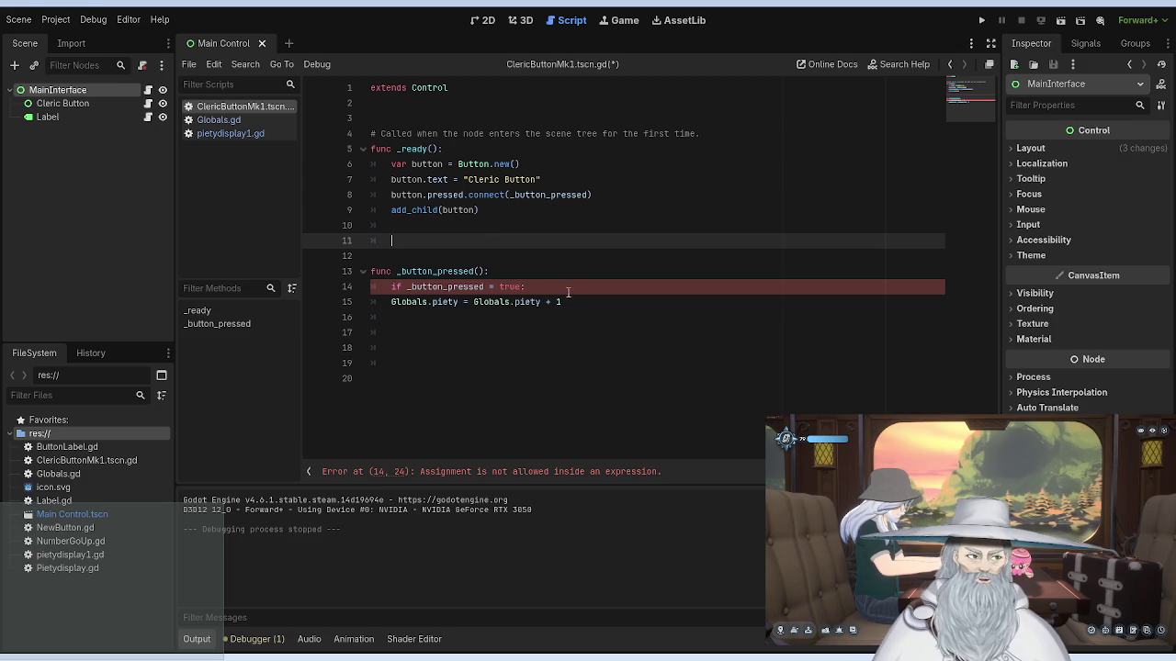
left_click(556, 287)
key("BackSpace")
key("BackSpace")
key("BackSpace")
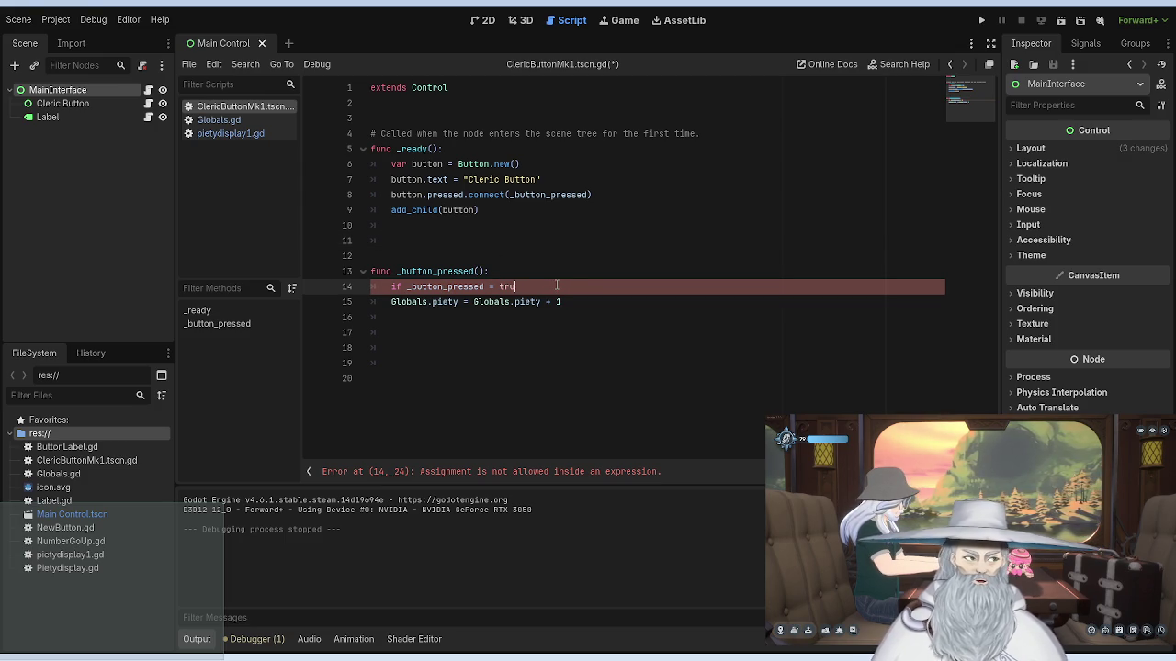
type("= true")
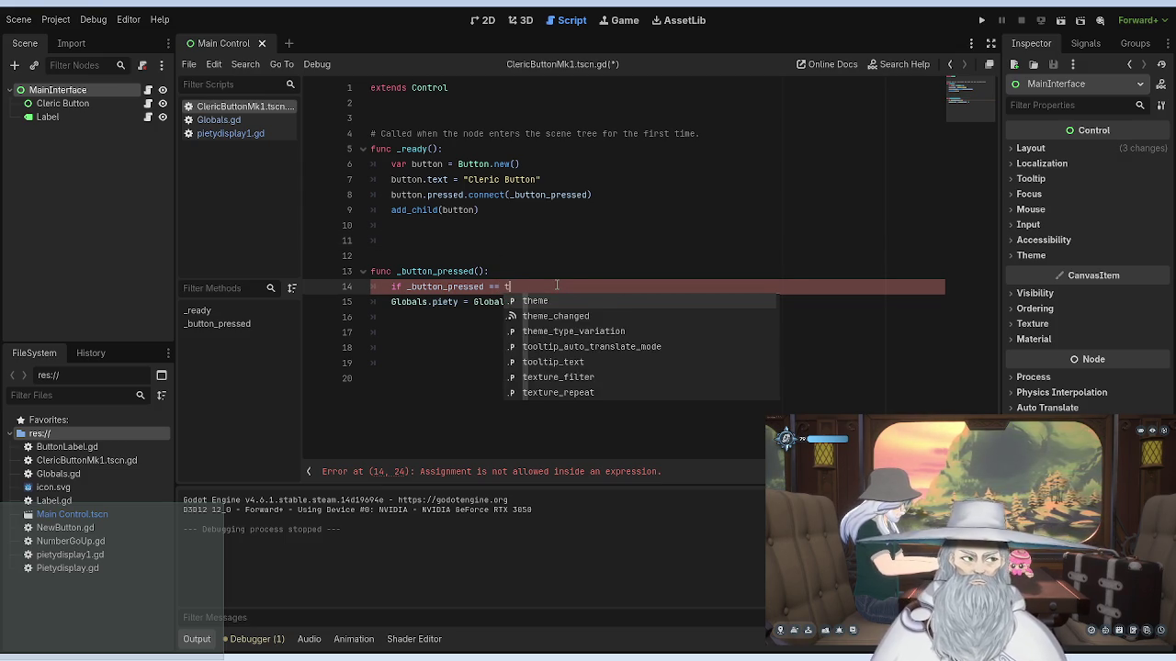
key("Escape")
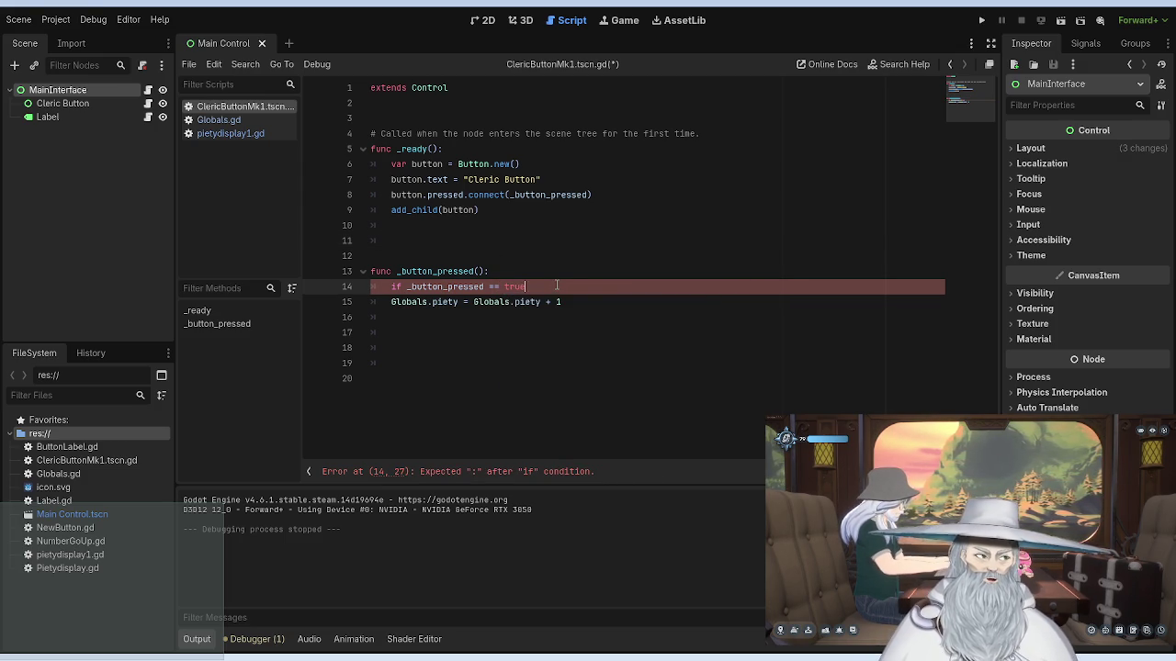
type(":")
left_click(537, 241)
left_click(542, 286)
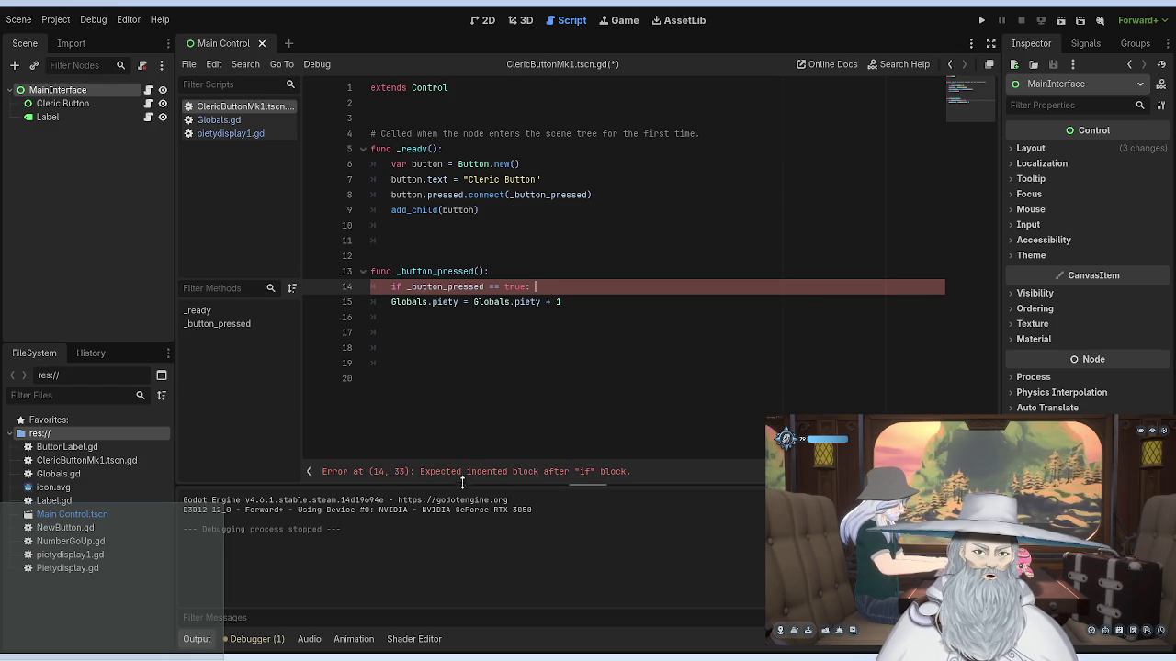
Step: Indent the piety increment under the if and test-run the project
left_click(389, 302)
key("Tab")
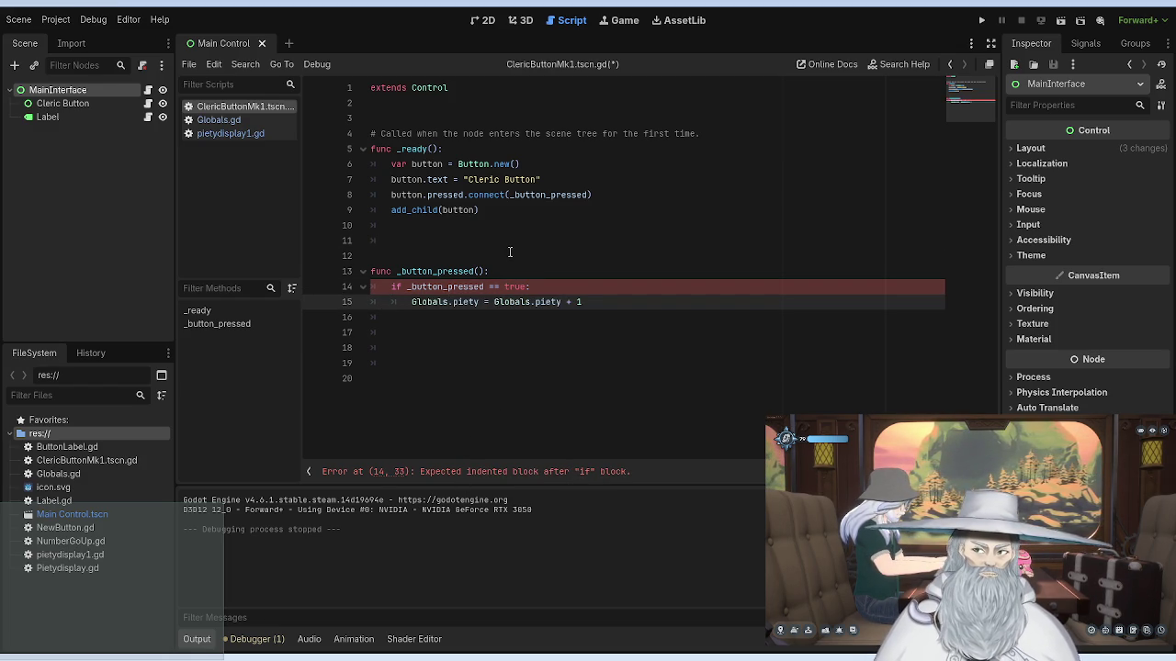
left_click(485, 241)
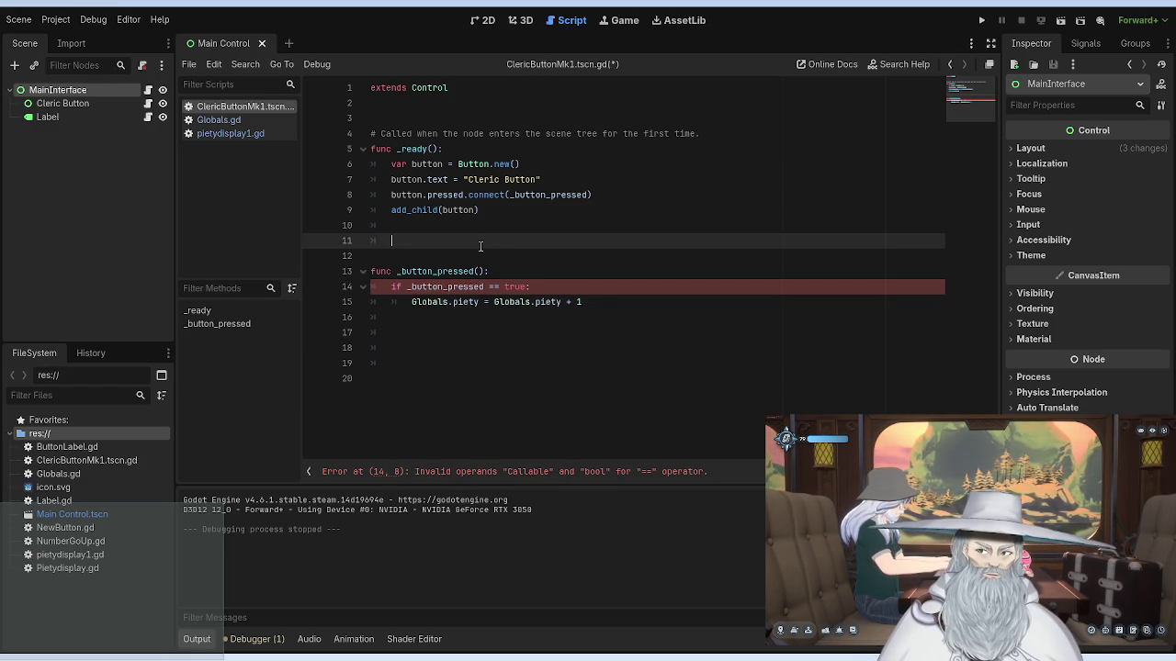
left_click(519, 476)
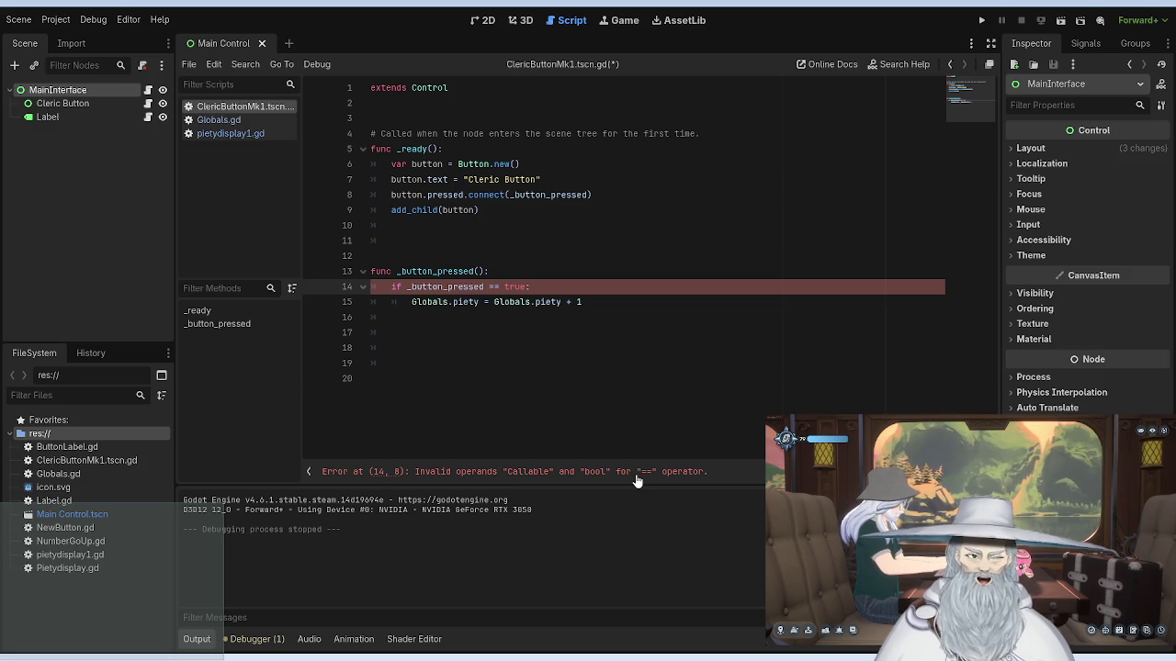
left_click(980, 20)
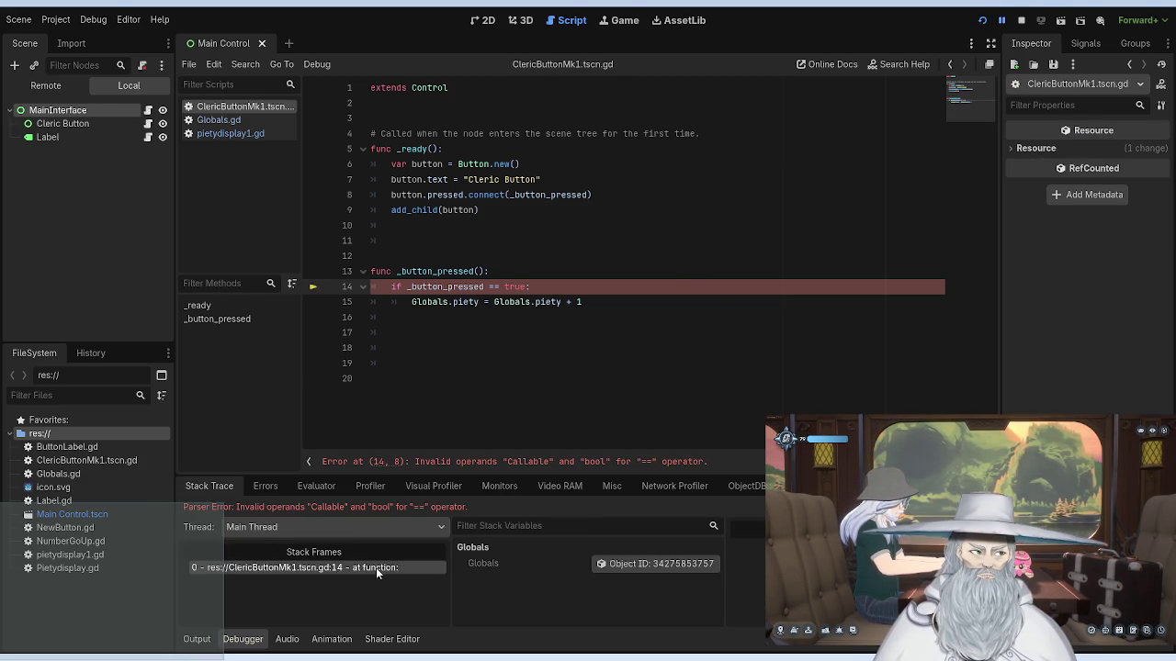
Step: Restore the parentheses to read 'if _button_pressed() == true:', save, stop and rerun
left_click(568, 287)
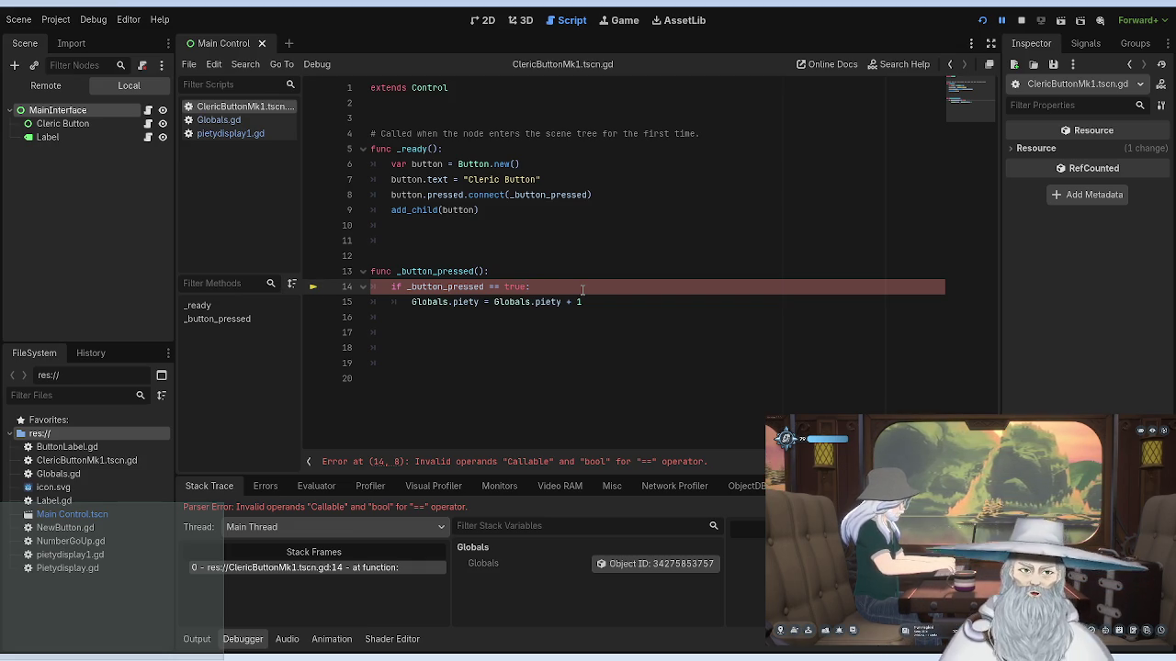
key("Left")
key("Left")
key("Left")
type("()")
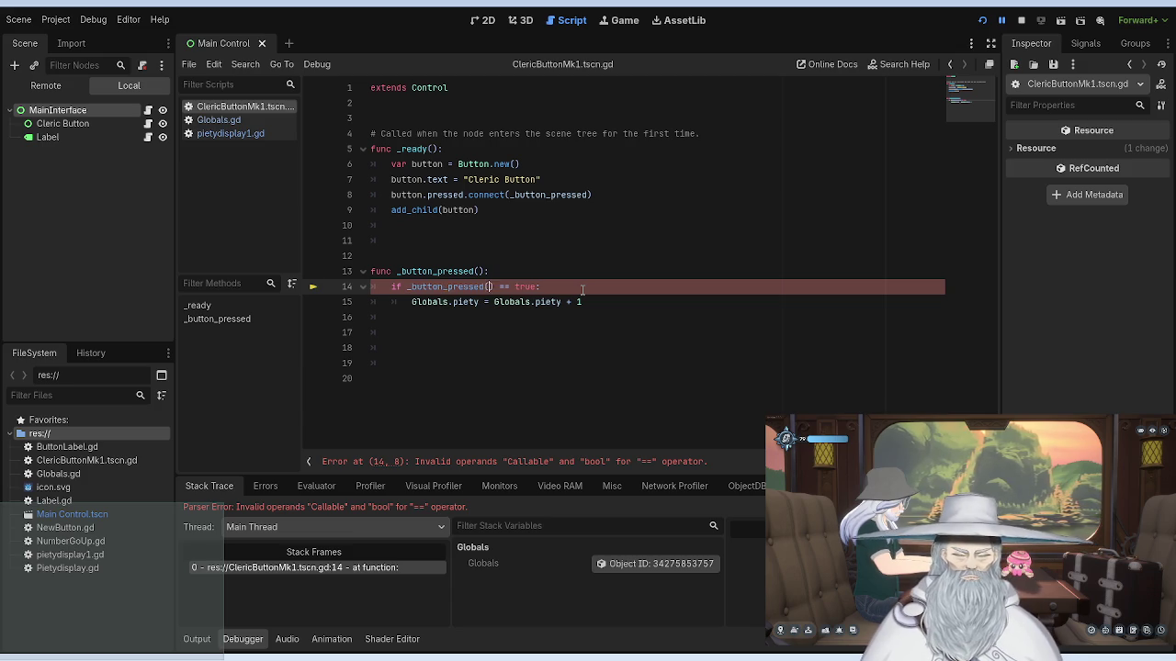
left_click(542, 239)
key("ctrl+s")
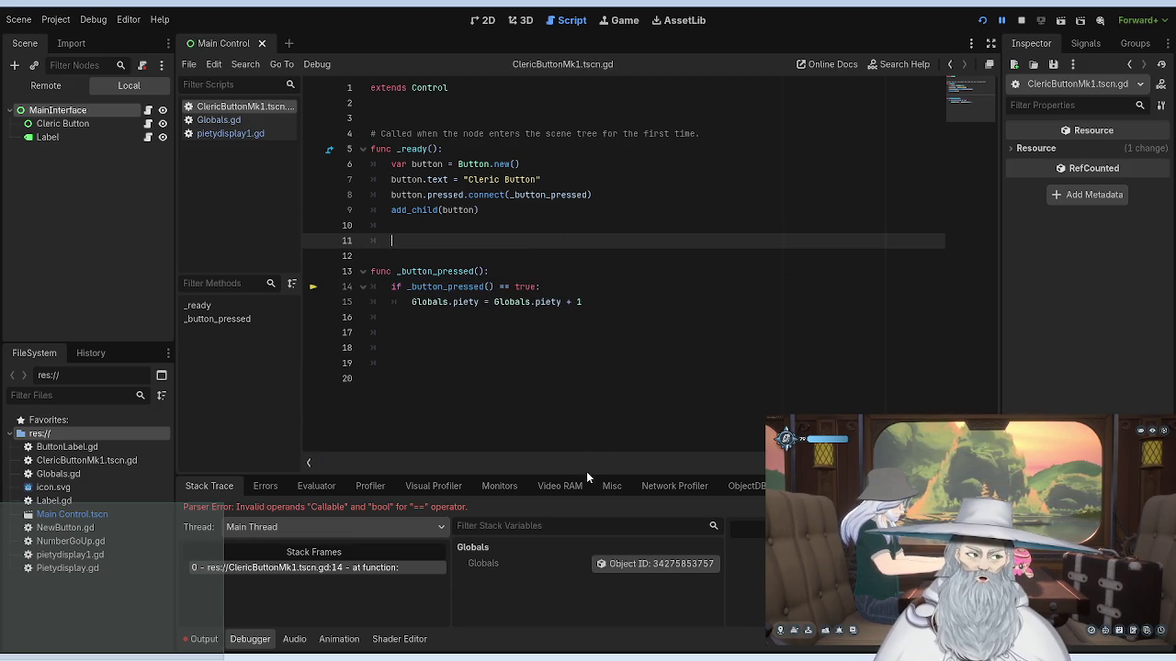
left_click(1020, 19)
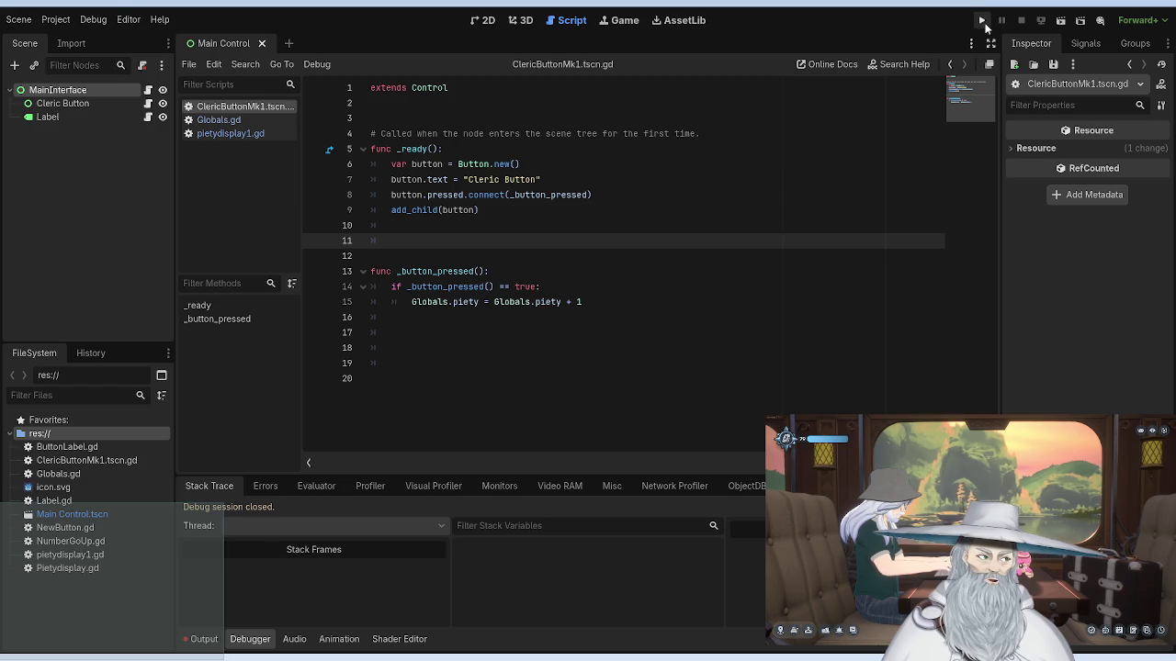
left_click(980, 20)
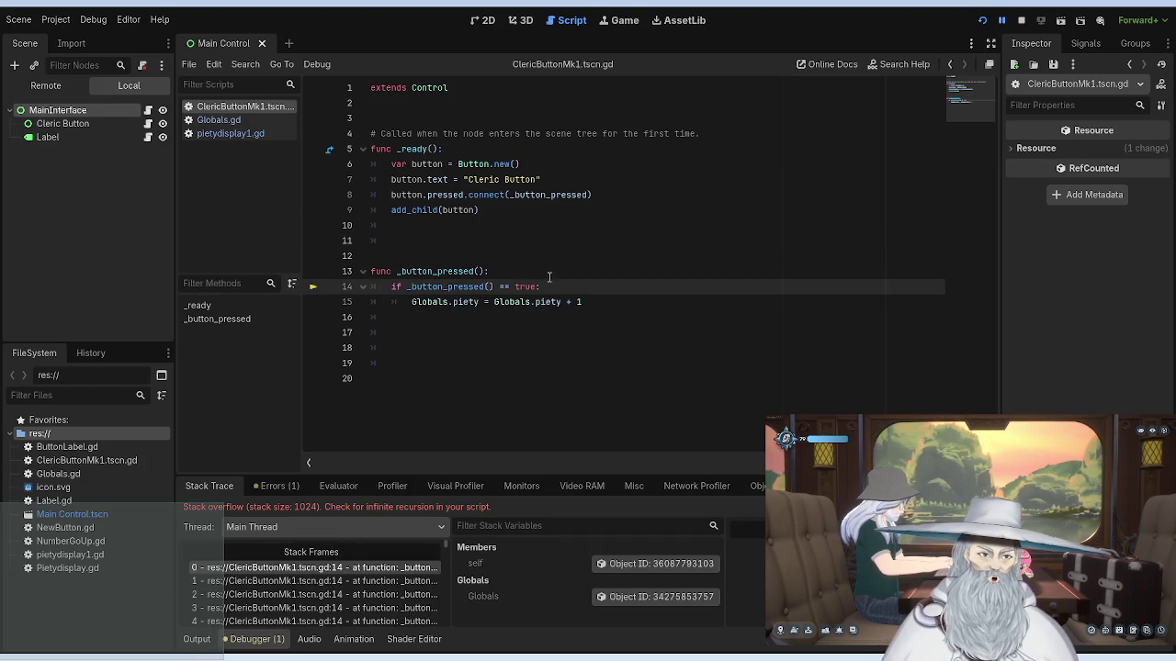
Step: Check the error list and change true to True on line 14
left_click(274, 486)
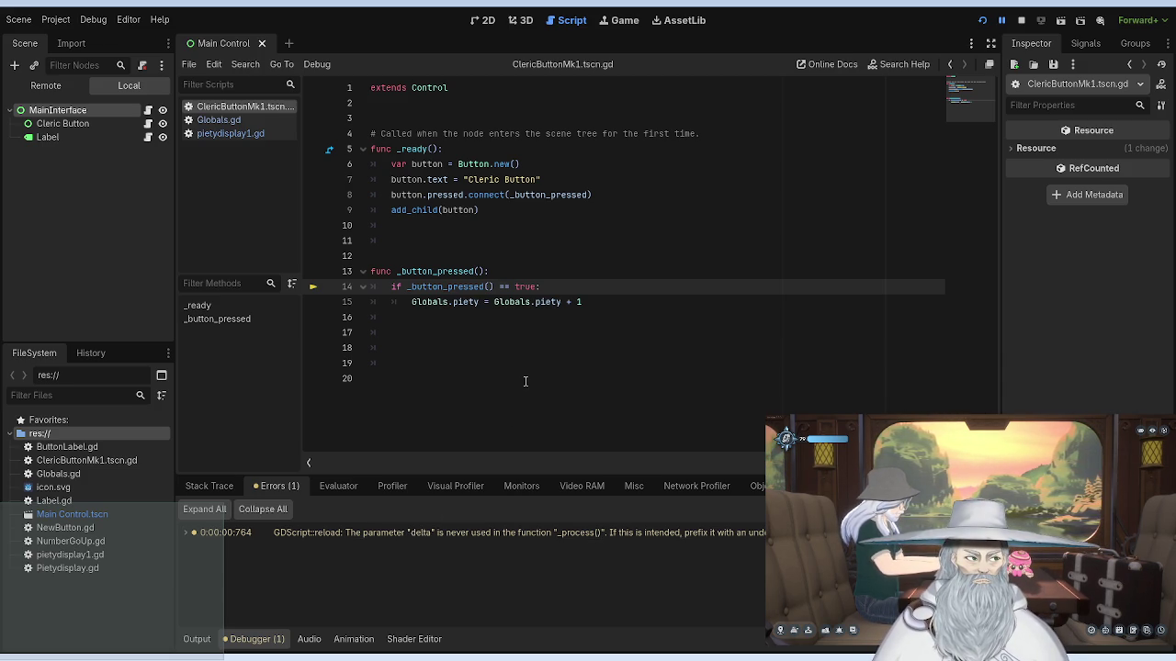
left_click(516, 286)
key("Delete")
type("T")
left_click(528, 216)
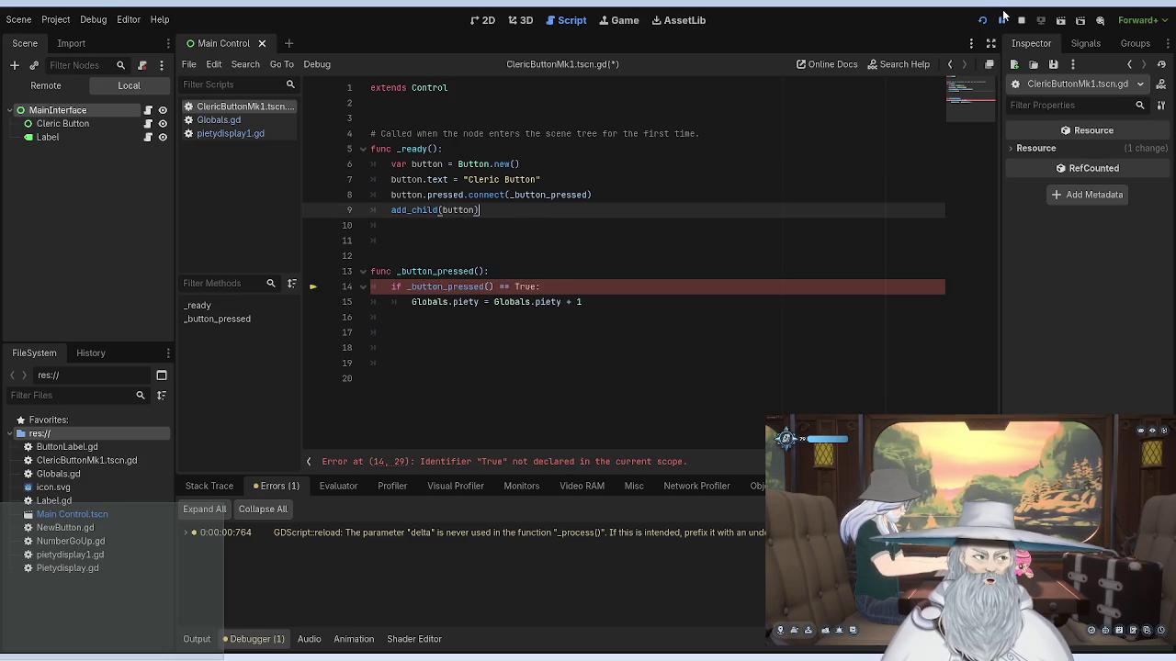
Step: Revert True back to true and select the whole if-check line
left_click(518, 287)
key("BackSpace")
type("t")
left_click(616, 181)
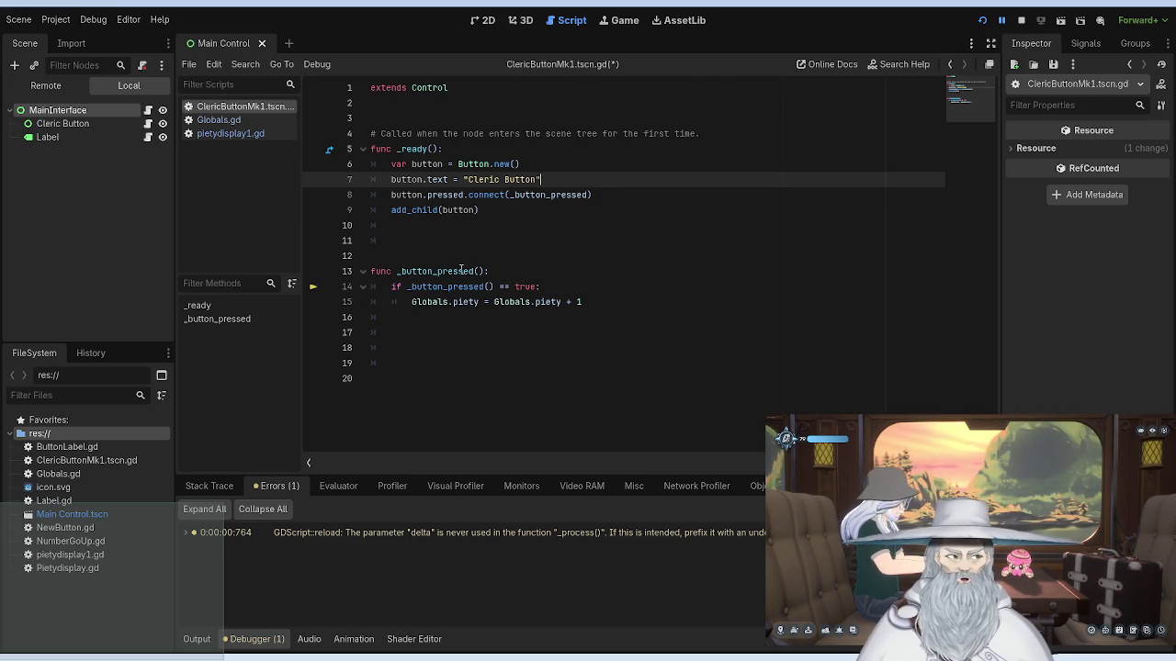
left_click_drag(541, 286, 384, 289)
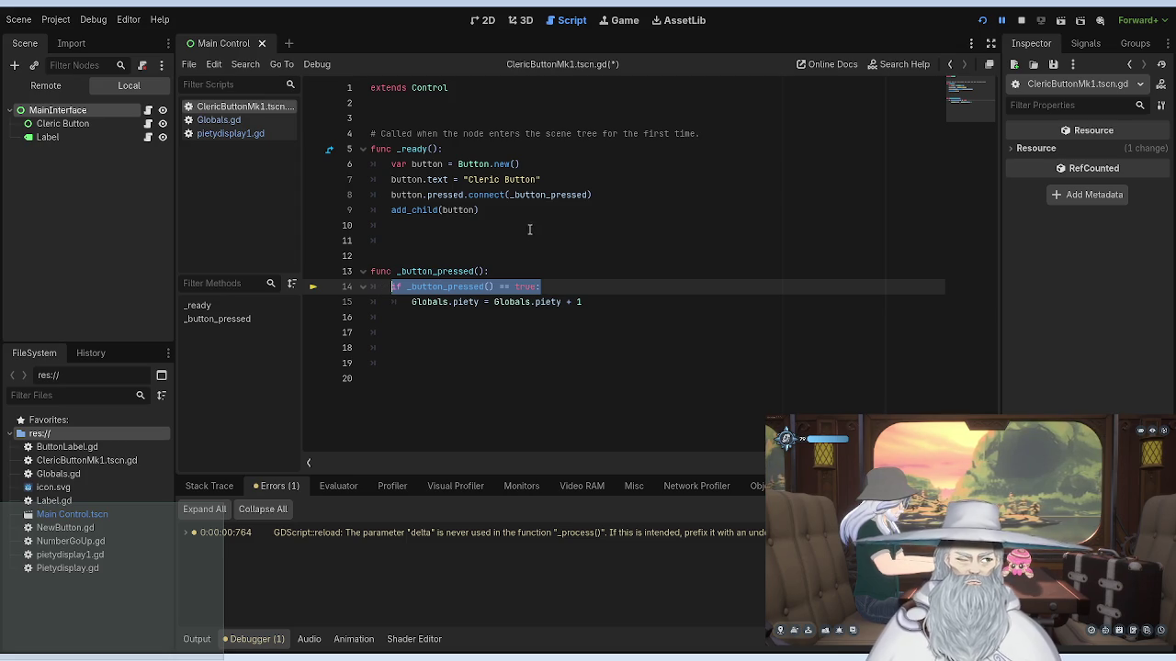
Step: Delete the if line, outdent the piety increment, save, and relaunch the game to test
key("BackSpace")
key("Down")
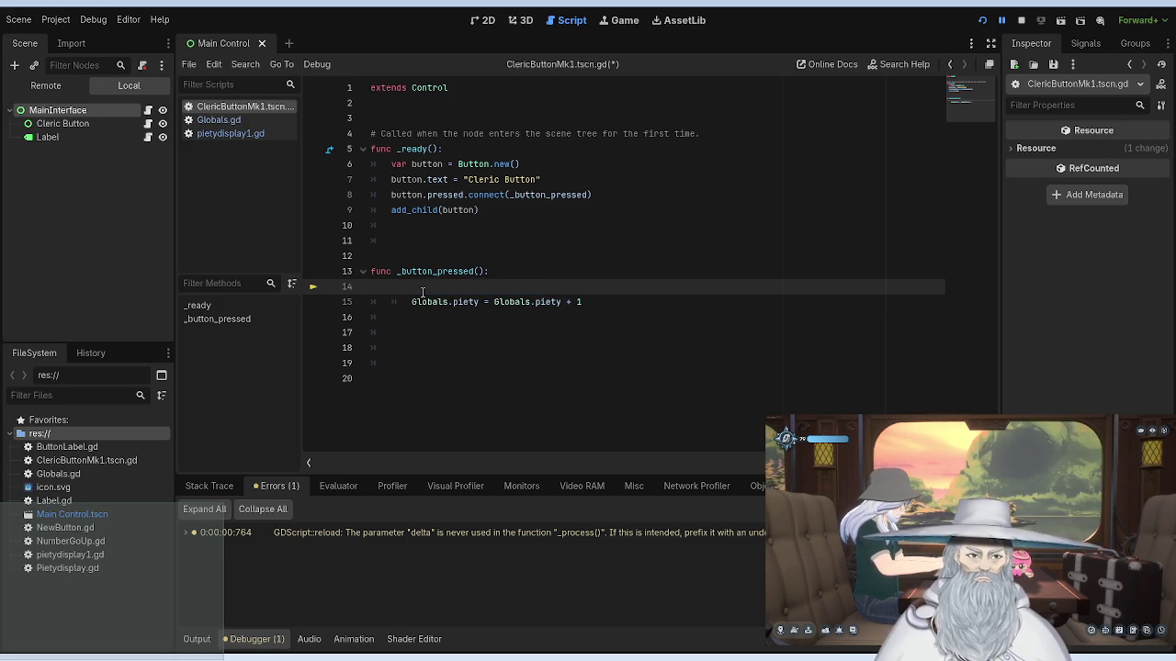
key("BackSpace")
key("ctrl+s")
left_click(1021, 20)
left_click(987, 22)
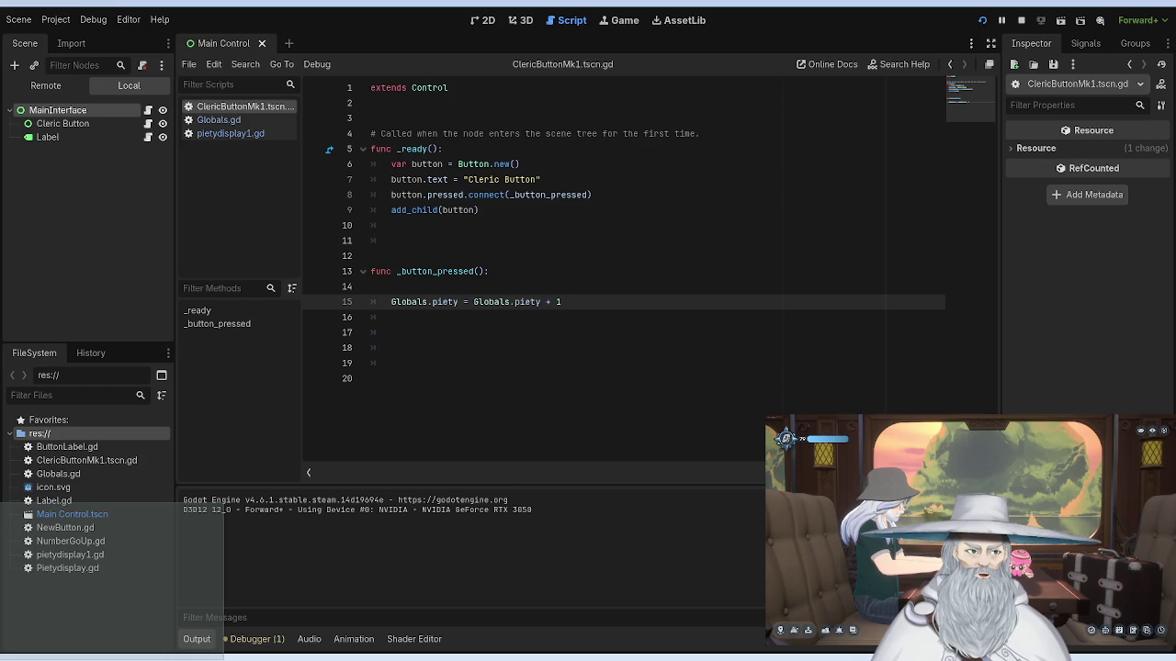
key("F8")
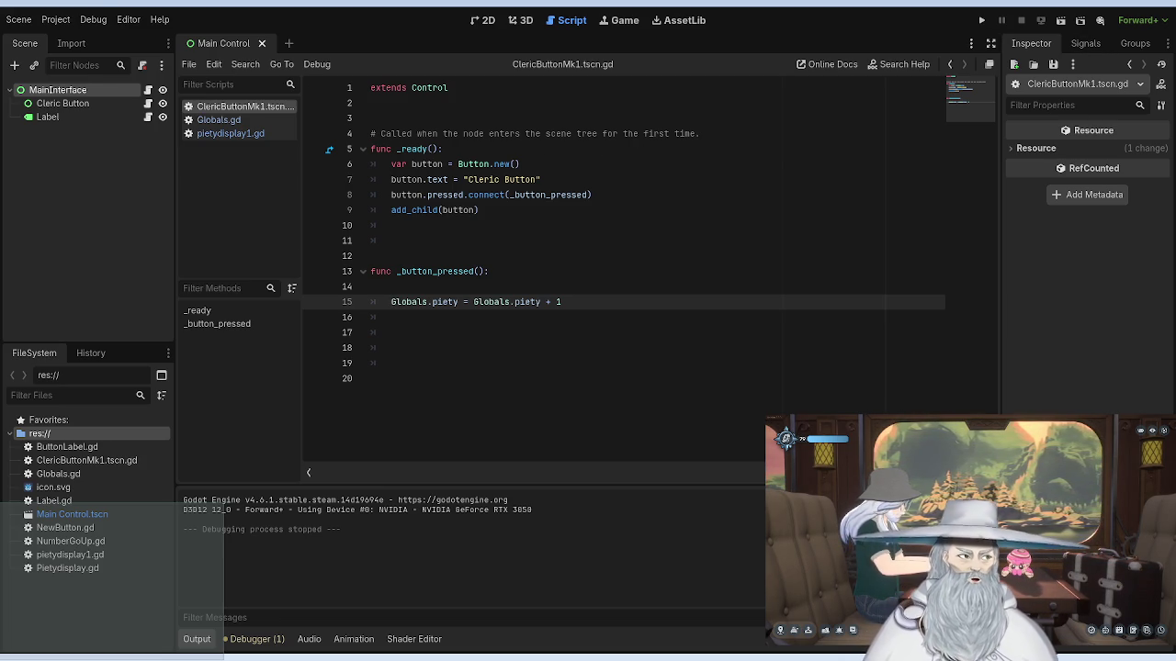
left_click(981, 19)
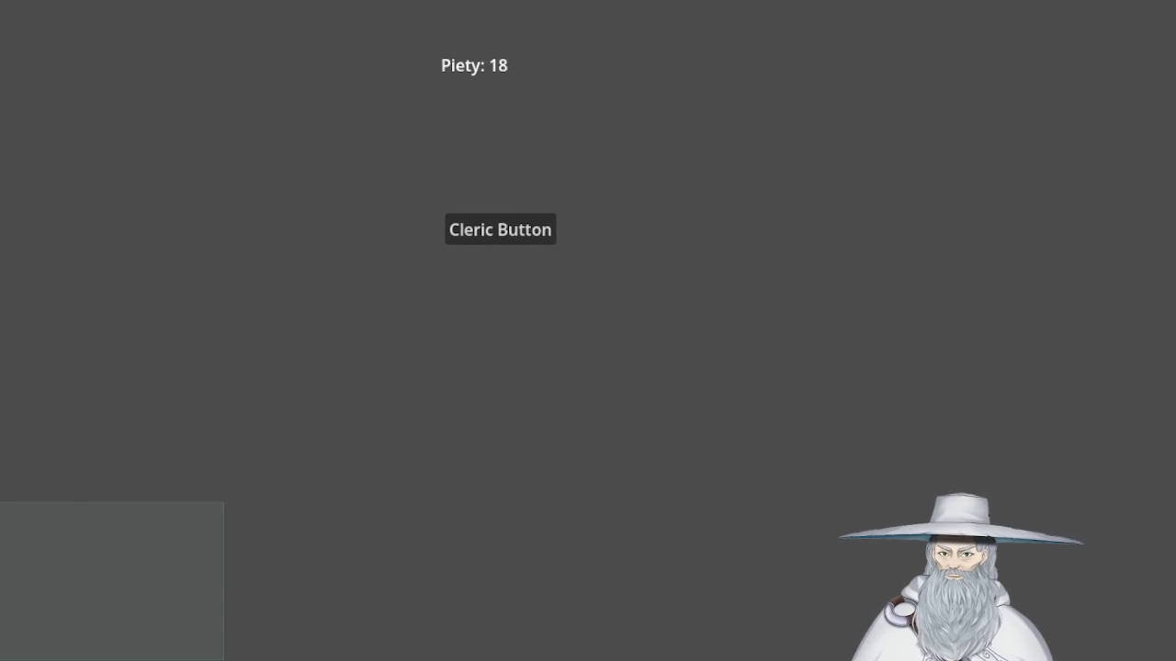
left_click(501, 233)
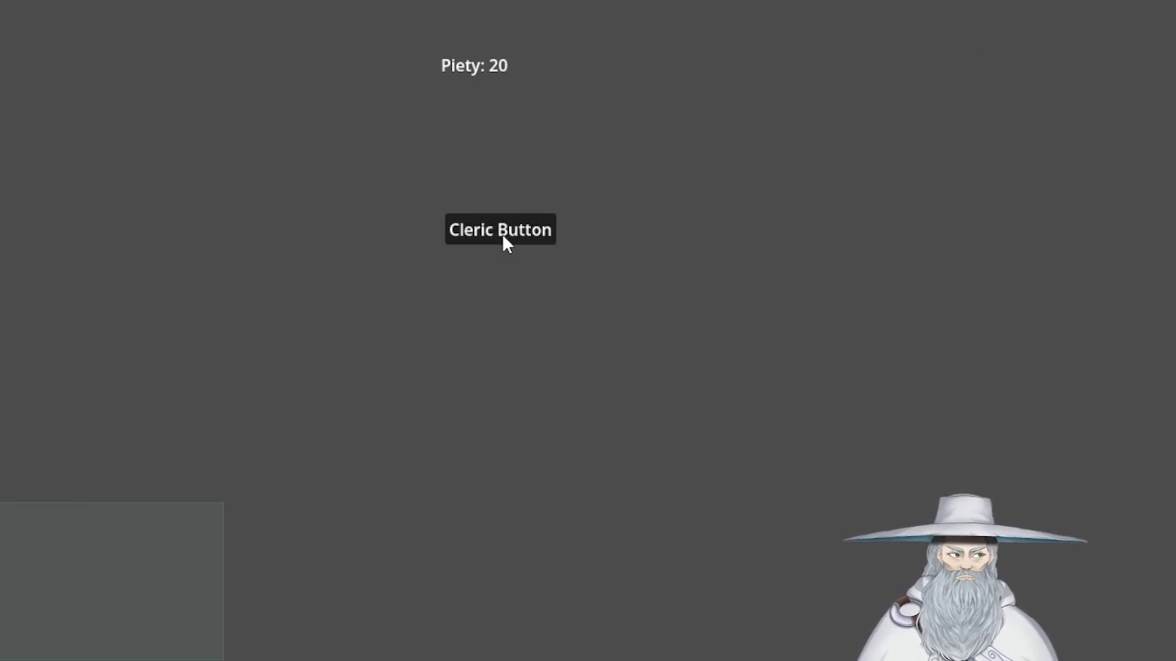
left_click(502, 233)
left_click(501, 233)
left_click(501, 233)
left_click(501, 233)
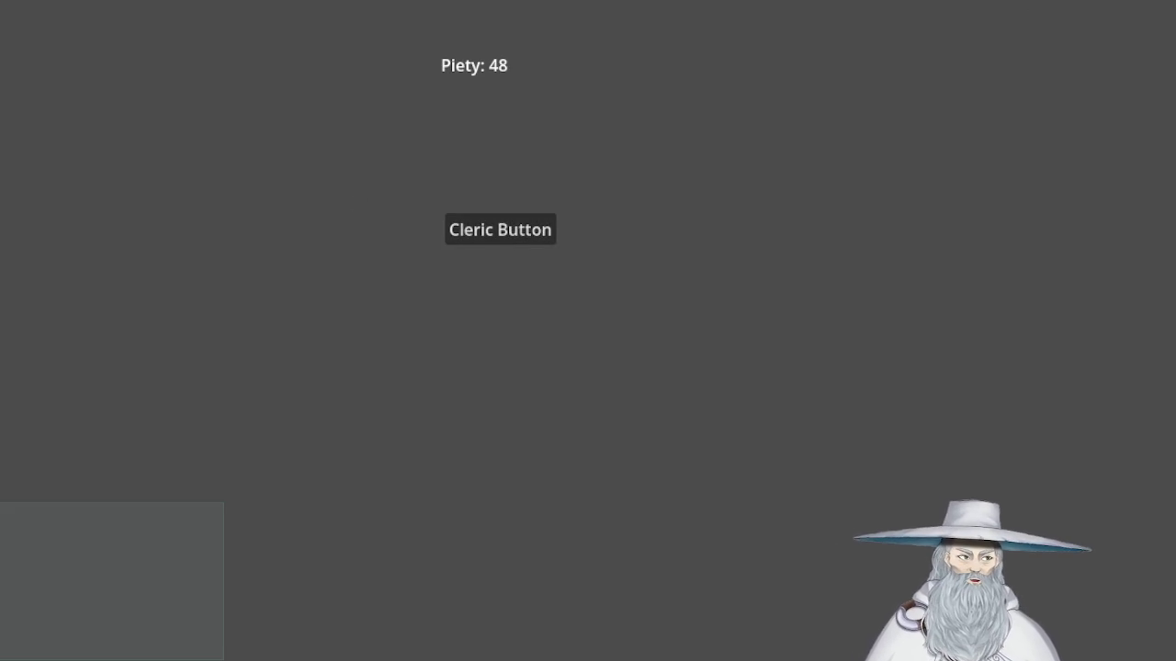
key("F8")
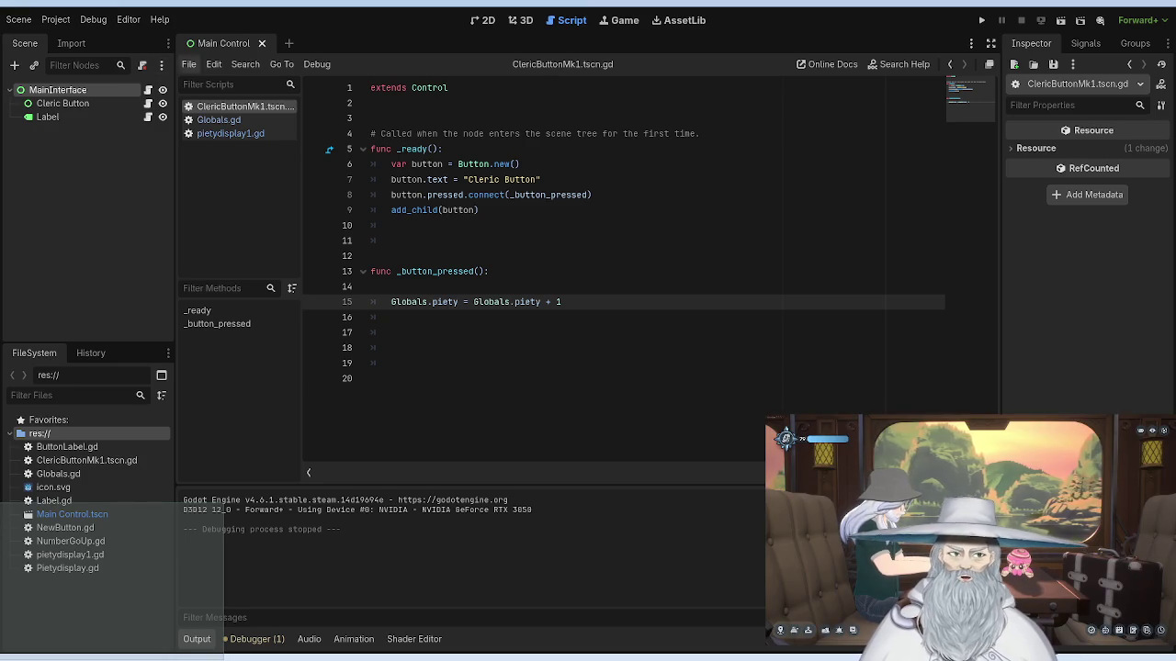
Step: In the 2D view, drag the Label lower on the canvas and preview the game
left_click(482, 19)
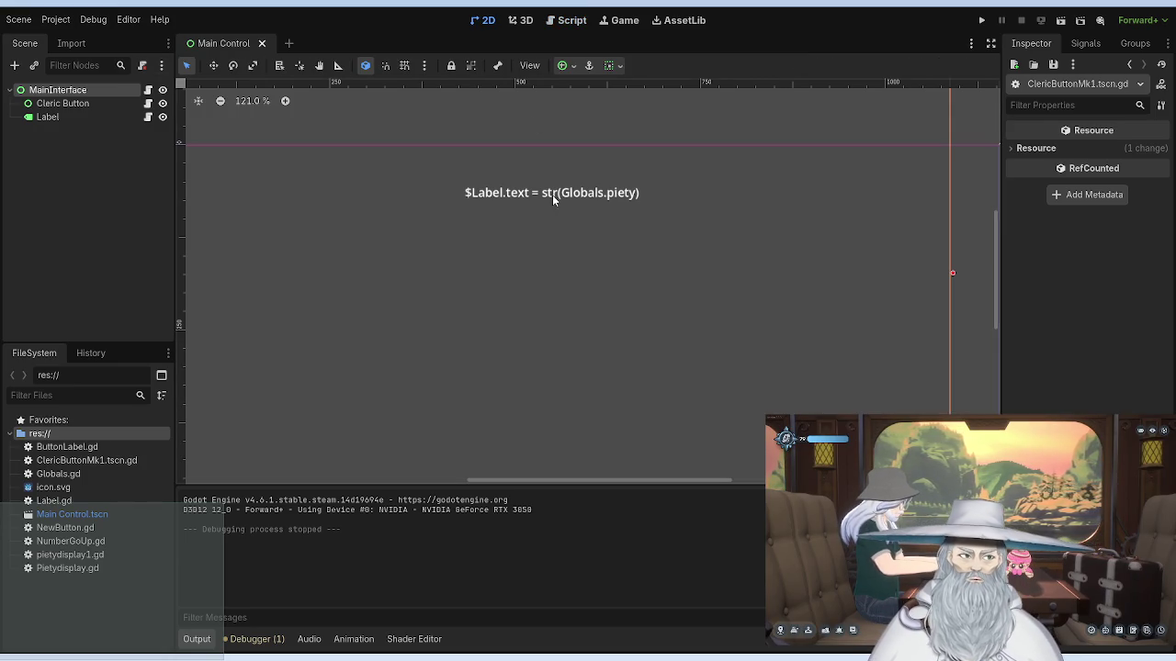
left_click(519, 192)
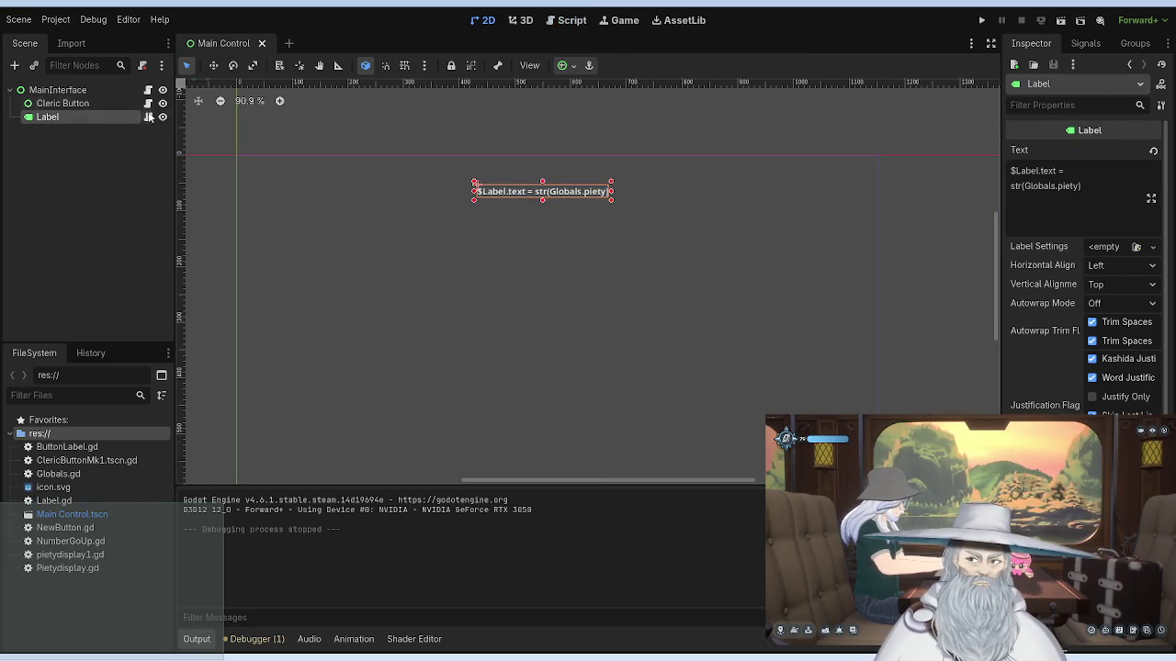
left_click(98, 103)
mouse_move(533, 191)
left_mouse_down()
mouse_move(516, 215)
mouse_move(537, 254)
mouse_move(587, 286)
left_mouse_up()
left_click(73, 103)
left_click(982, 20)
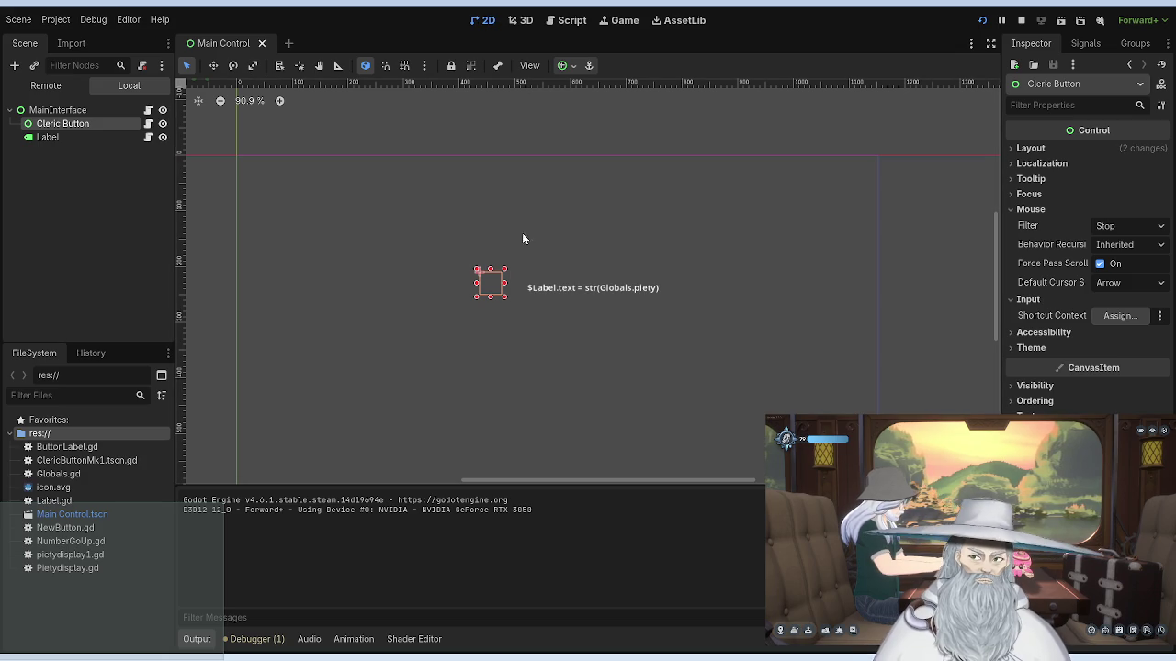
Step: Drag the Cleric Button left onto the Label's row and nudge the Label beside it
left_click_drag(492, 277, 459, 281)
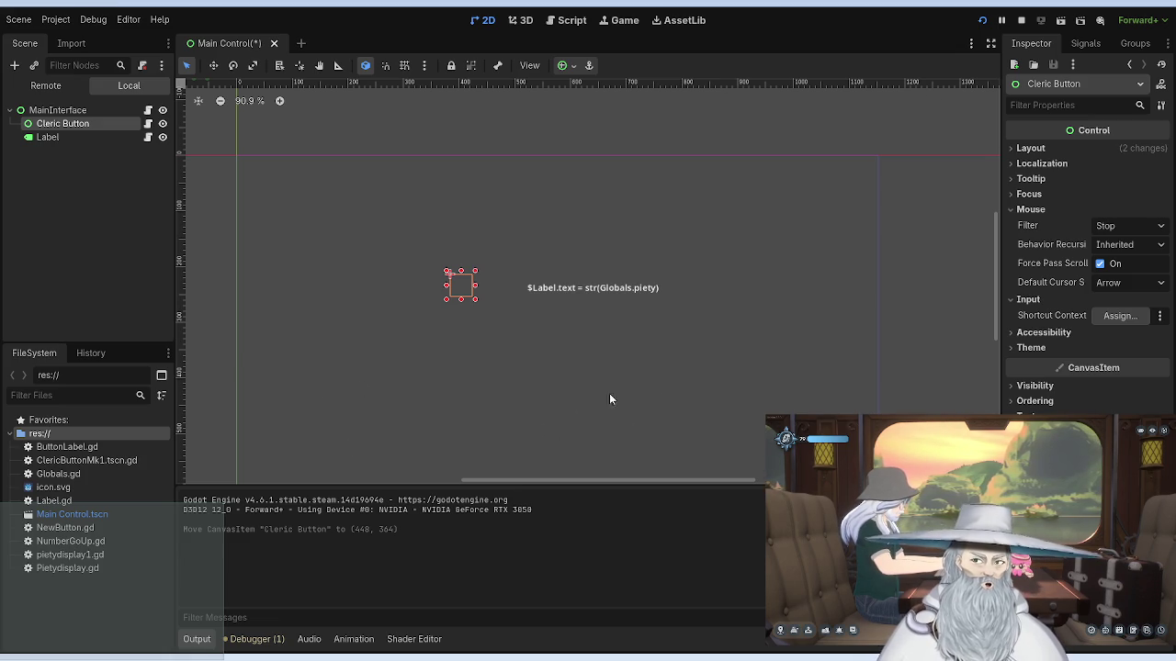
left_click_drag(461, 286, 462, 290)
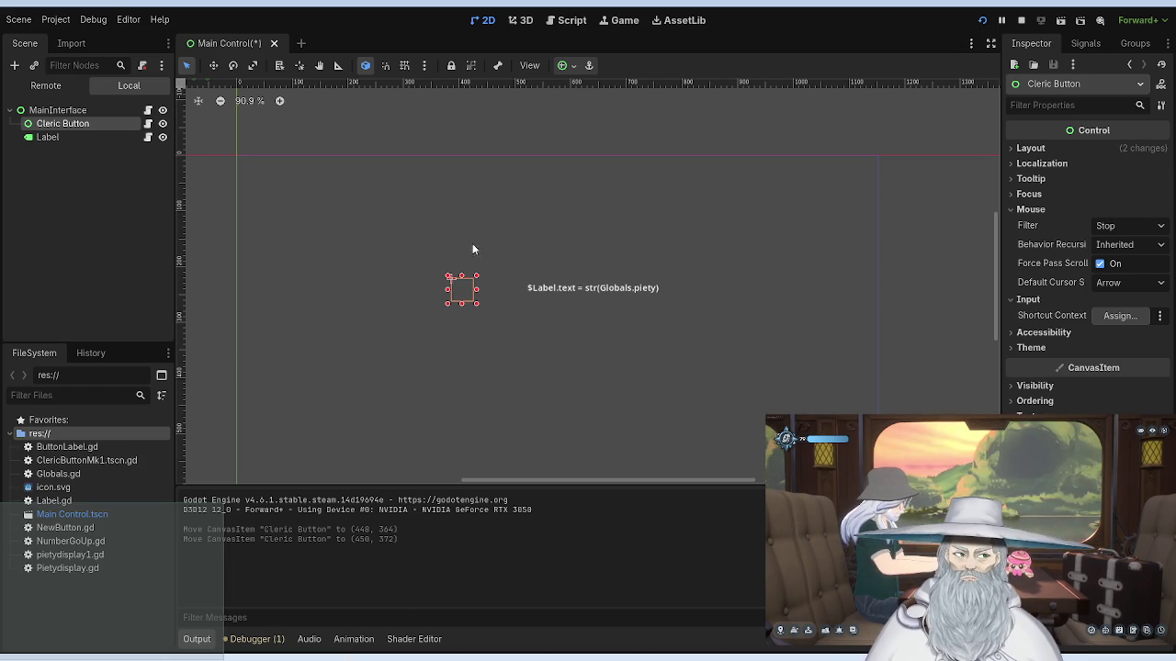
mouse_move(465, 293)
left_mouse_down()
mouse_move(504, 292)
mouse_move(471, 286)
left_mouse_up()
left_click(559, 289)
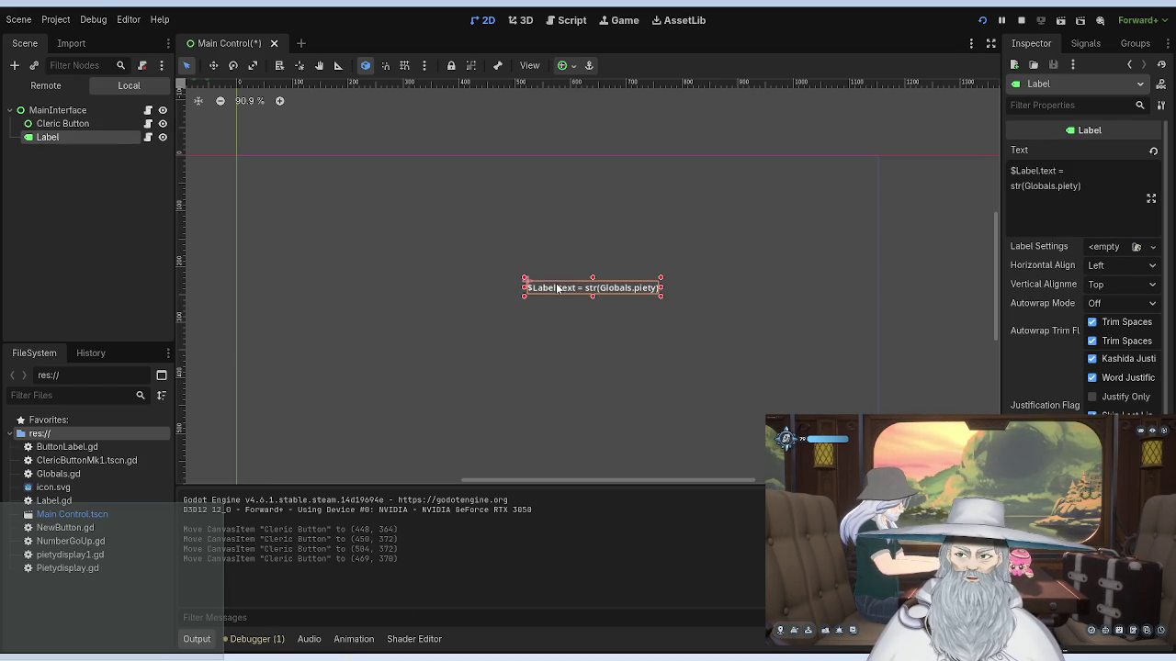
left_click_drag(565, 290, 569, 286)
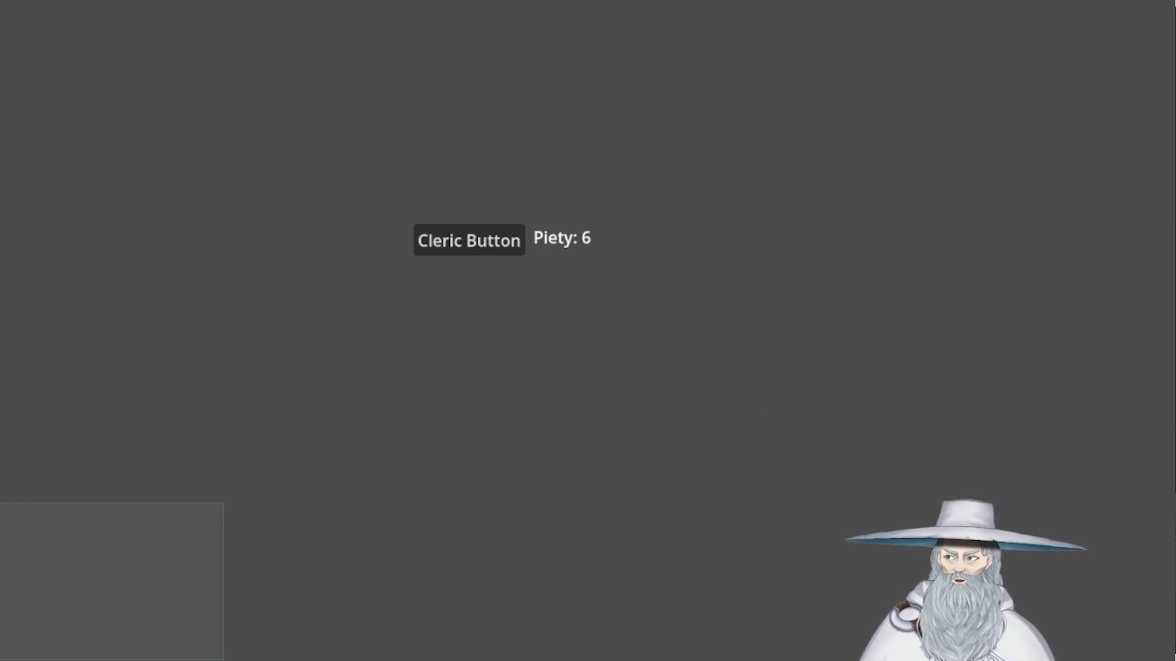
Step: Click the Cleric Button repeatedly until Piety reads 202, then close the game window
left_click(421, 246)
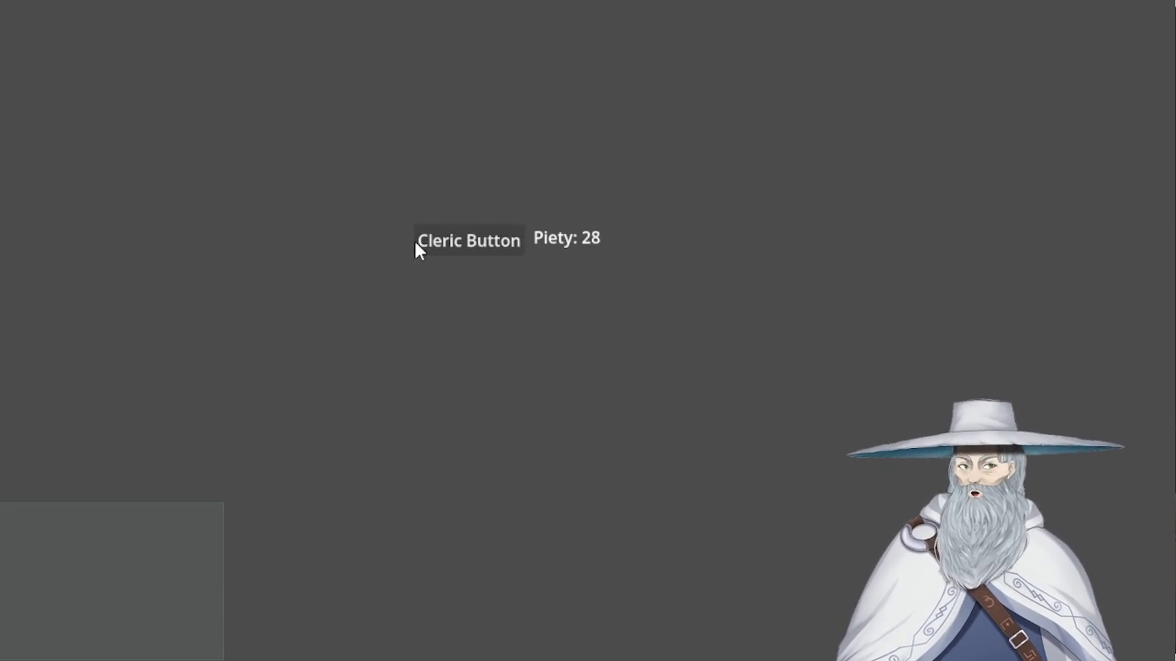
left_click(415, 240)
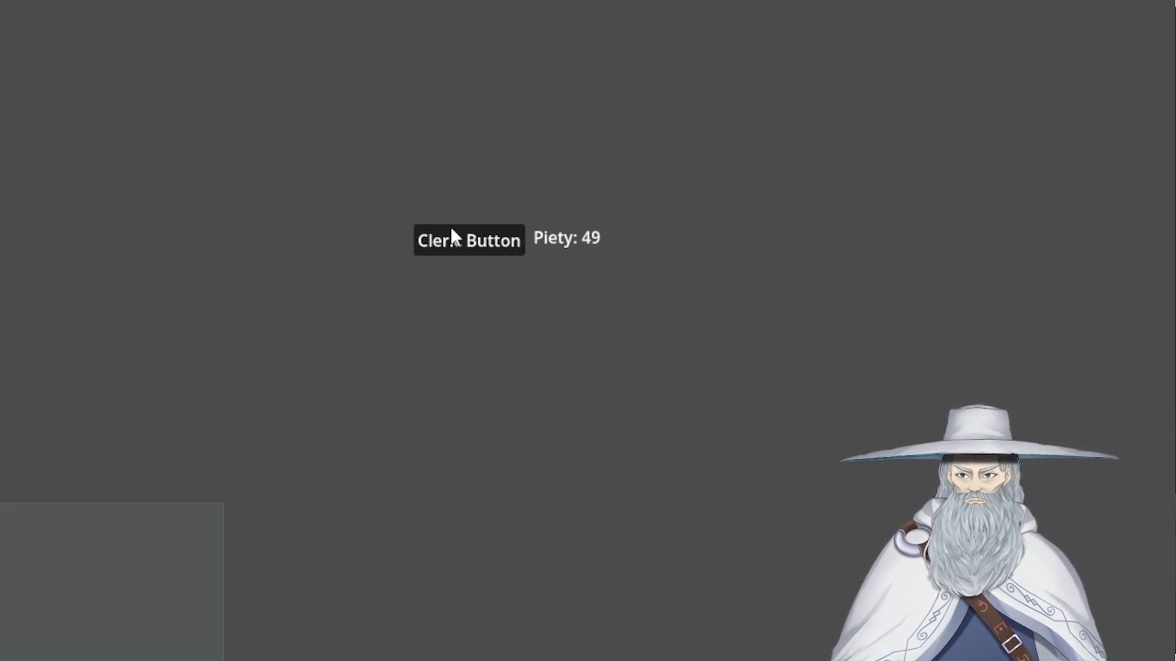
left_click(475, 243)
left_click(476, 241)
left_click(474, 244)
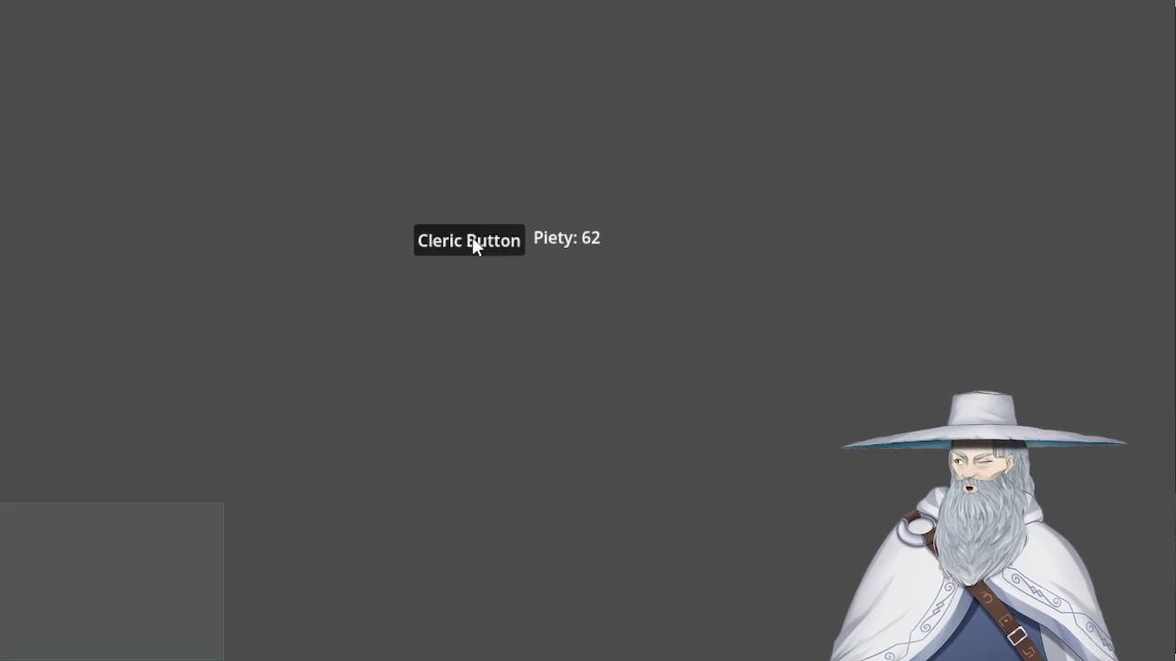
left_click(474, 242)
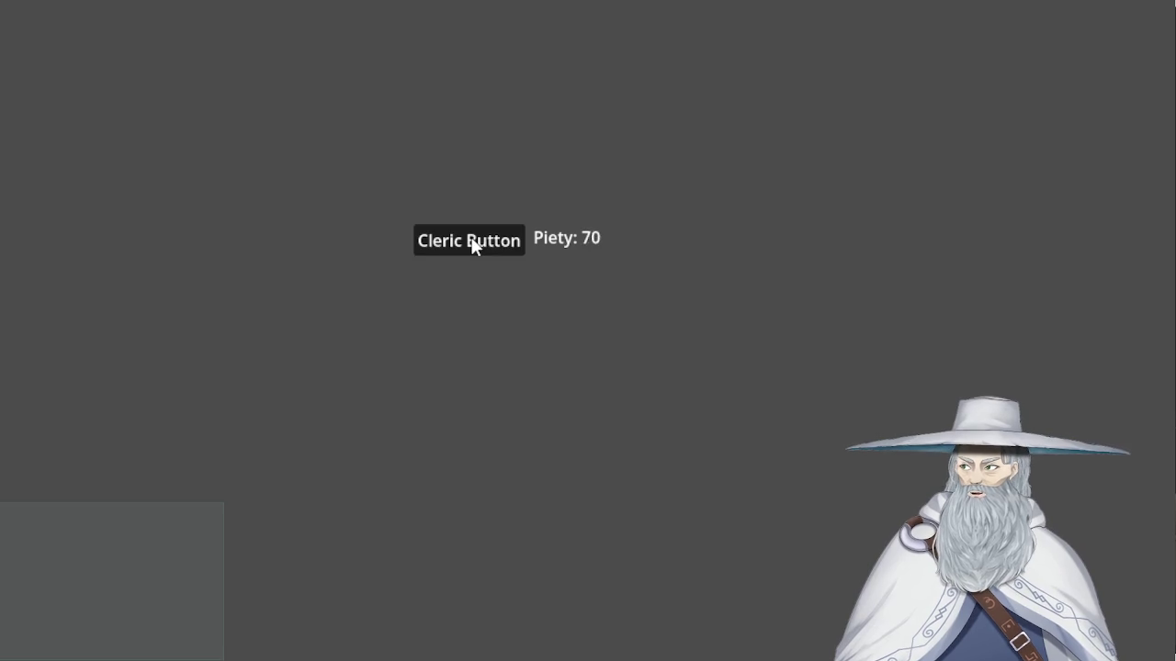
left_click(473, 243)
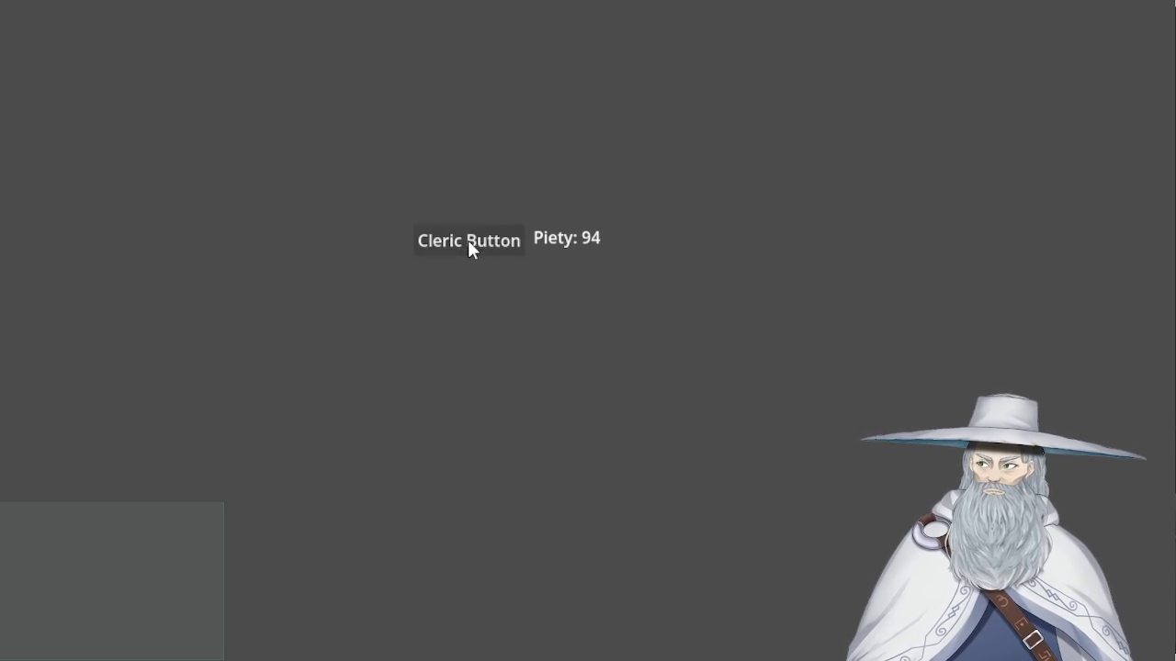
left_click(468, 235)
left_click(468, 240)
left_click(468, 241)
left_click(469, 237)
left_click(468, 237)
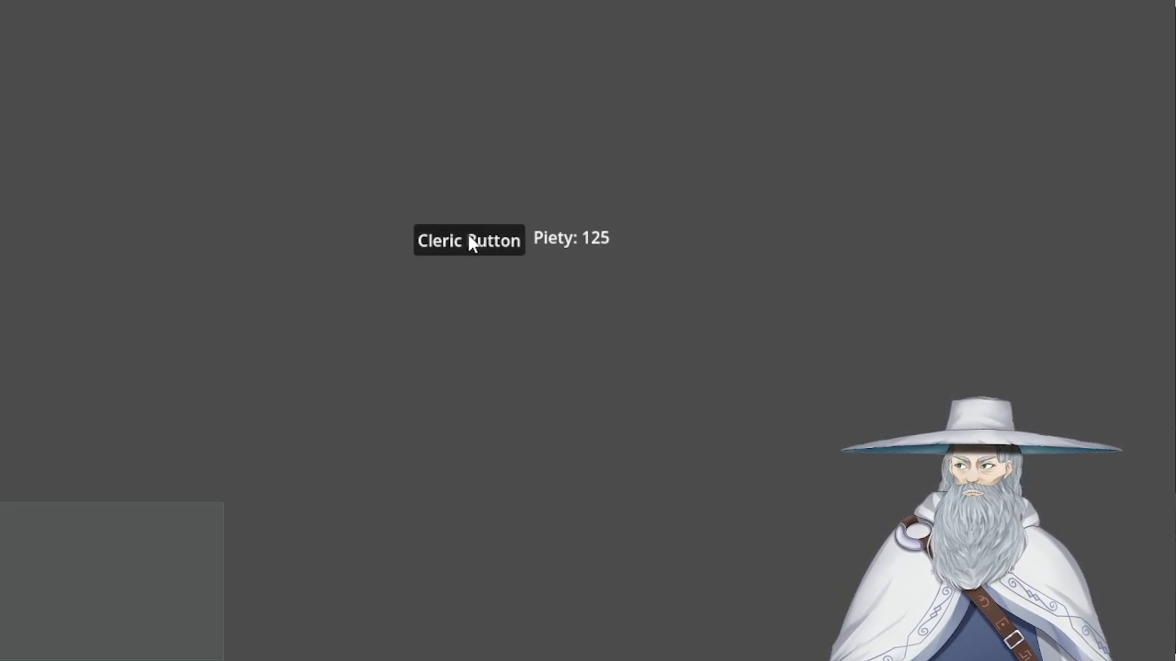
left_click(467, 241)
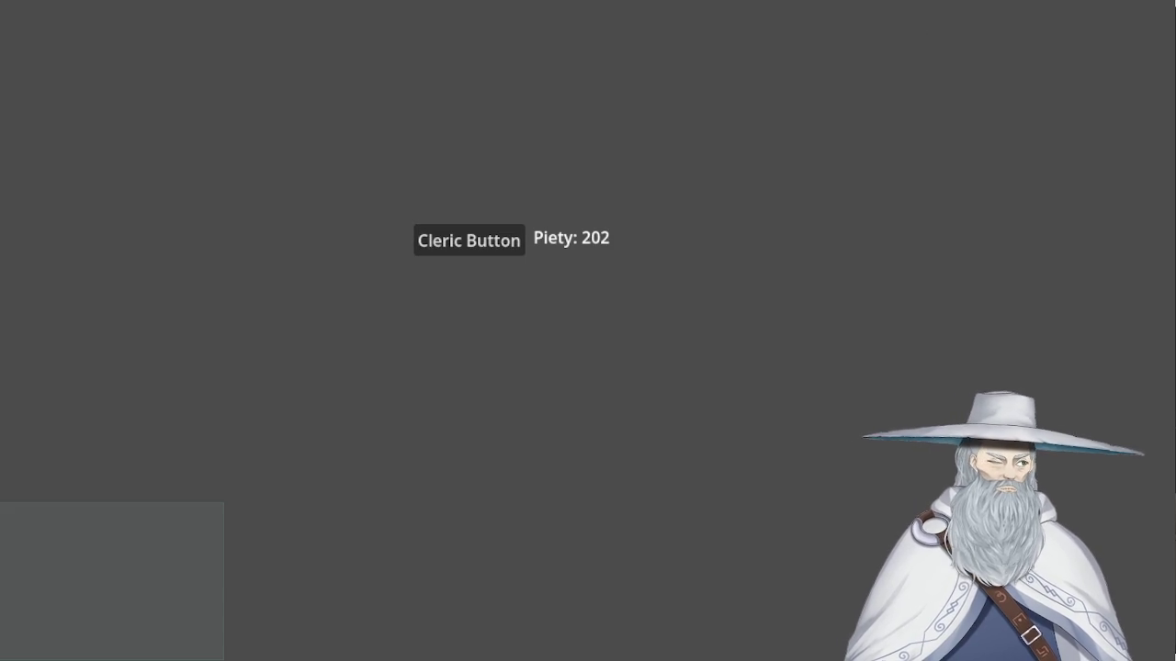
key("alt+F4")
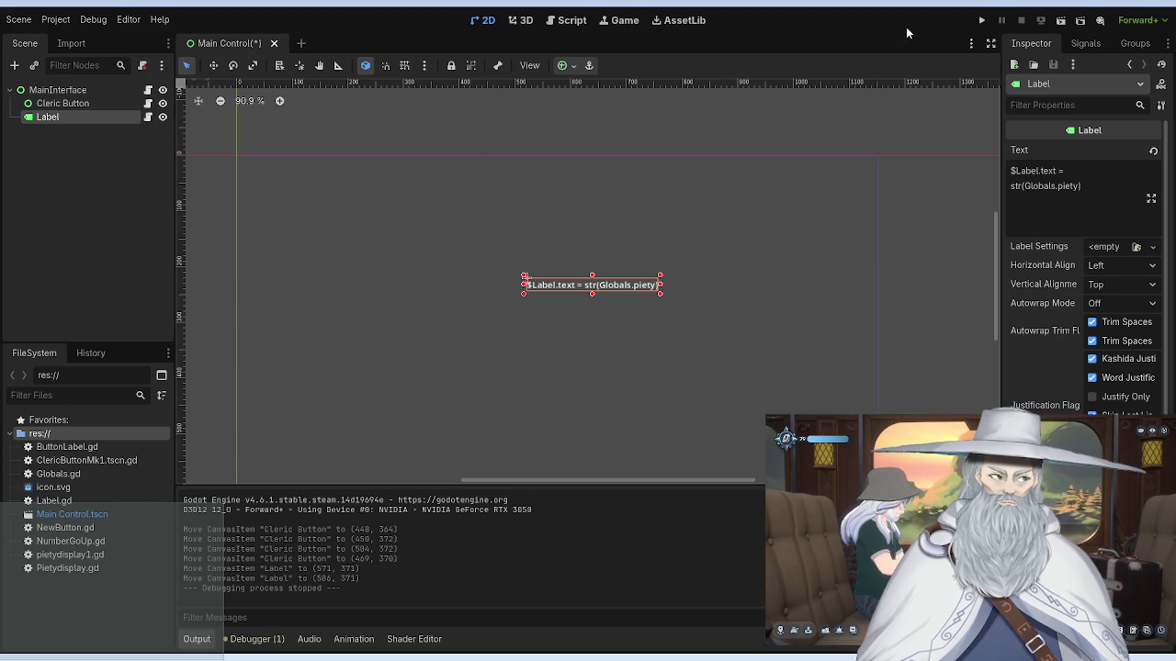
Step: Relaunch the game with Play, which saves the Main Control scene first
left_click(982, 20)
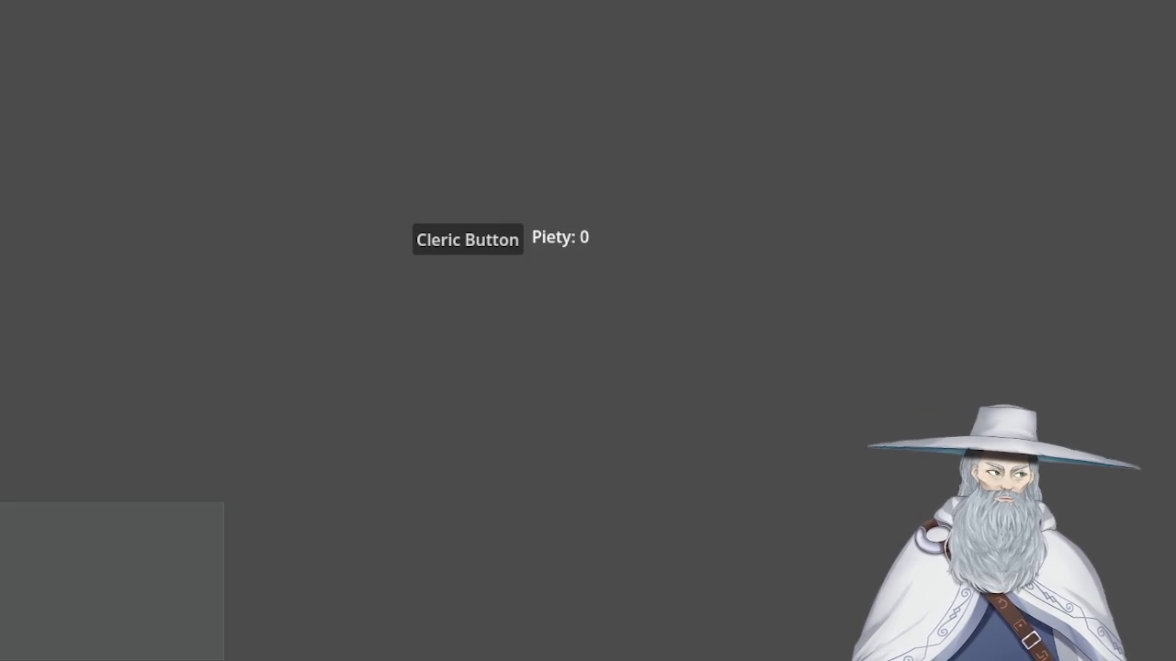
Step: Press the Cleric Button once so the label reads 'Piety: 1'
left_click(462, 238)
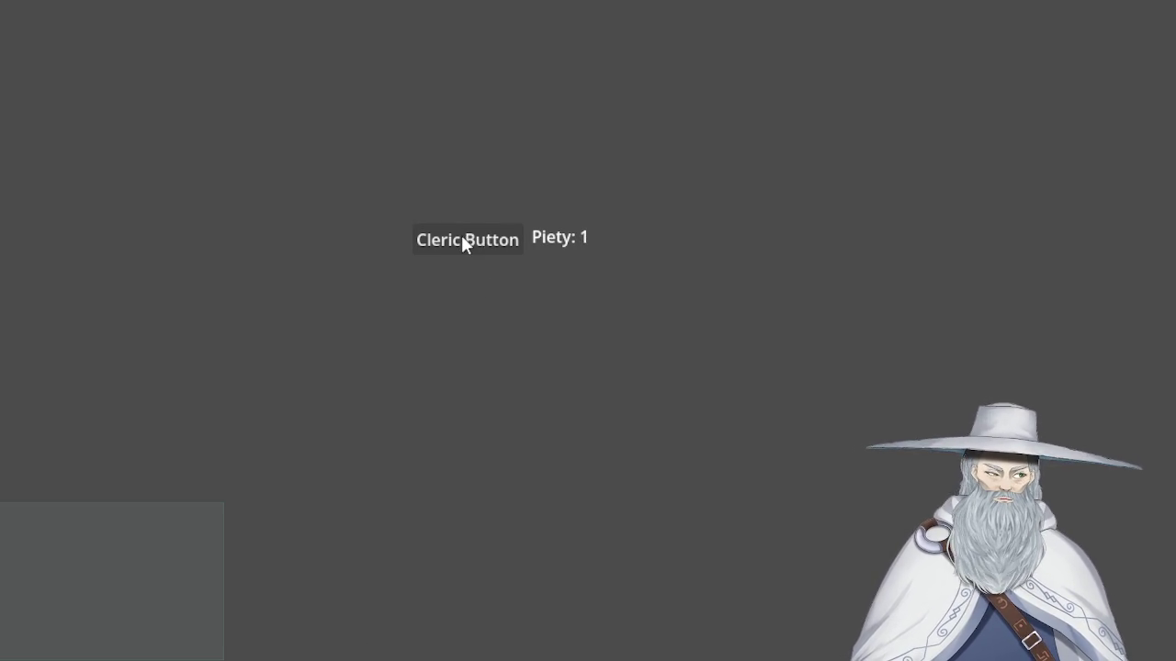